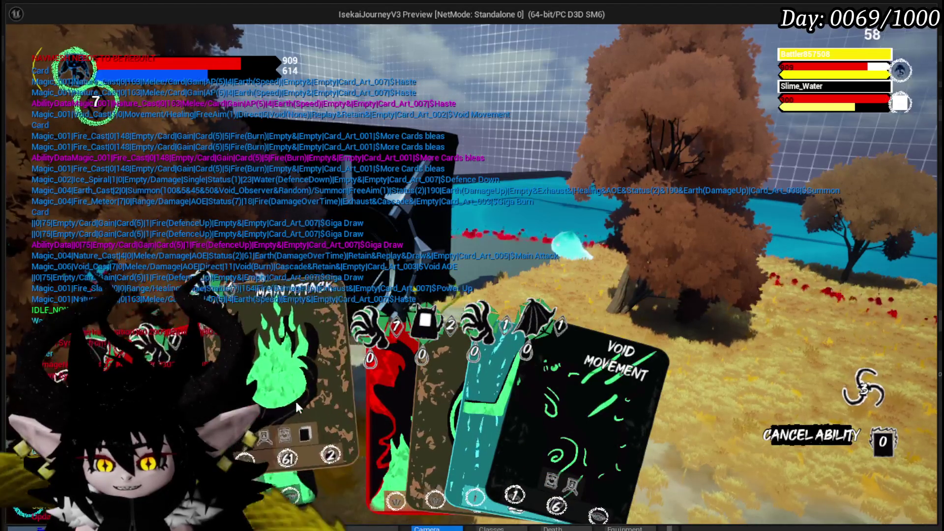
# Hit a slime with Main Attack, then strike Slime_Wind with a second Main Attack.
pyautogui.click(296, 401)
pyautogui.click(292, 399)
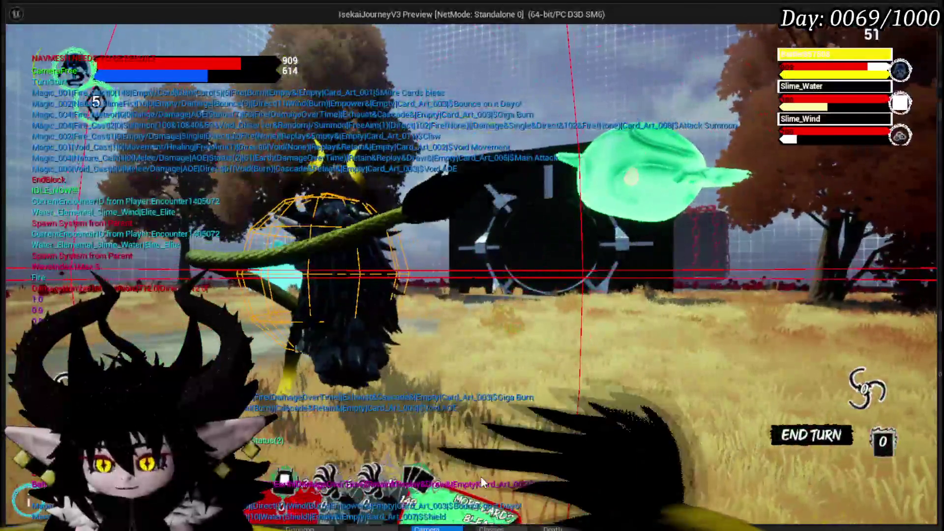
pyautogui.moveTo(478, 456)
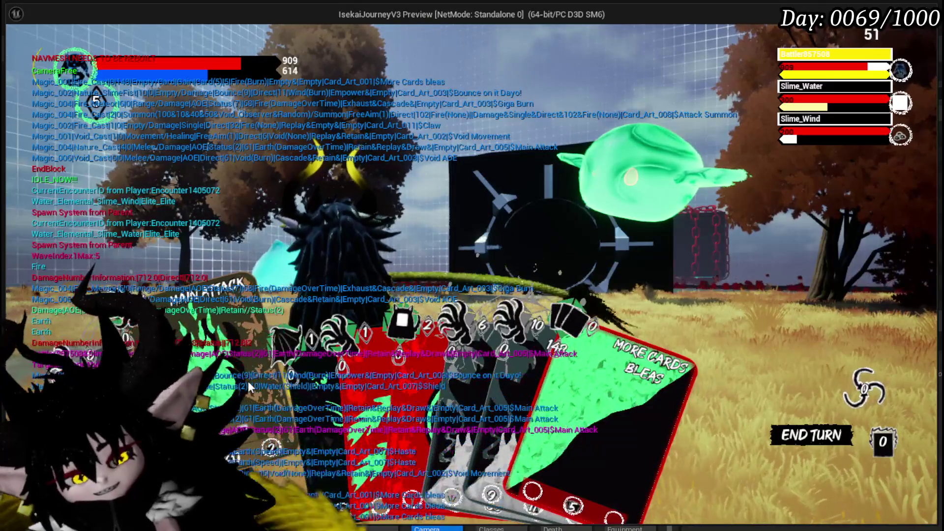
pyautogui.click(248, 381)
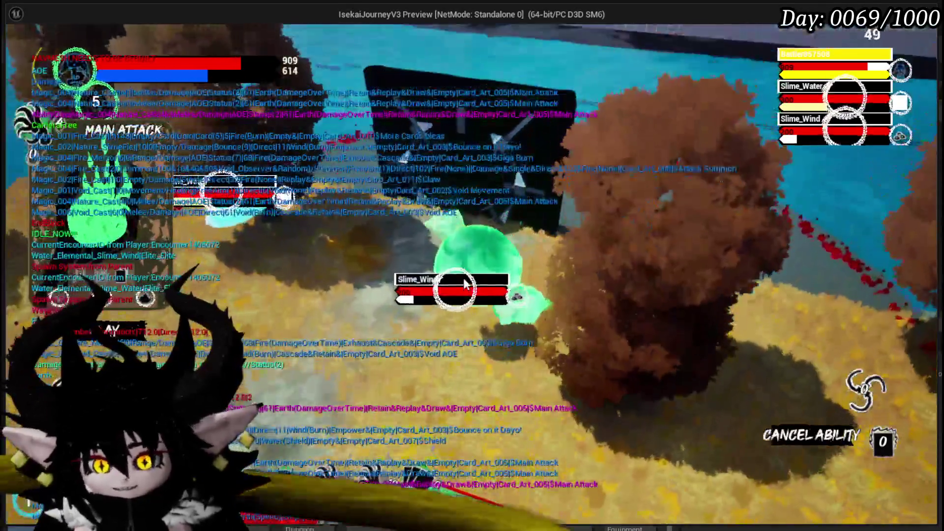
pyautogui.click(464, 286)
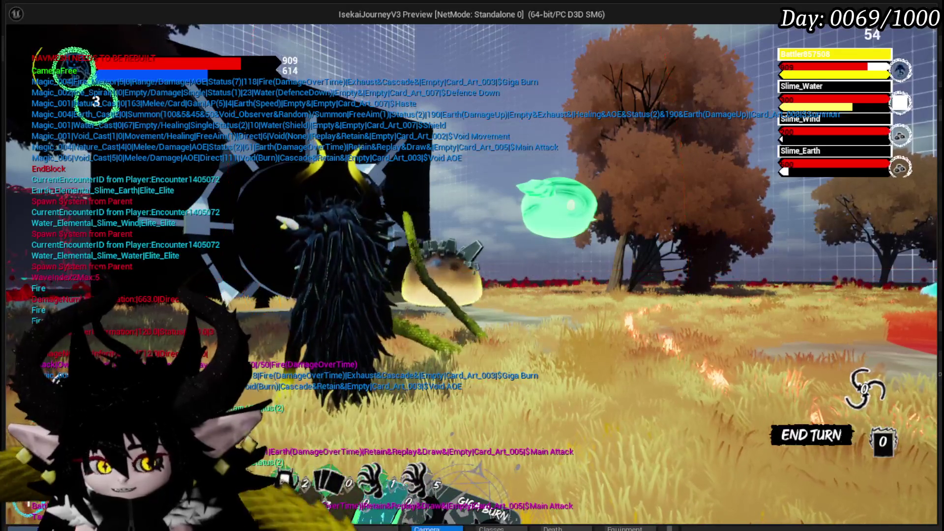
# Play the Haste card, spending energy down to 0 with Claw and Attack Summon left in hand.
pyautogui.moveTo(323, 412)
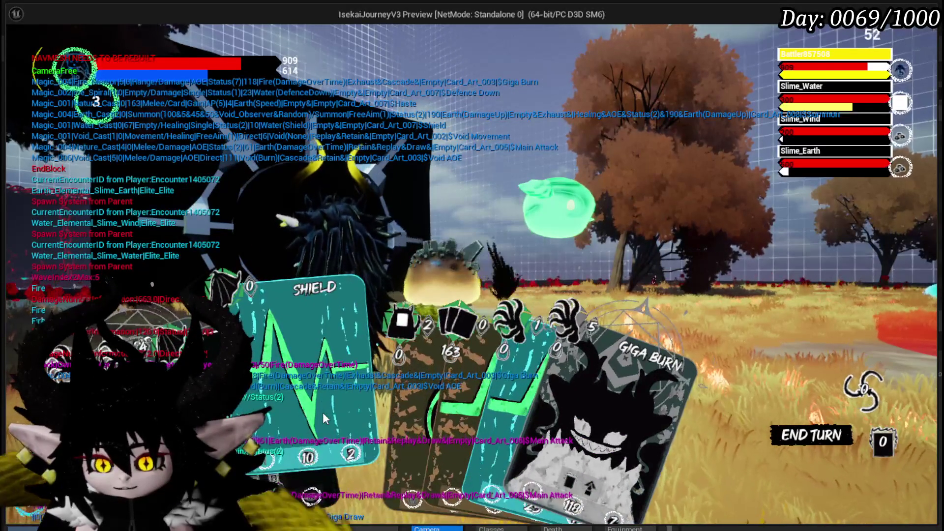
pyautogui.click(426, 390)
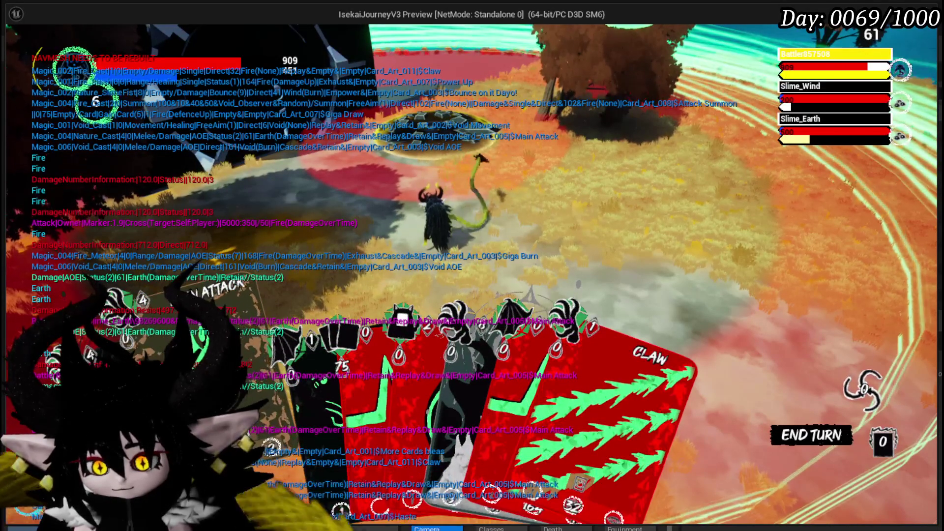
# Strike the slimes with Main Attack and then Claw, leaving only Slime_Earth.
pyautogui.click(590, 393)
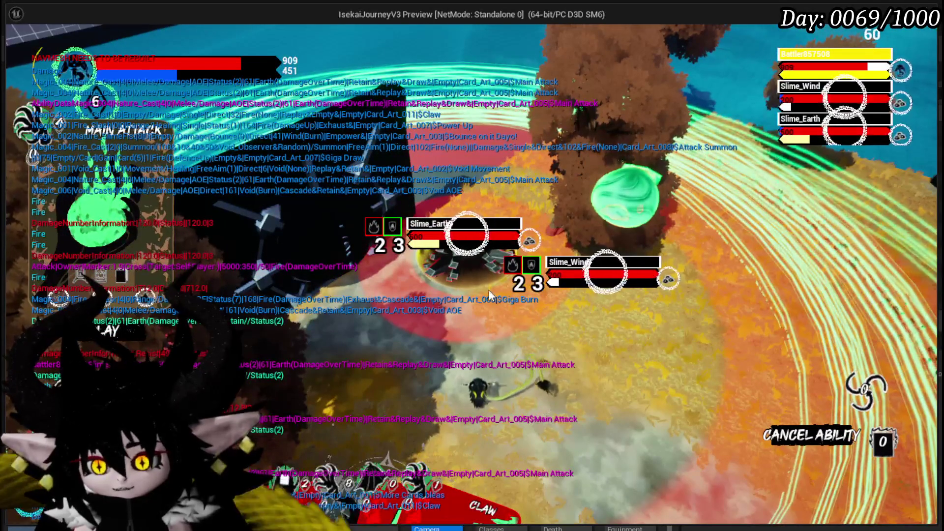
pyautogui.moveTo(497, 462)
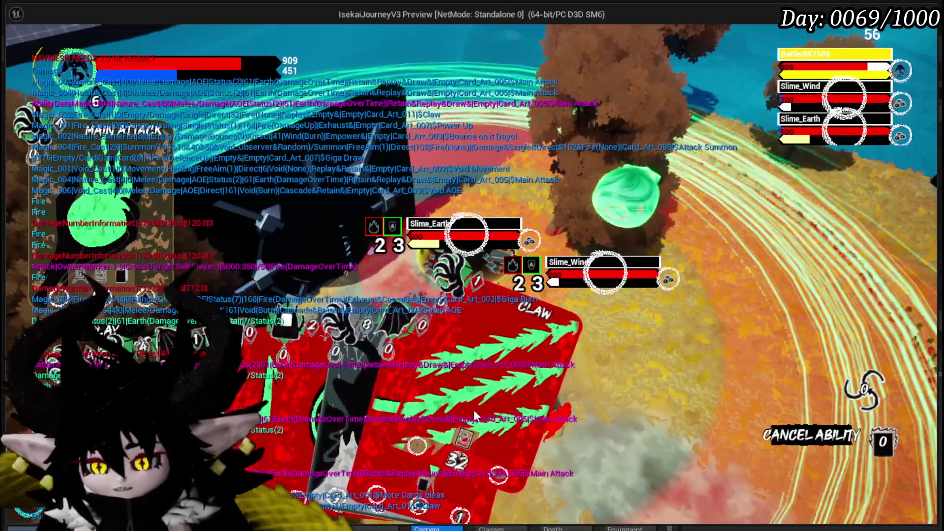
pyautogui.click(556, 362)
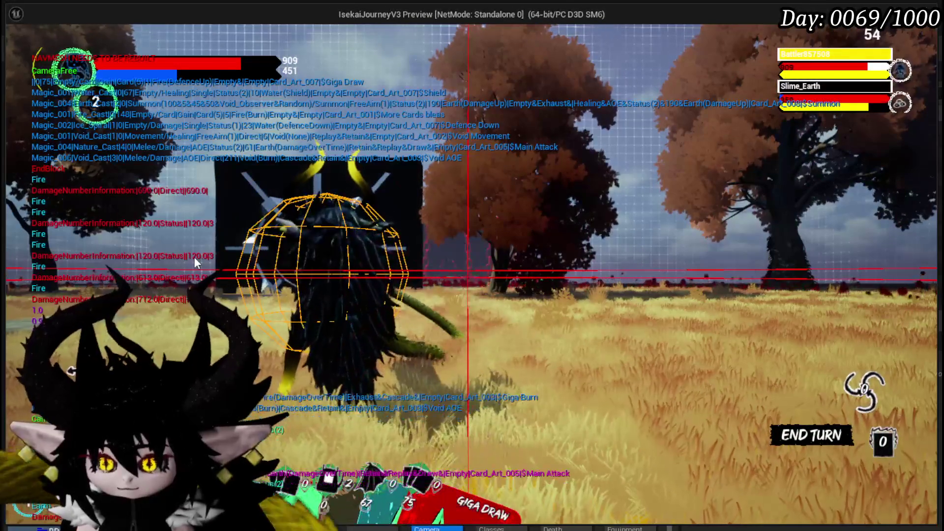
# Play Giga Draw, Shield on the character, and Void Movement at Slime_Earth.
pyautogui.click(491, 454)
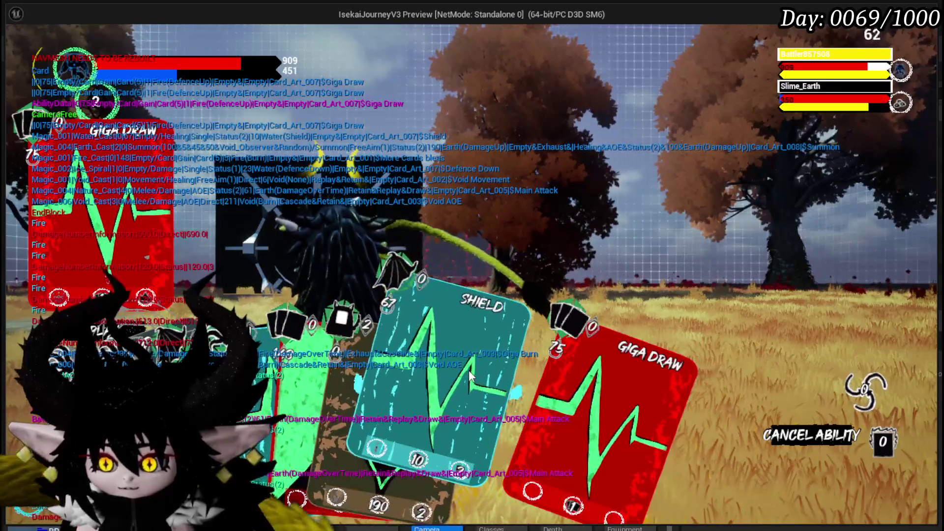
pyautogui.click(469, 376)
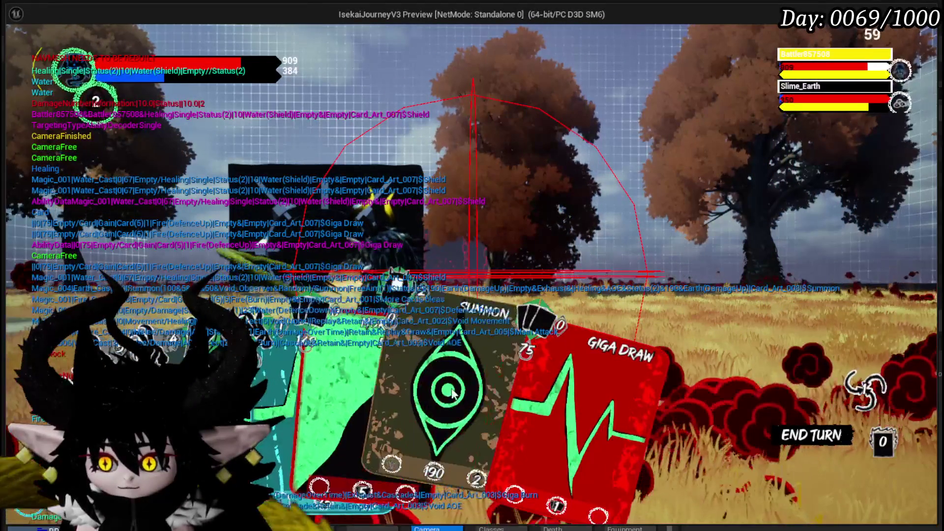
pyautogui.click(306, 384)
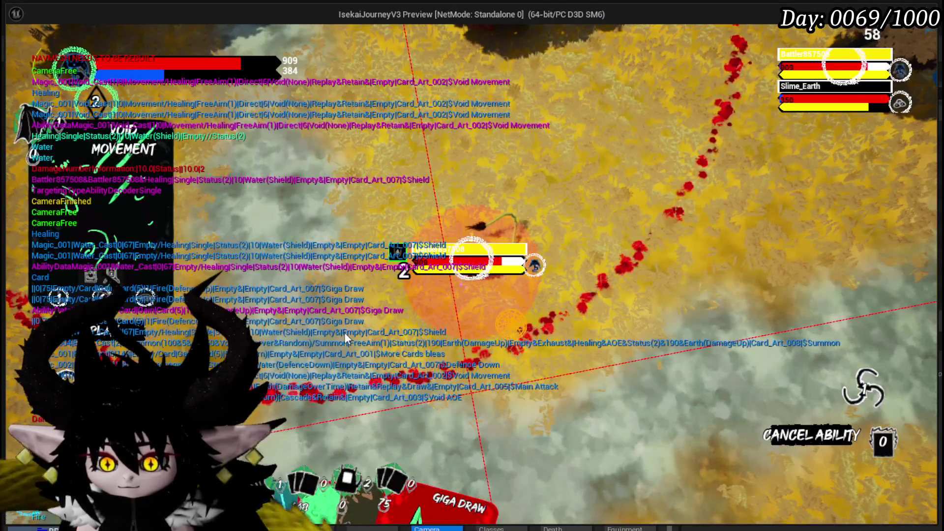
pyautogui.click(344, 332)
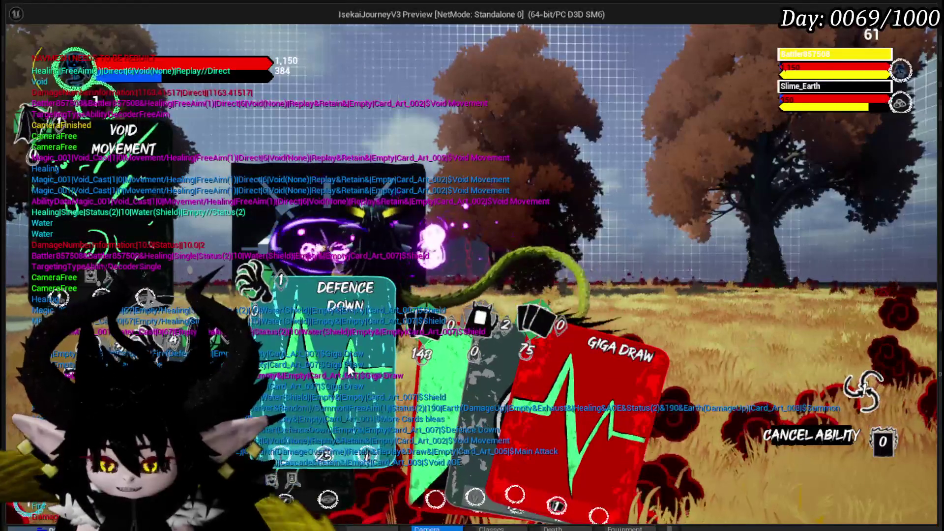
# Play Giga Draw again, Haste, More Cards, Void Movement and Bounce On It Dayo!
pyautogui.click(514, 373)
pyautogui.click(500, 311)
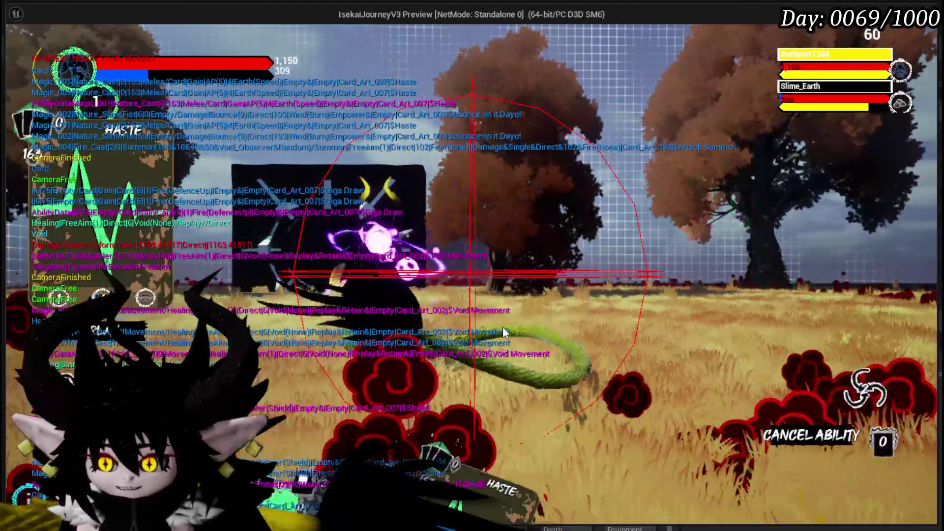
pyautogui.click(503, 330)
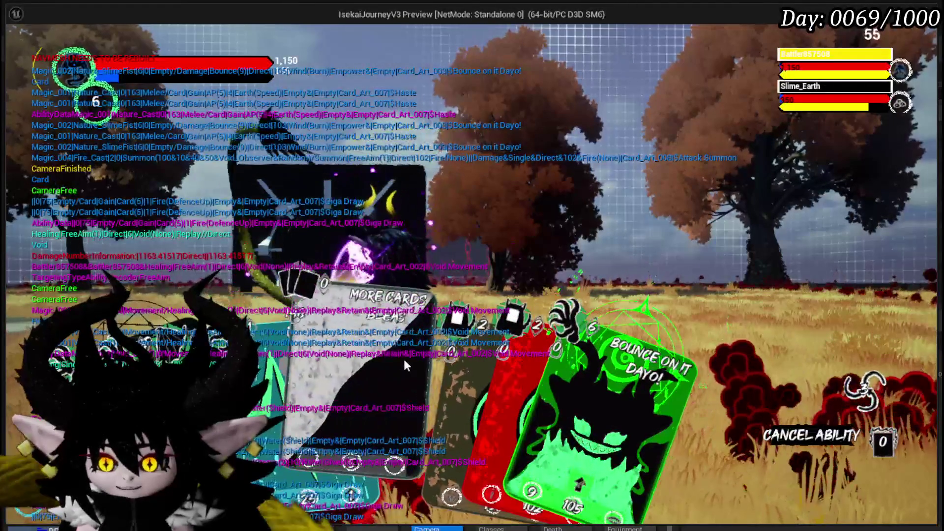
pyautogui.click(346, 332)
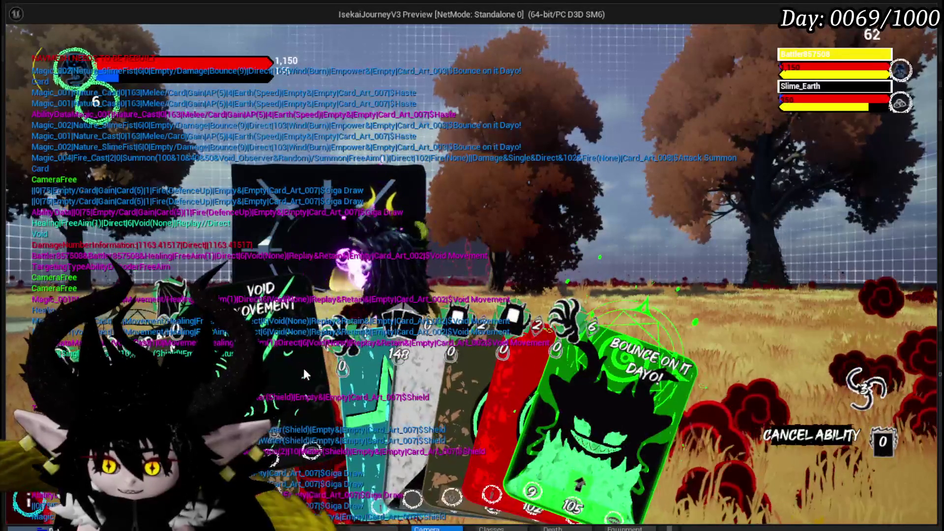
pyautogui.click(303, 368)
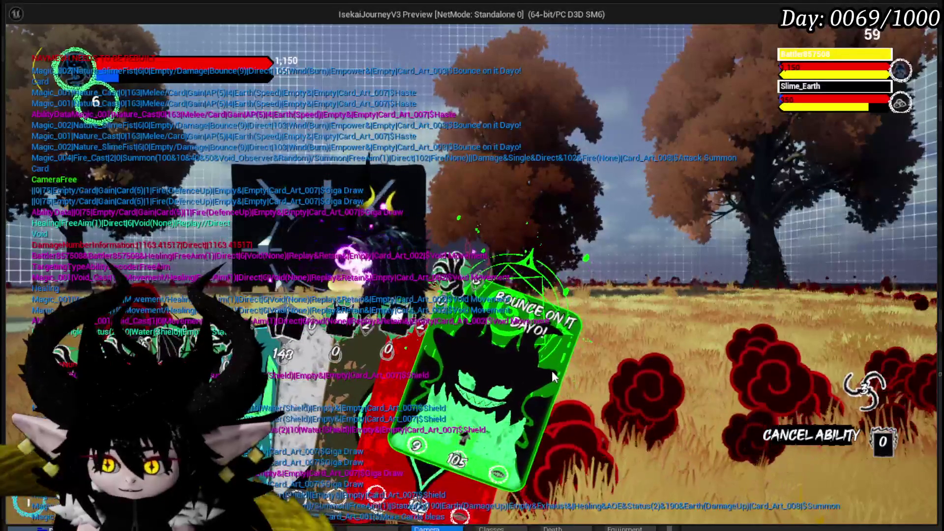
pyautogui.click(552, 376)
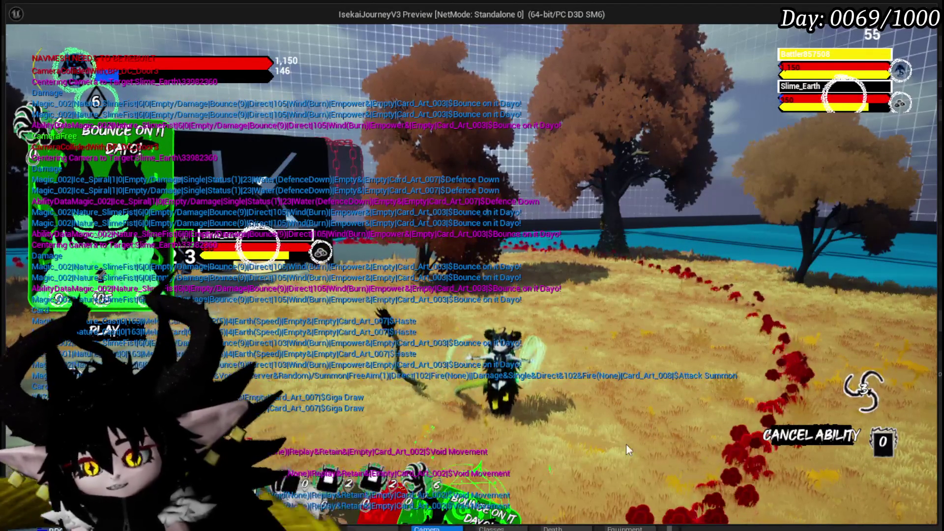
# Play Attack Summon, then several Bounce On It Dayo! cards against Slime_Earth.
pyautogui.click(435, 405)
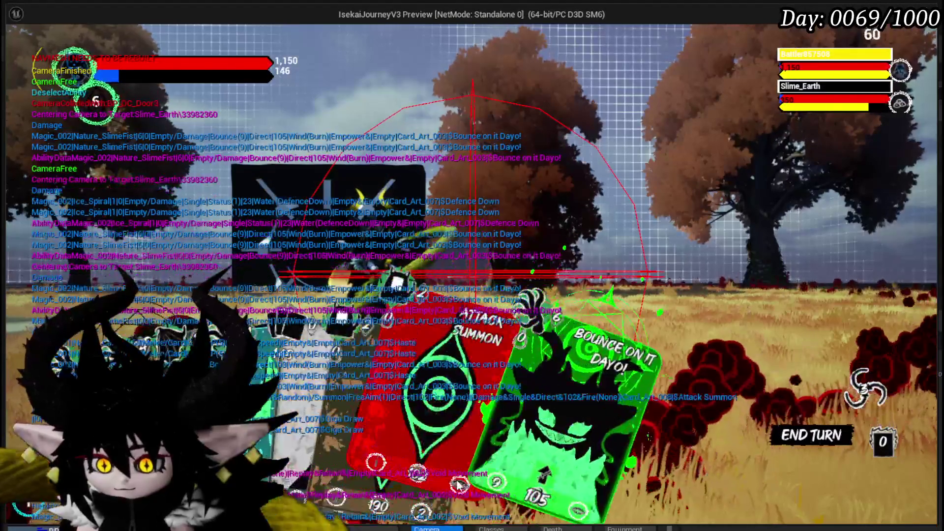
pyautogui.click(503, 397)
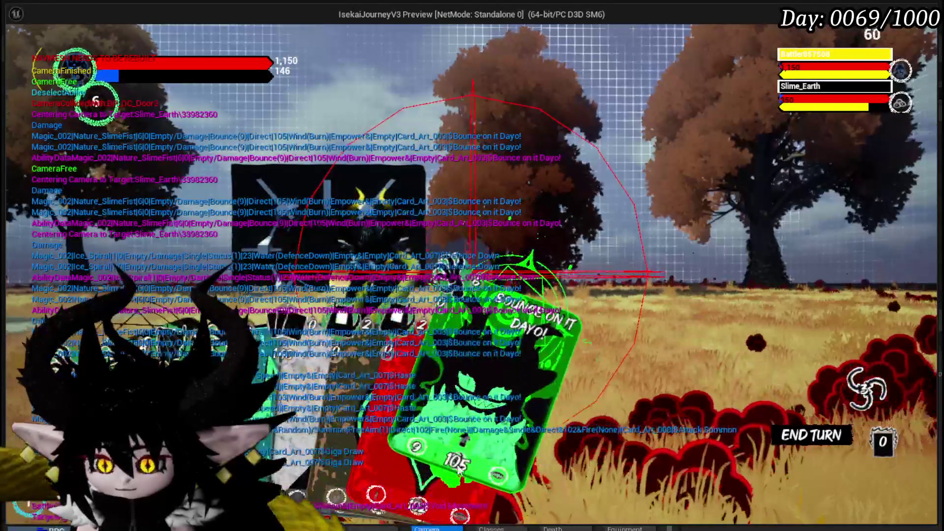
pyautogui.click(477, 467)
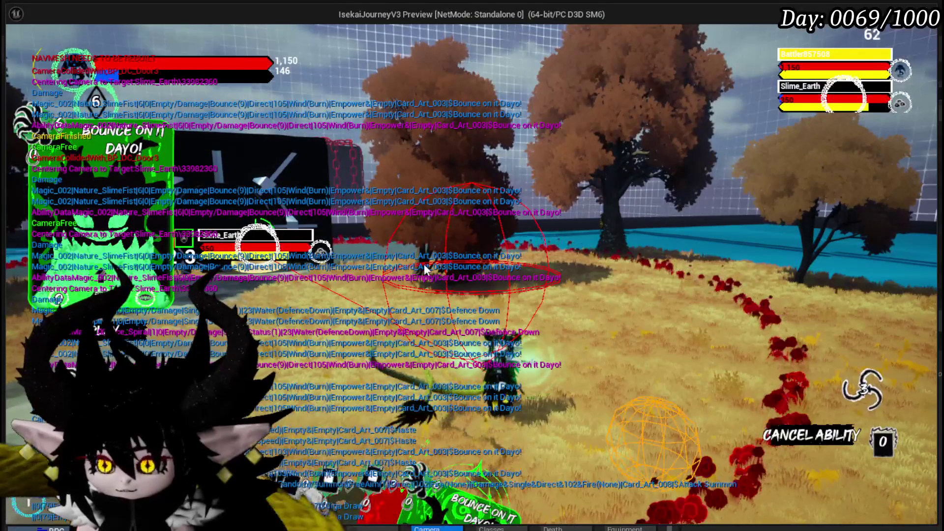
pyautogui.moveTo(554, 433)
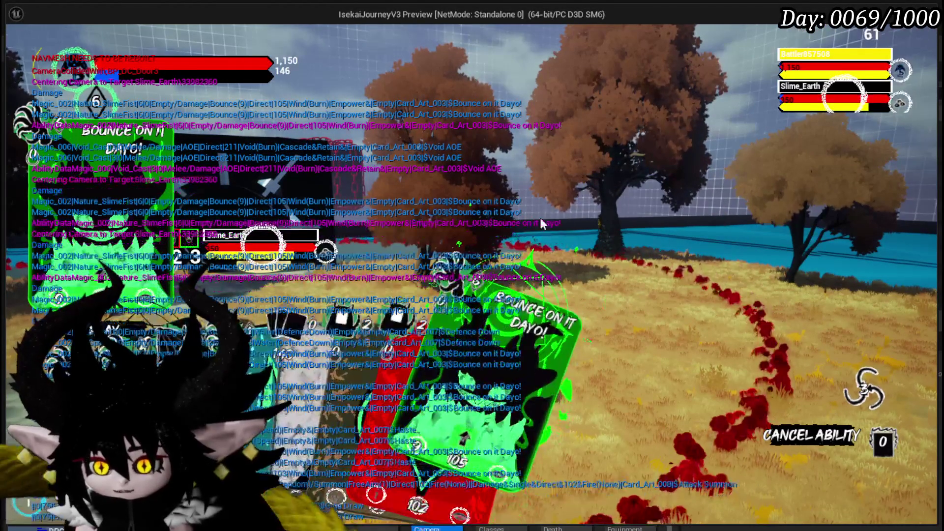
pyautogui.click(519, 231)
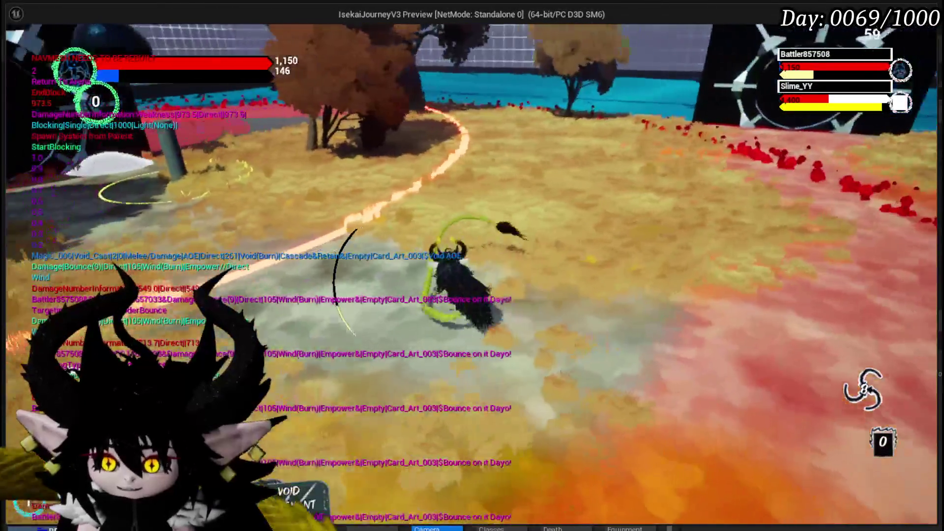
# Stop the playtest, save all assets, and view BPC_MC_Camera's EndActionCameraSequence graph.
pyautogui.press('Escape')
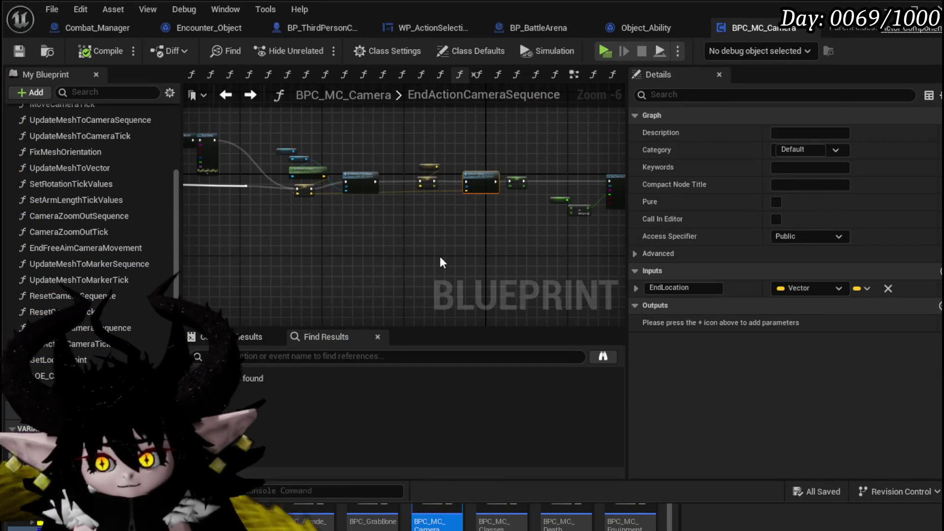
pyautogui.click(19, 50)
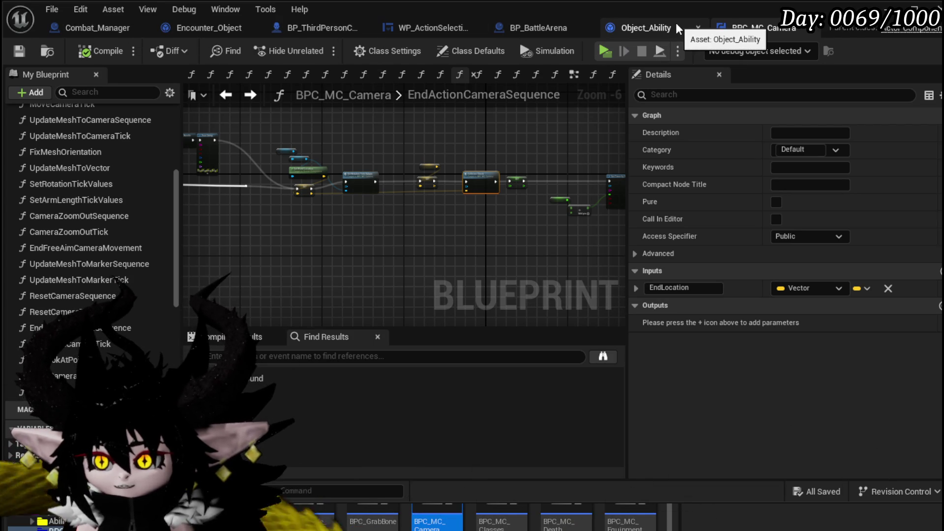
pyautogui.moveTo(443, 231)
pyautogui.mouseDown()
pyautogui.moveTo(491, 196)
pyautogui.moveTo(569, 196)
pyautogui.moveTo(230, 177)
pyautogui.moveTo(272, 163)
pyautogui.moveTo(538, 215)
pyautogui.mouseUp()
pyautogui.scroll(1, 272, 163)
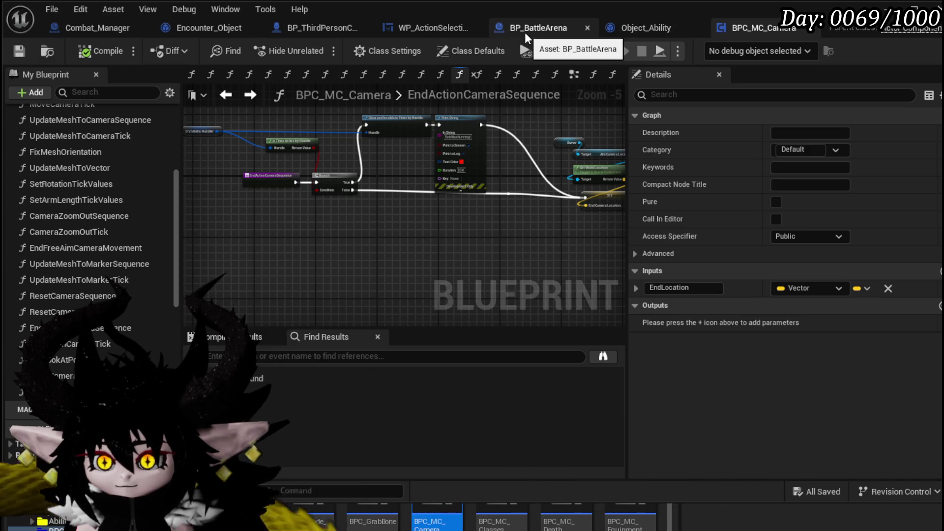
pyautogui.scroll(10, 76, 241)
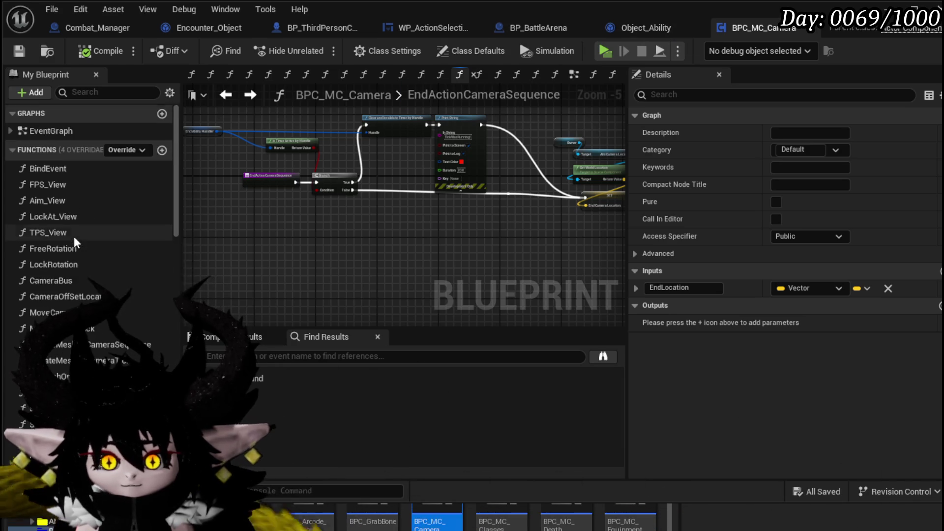
# Open the CameraBus graph and inspect its SET, Branch, FIND and Get World Location nodes.
pyautogui.doubleClick(73, 284)
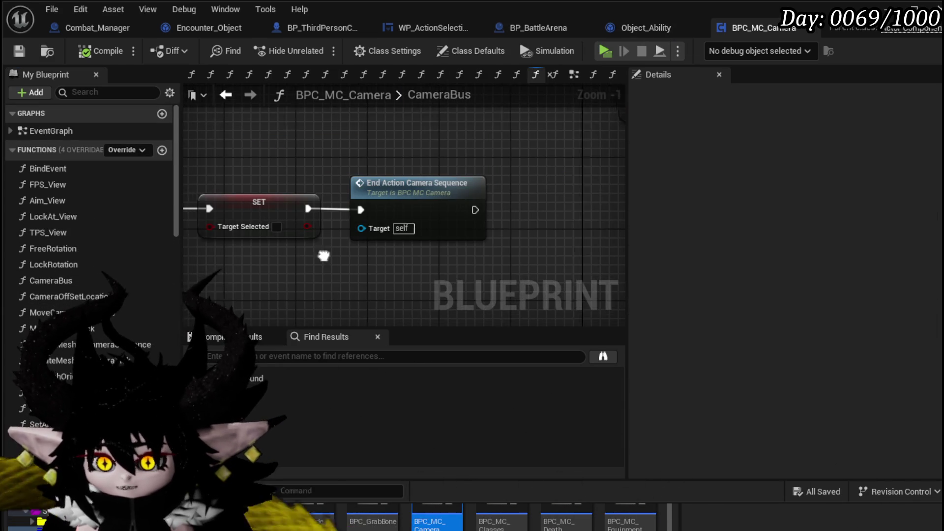
pyautogui.scroll(-6, 320, 260)
pyautogui.scroll(4, 322, 255)
pyautogui.moveTo(323, 225); pyautogui.dragTo(290, 200)
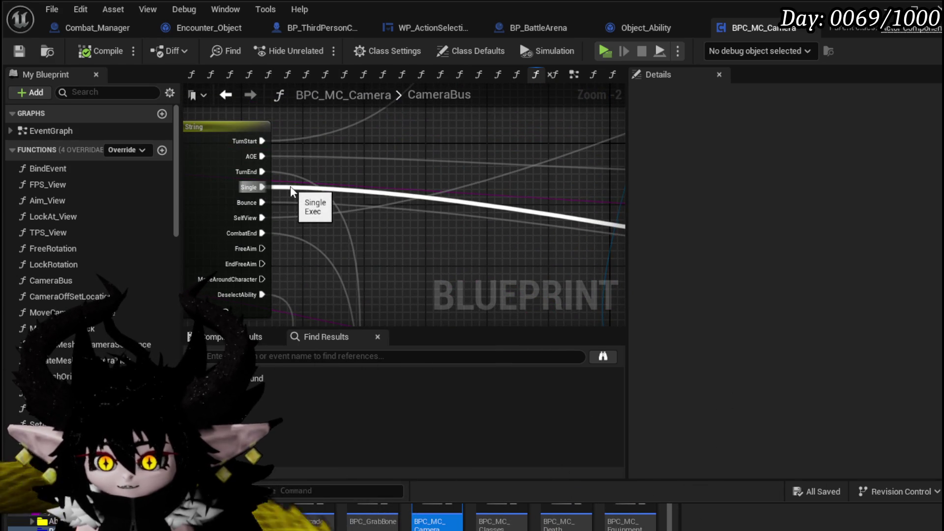
pyautogui.moveTo(557, 238)
pyautogui.mouseDown()
pyautogui.moveTo(330, 225)
pyautogui.moveTo(386, 280)
pyautogui.mouseUp()
pyautogui.scroll(-3, 329, 204)
pyautogui.scroll(3, 369, 238)
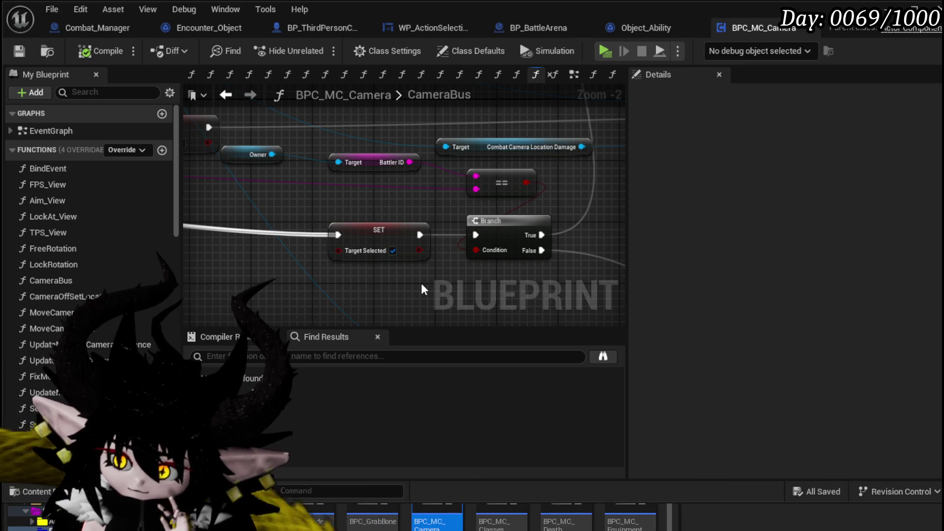
pyautogui.moveTo(426, 276)
pyautogui.mouseDown()
pyautogui.moveTo(295, 236)
pyautogui.moveTo(417, 131)
pyautogui.moveTo(477, 238)
pyautogui.mouseUp()
# Select the SET Target Selected node and review the rotation-target comment and Move Camera Sequence chain.
pyautogui.moveTo(368, 240)
pyautogui.mouseDown()
pyautogui.moveTo(458, 169)
pyautogui.moveTo(482, 192)
pyautogui.moveTo(486, 182)
pyautogui.mouseUp()
pyautogui.scroll(-2, 485, 181)
pyautogui.moveTo(452, 248)
pyautogui.mouseDown()
pyautogui.moveTo(411, 248)
pyautogui.moveTo(493, 255)
pyautogui.moveTo(392, 253)
pyautogui.moveTo(334, 176)
pyautogui.moveTo(239, 183)
pyautogui.moveTo(337, 220)
pyautogui.moveTo(461, 164)
pyautogui.moveTo(389, 165)
pyautogui.moveTo(482, 137)
pyautogui.moveTo(288, 165)
pyautogui.mouseUp()
pyautogui.moveTo(388, 165); pyautogui.dragTo(249, 184)
pyautogui.scroll(2, 249, 184)
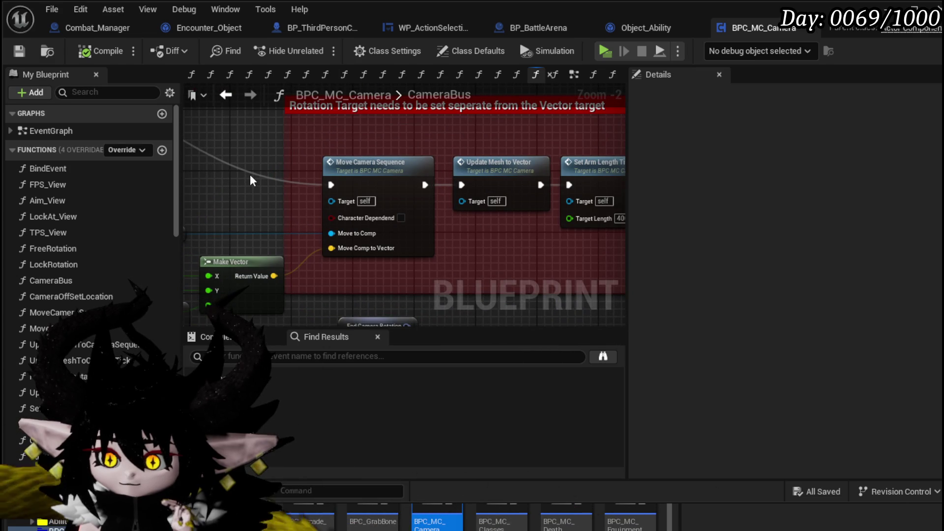
pyautogui.moveTo(370, 145)
pyautogui.mouseDown()
pyautogui.moveTo(238, 141)
pyautogui.moveTo(386, 181)
pyautogui.moveTo(344, 176)
pyautogui.moveTo(334, 301)
pyautogui.moveTo(467, 295)
pyautogui.moveTo(459, 228)
pyautogui.mouseUp()
pyautogui.scroll(-3, 345, 175)
pyautogui.scroll(3, 295, 245)
# Select the Owner, Battler ID and == nodes, then the Get Encounter and Battlers nodes.
pyautogui.moveTo(295, 244); pyautogui.dragTo(440, 241)
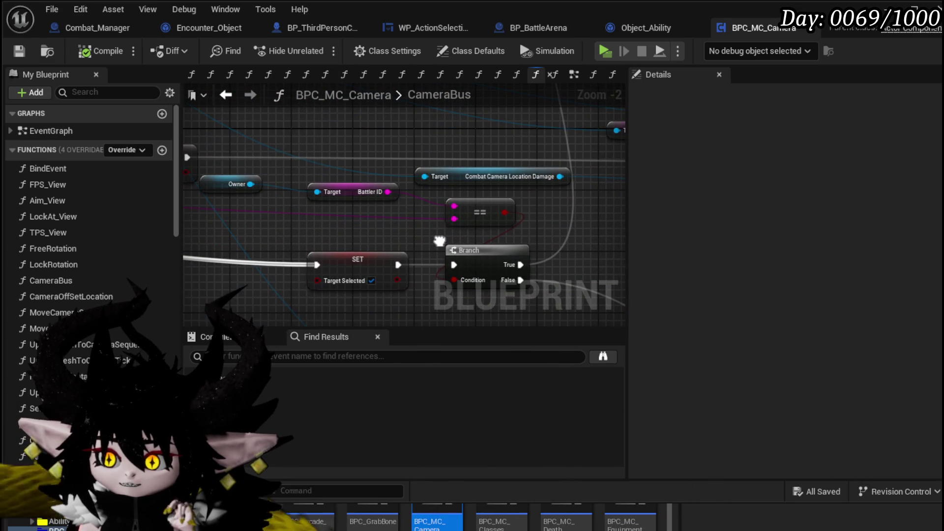
pyautogui.moveTo(246, 228); pyautogui.dragTo(487, 167)
pyautogui.moveTo(565, 226)
pyautogui.mouseDown()
pyautogui.moveTo(523, 182)
pyautogui.moveTo(394, 203)
pyautogui.mouseUp()
pyautogui.scroll(-2, 395, 204)
pyautogui.moveTo(435, 102)
pyautogui.mouseDown()
pyautogui.moveTo(397, 151)
pyautogui.moveTo(523, 139)
pyautogui.mouseUp()
pyautogui.moveTo(361, 134)
pyautogui.mouseDown()
pyautogui.moveTo(350, 188)
pyautogui.moveTo(321, 192)
pyautogui.mouseUp()
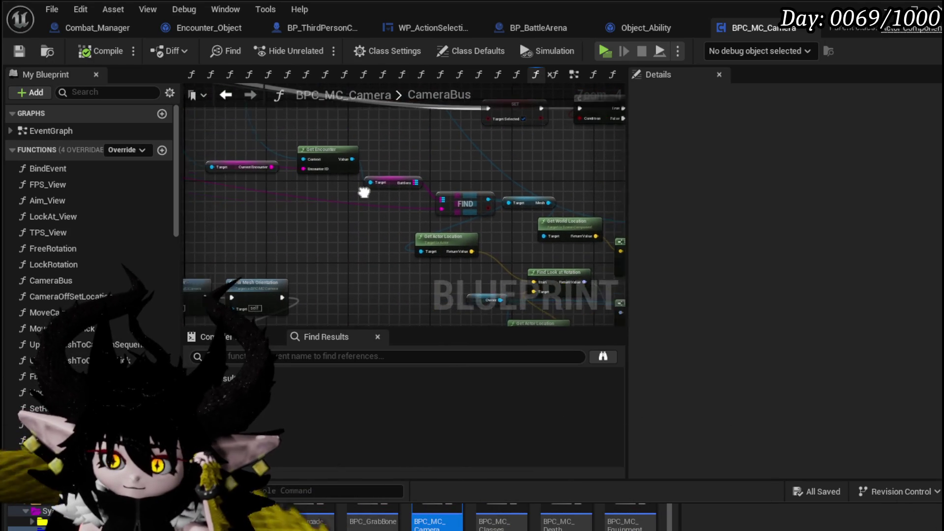
pyautogui.moveTo(245, 212); pyautogui.dragTo(416, 136)
pyautogui.moveTo(432, 183)
pyautogui.mouseDown()
pyautogui.moveTo(464, 164)
pyautogui.moveTo(338, 208)
pyautogui.moveTo(404, 197)
pyautogui.moveTo(256, 176)
pyautogui.mouseUp()
pyautogui.scroll(2, 447, 229)
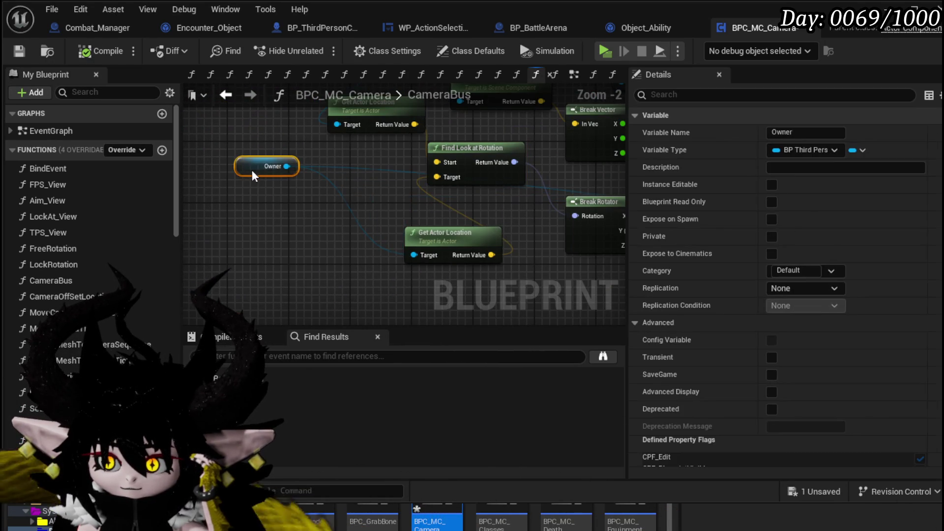
# Move Get Actor Location left and select the Get Encounter, FIND and Battlers nodes.
pyautogui.moveTo(459, 232); pyautogui.dragTo(350, 191)
pyautogui.moveTo(481, 222); pyautogui.dragTo(236, 224)
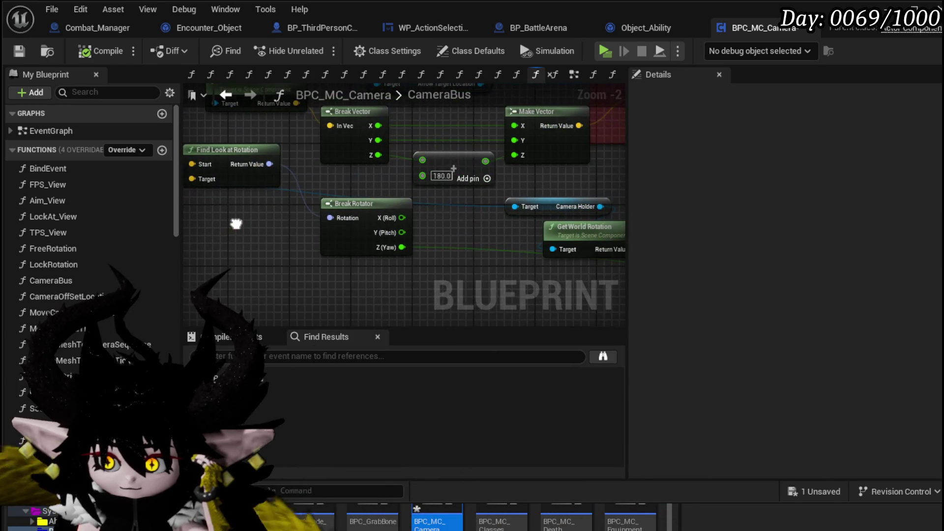
pyautogui.scroll(-2, 240, 223)
pyautogui.click(475, 237)
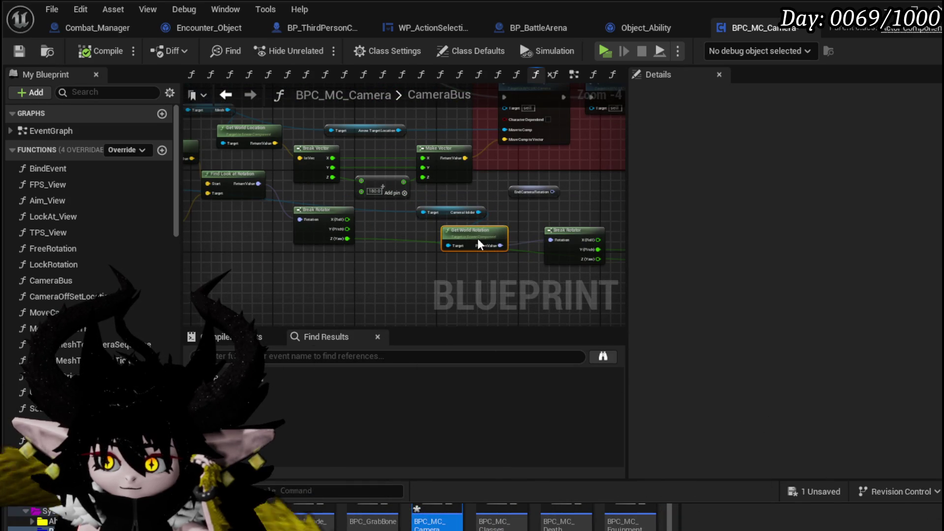
pyautogui.moveTo(343, 198)
pyautogui.mouseDown()
pyautogui.moveTo(402, 216)
pyautogui.moveTo(365, 204)
pyautogui.mouseUp()
pyautogui.moveTo(311, 162)
pyautogui.mouseDown()
pyautogui.moveTo(442, 204)
pyautogui.moveTo(599, 238)
pyautogui.mouseUp()
pyautogui.moveTo(471, 197)
pyautogui.mouseDown()
pyautogui.moveTo(343, 175)
pyautogui.moveTo(454, 215)
pyautogui.moveTo(457, 206)
pyautogui.mouseUp()
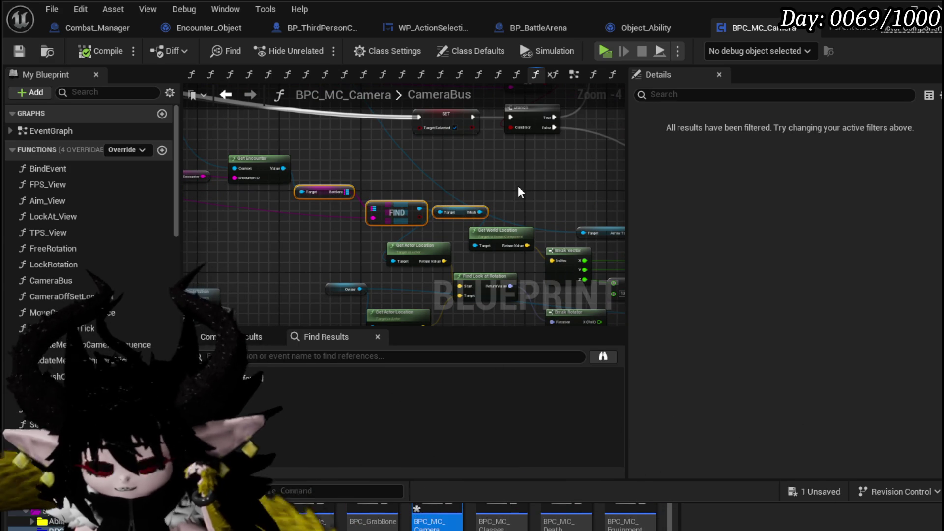
pyautogui.scroll(-1, 383, 164)
pyautogui.moveTo(383, 165)
pyautogui.mouseDown()
pyautogui.moveTo(459, 262)
pyautogui.moveTo(407, 212)
pyautogui.mouseUp()
pyautogui.scroll(2, 332, 193)
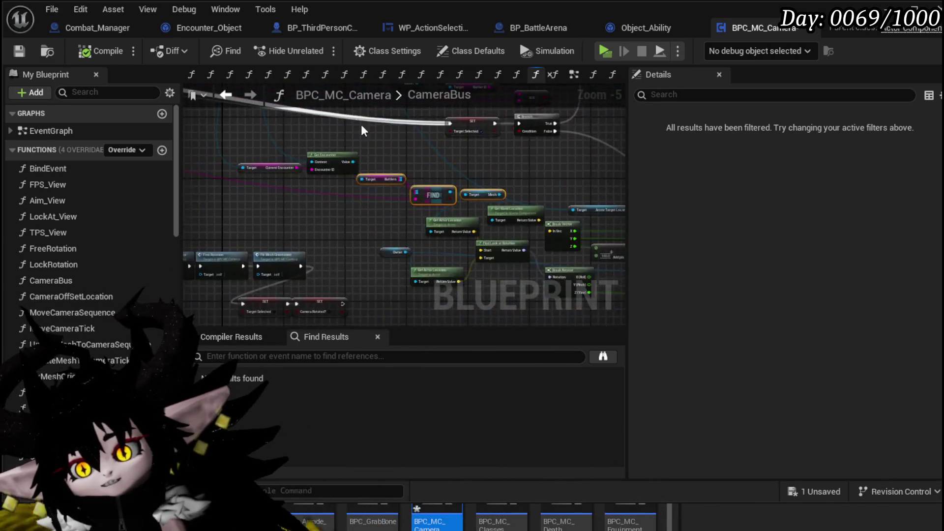
pyautogui.moveTo(369, 180)
pyautogui.mouseDown()
pyautogui.moveTo(356, 219)
pyautogui.moveTo(296, 238)
pyautogui.mouseUp()
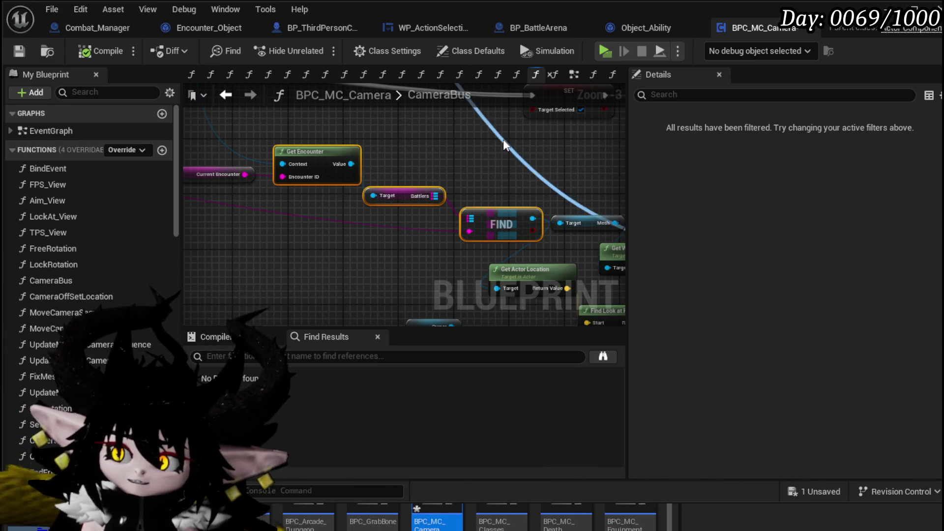
# Save the camera blueprint and review CameraBus from its entry node to the encounter lookup.
pyautogui.click(25, 56)
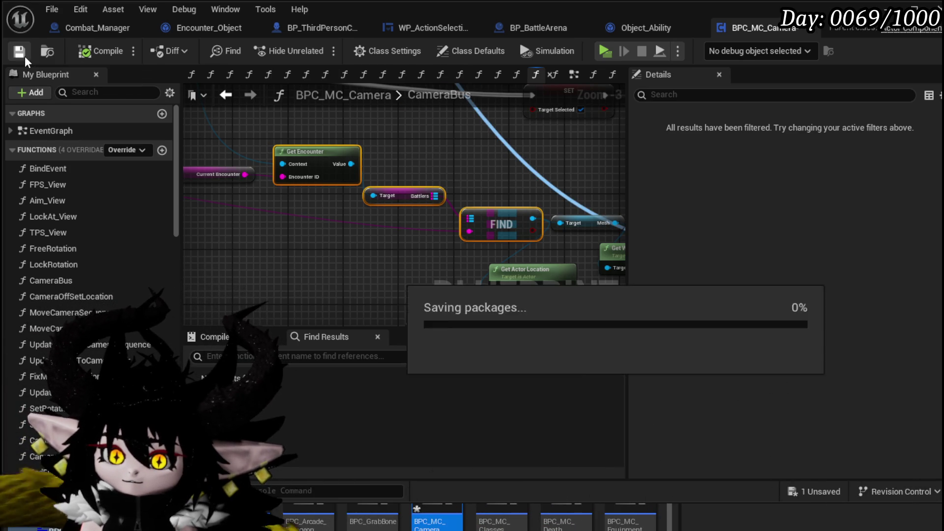
pyautogui.scroll(-2, 444, 170)
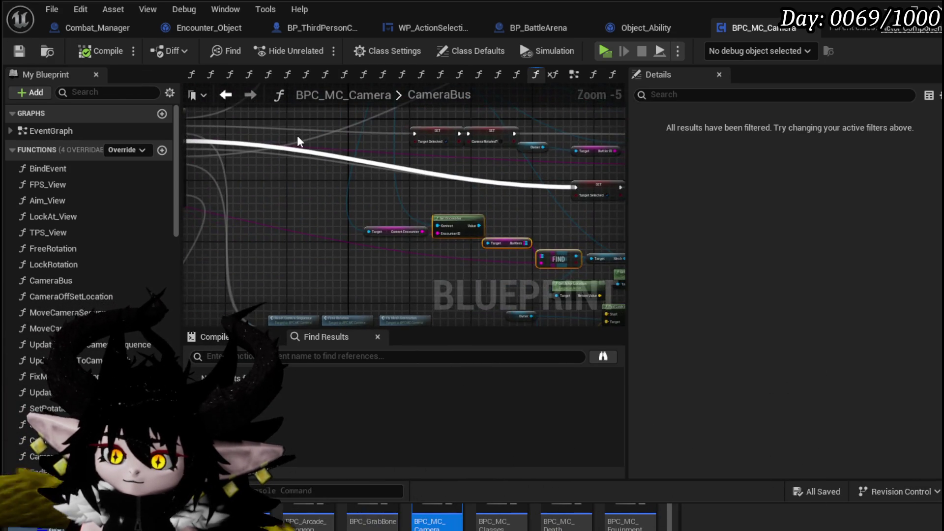
pyautogui.moveTo(278, 258); pyautogui.dragTo(297, 175)
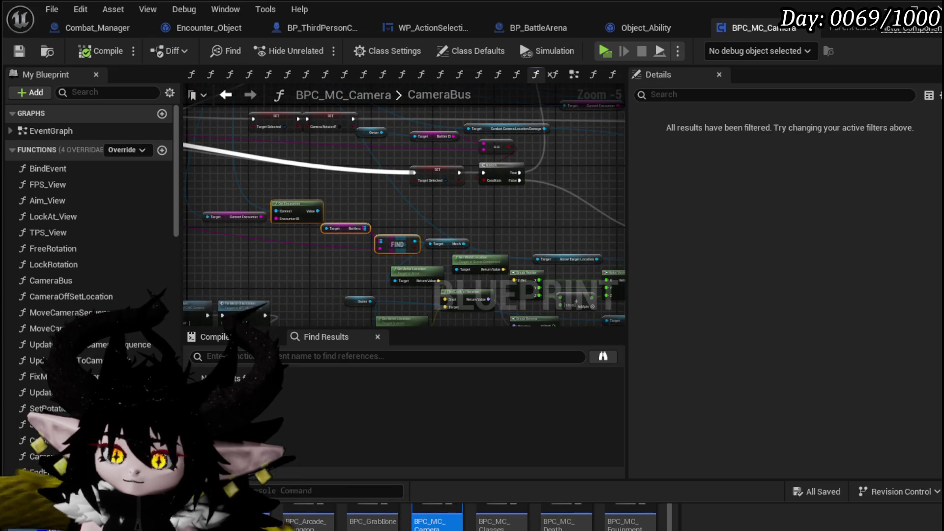
pyautogui.scroll(-1, 380, 201)
pyautogui.moveTo(380, 201)
pyautogui.mouseDown()
pyautogui.moveTo(296, 152)
pyautogui.moveTo(345, 182)
pyautogui.mouseUp()
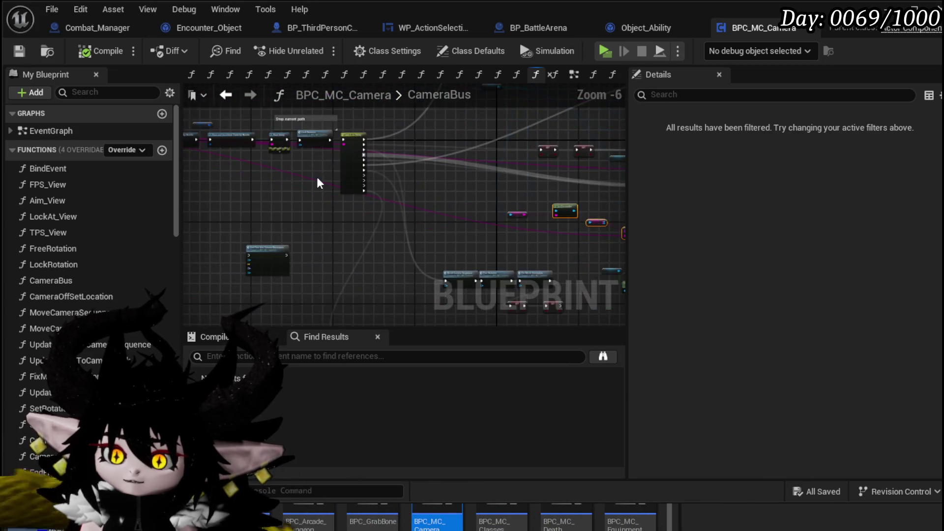
pyautogui.scroll(2, 345, 182)
pyautogui.moveTo(391, 234); pyautogui.dragTo(618, 244)
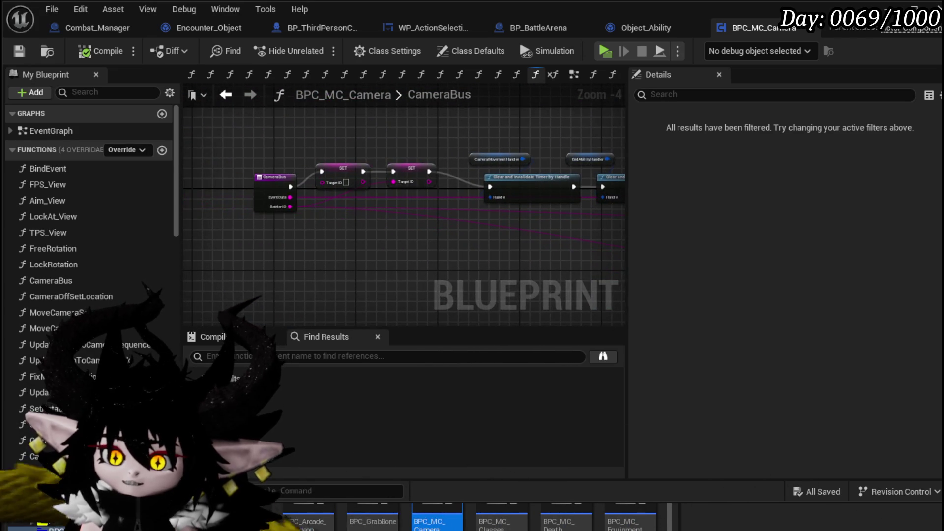
pyautogui.scroll(-2, 374, 227)
pyautogui.moveTo(463, 236)
pyautogui.mouseDown()
pyautogui.moveTo(335, 200)
pyautogui.moveTo(423, 177)
pyautogui.moveTo(212, 123)
pyautogui.moveTo(390, 135)
pyautogui.moveTo(206, 144)
pyautogui.moveTo(502, 164)
pyautogui.moveTo(641, 196)
pyautogui.mouseUp()
pyautogui.scroll(2, 352, 201)
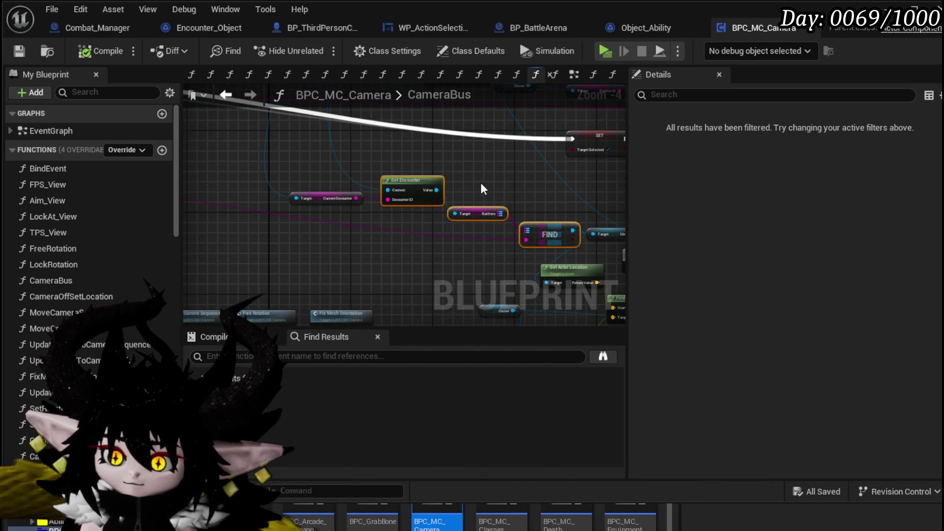
# Open the Update Mesh to Vector function graph from the Move Camera Sequence block.
pyautogui.scroll(-3, 375, 207)
pyautogui.scroll(5, 280, 208)
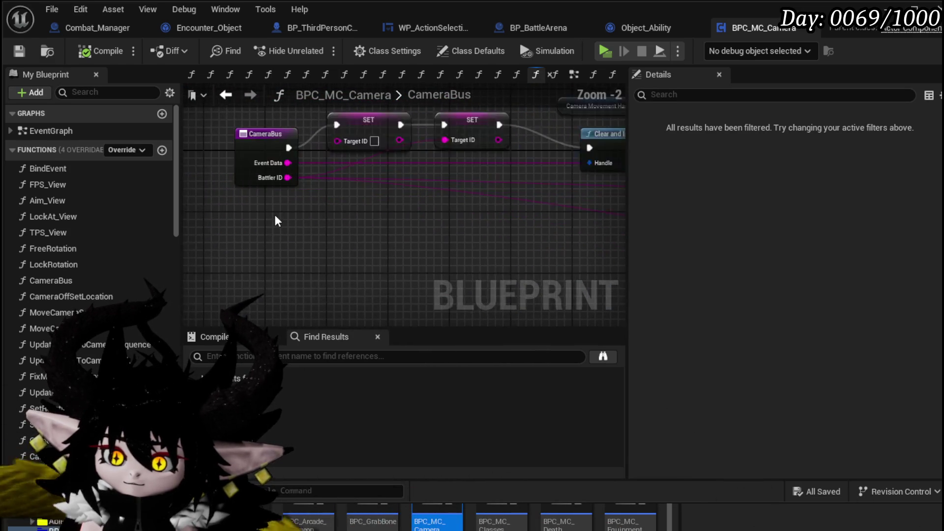
pyautogui.scroll(1, 275, 217)
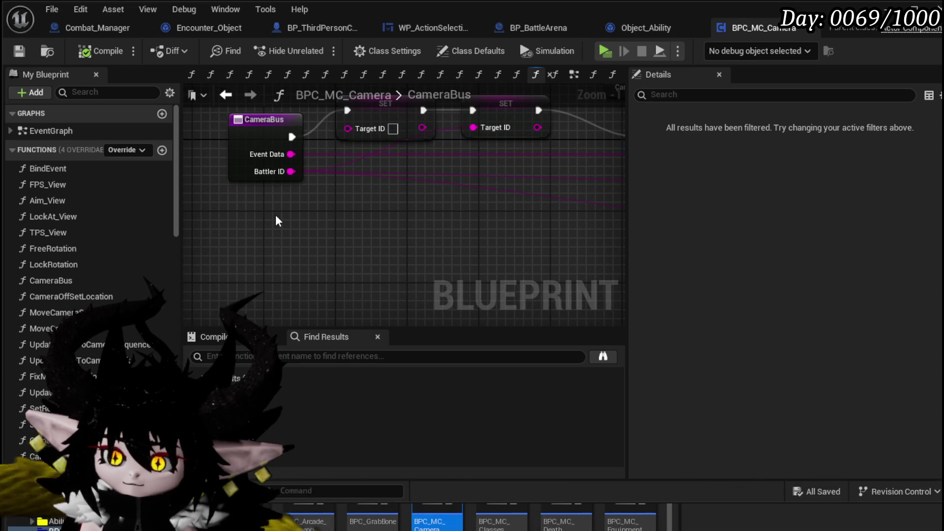
pyautogui.scroll(-3, 276, 219)
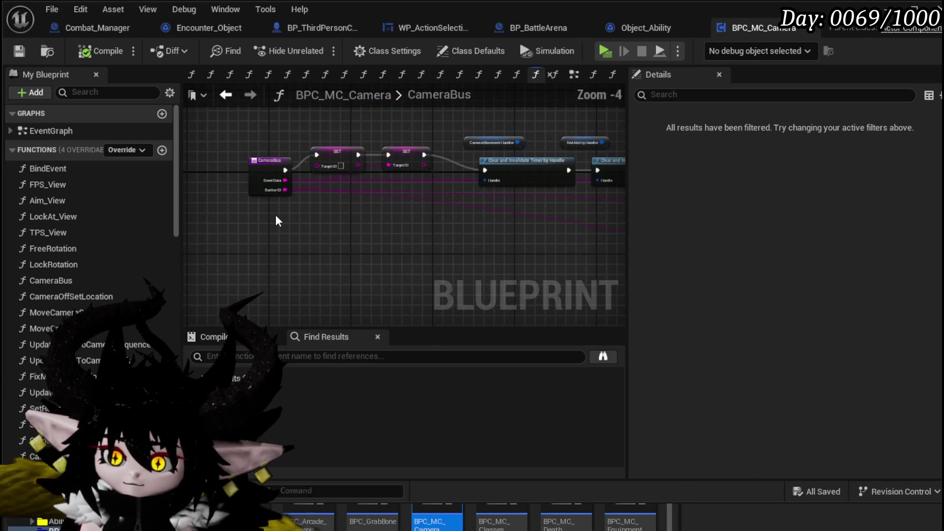
pyautogui.scroll(2, 276, 218)
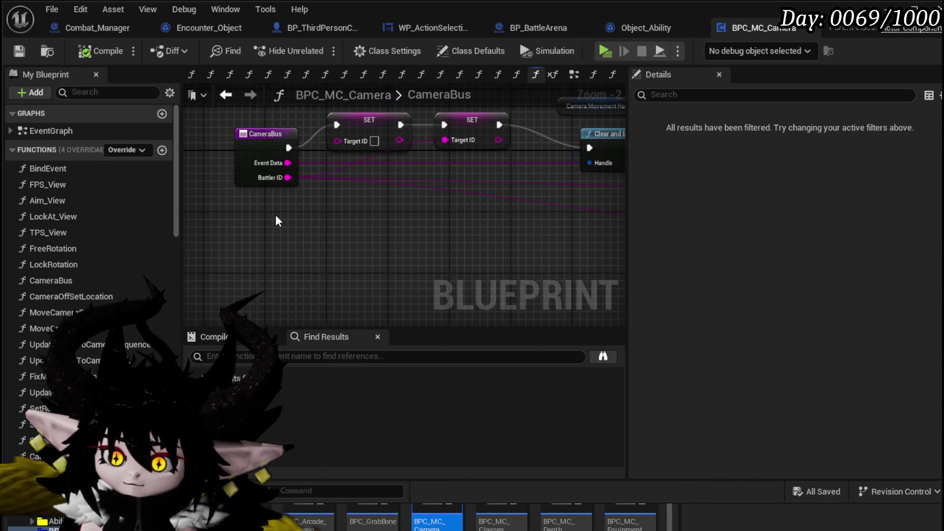
pyautogui.scroll(-3, 275, 214)
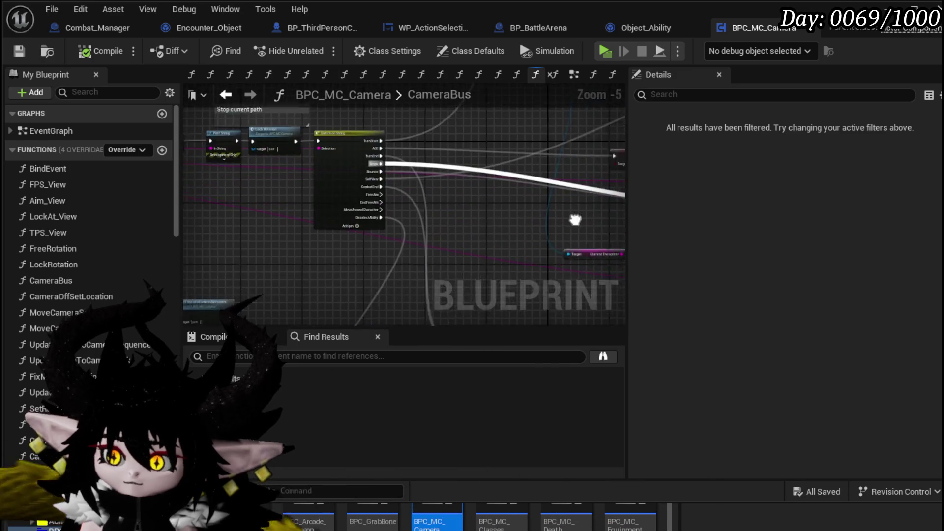
pyautogui.moveTo(377, 197); pyautogui.dragTo(290, 200)
pyautogui.scroll(2, 446, 204)
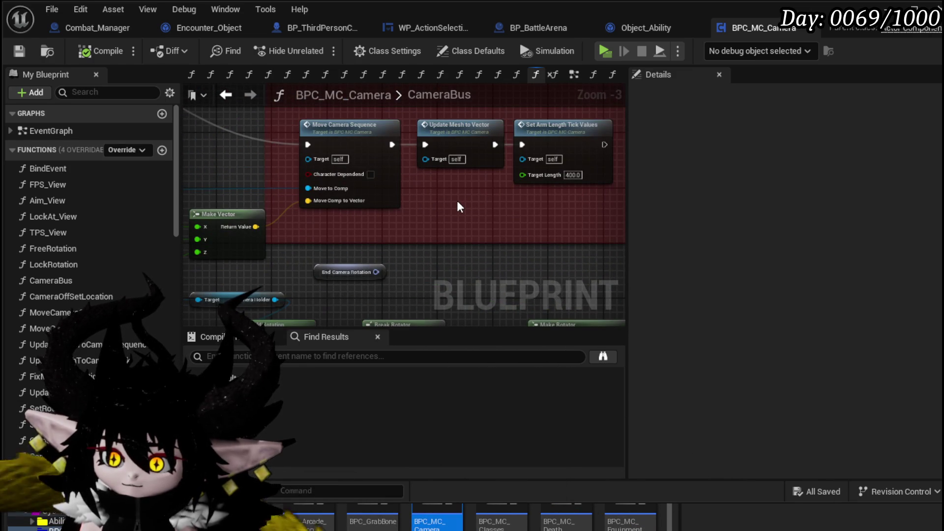
pyautogui.doubleClick(462, 143)
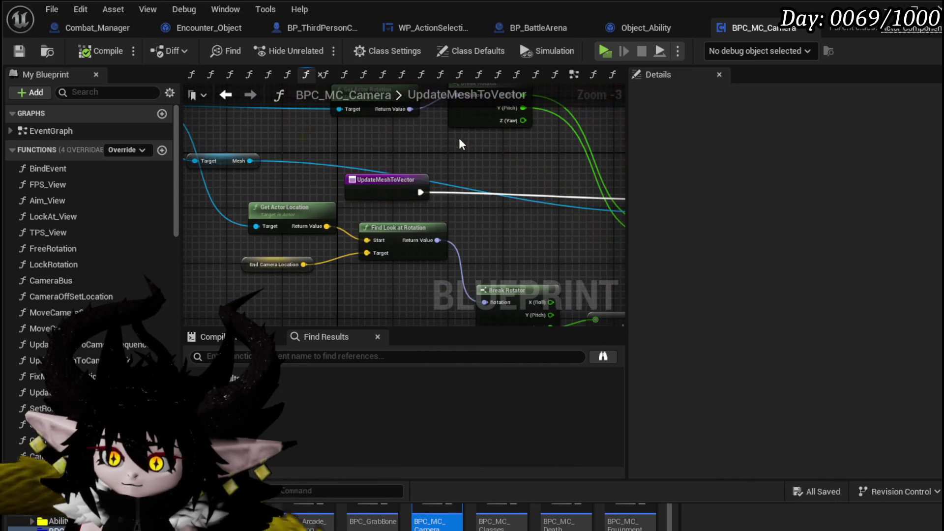
# Move the entry node up and shift the look-at rotation nodes lower in UpdateMeshToVector.
pyautogui.moveTo(393, 189); pyautogui.dragTo(410, 175)
pyautogui.moveTo(505, 162)
pyautogui.mouseDown()
pyautogui.moveTo(440, 154)
pyautogui.moveTo(307, 178)
pyautogui.moveTo(320, 184)
pyautogui.moveTo(379, 177)
pyautogui.moveTo(316, 128)
pyautogui.mouseUp()
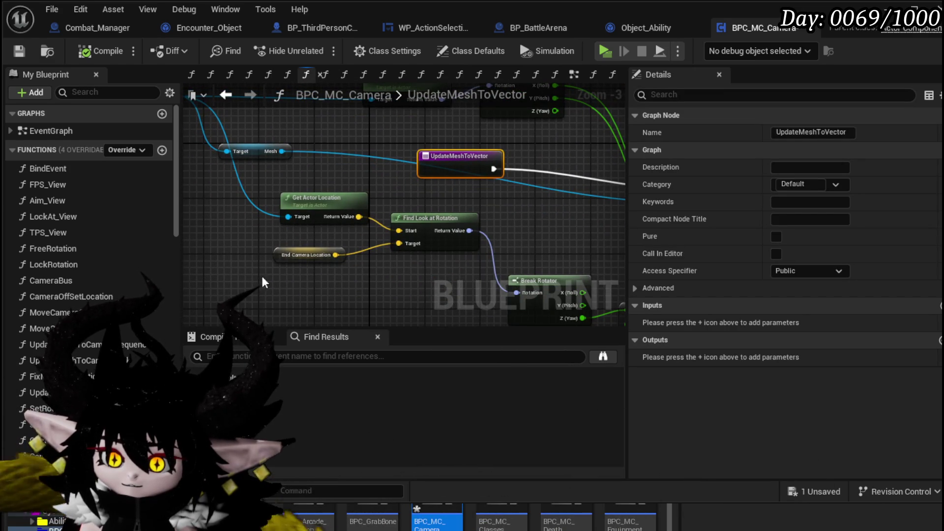
pyautogui.moveTo(321, 255)
pyautogui.mouseDown()
pyautogui.moveTo(353, 236)
pyautogui.moveTo(287, 255)
pyautogui.mouseUp()
pyautogui.click(320, 242)
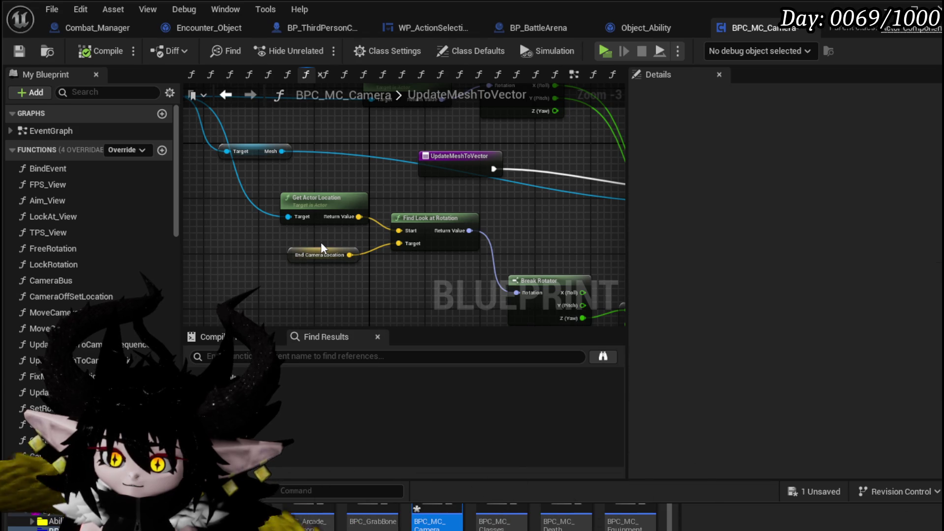
pyautogui.scroll(-2, 320, 242)
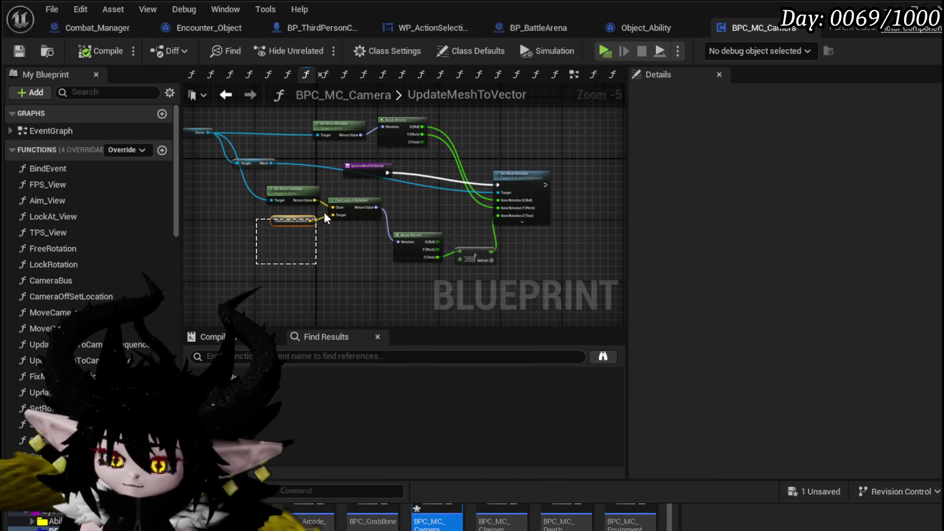
pyautogui.moveTo(353, 196); pyautogui.dragTo(354, 198)
pyautogui.moveTo(355, 199); pyautogui.dragTo(350, 235)
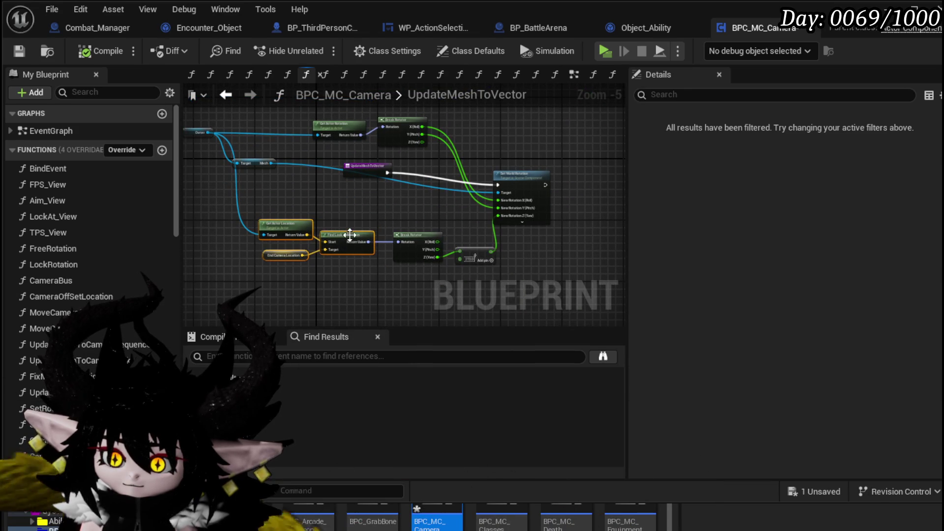
pyautogui.click(263, 282)
# Adjust End Camera Location, the Mesh getter and entry node, then save the blueprint.
pyautogui.moveTo(239, 280)
pyautogui.mouseDown()
pyautogui.moveTo(293, 262)
pyautogui.moveTo(291, 252)
pyautogui.mouseUp()
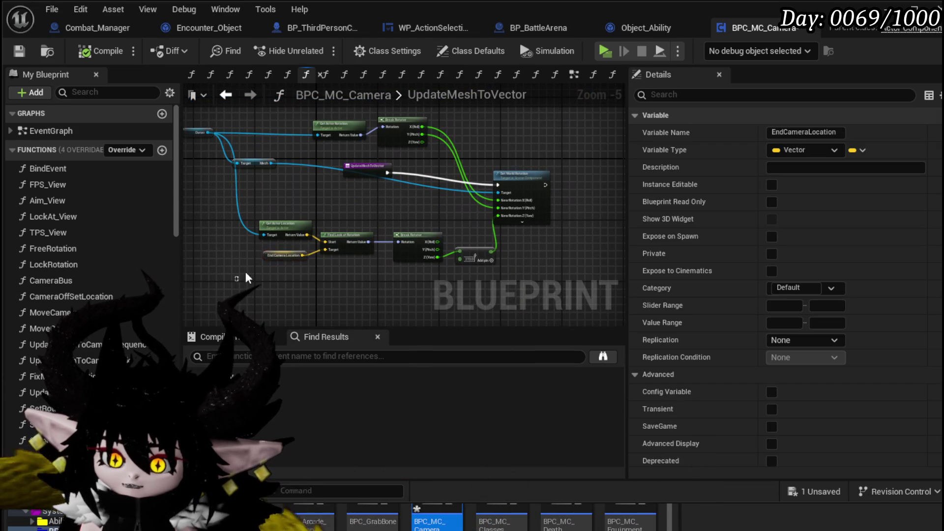
pyautogui.click(295, 283)
pyautogui.moveTo(237, 163)
pyautogui.mouseDown()
pyautogui.moveTo(269, 186)
pyautogui.moveTo(312, 190)
pyautogui.moveTo(303, 182)
pyautogui.mouseUp()
pyautogui.scroll(2, 254, 187)
pyautogui.click(285, 192)
pyautogui.scroll(-2, 312, 190)
pyautogui.click(349, 161)
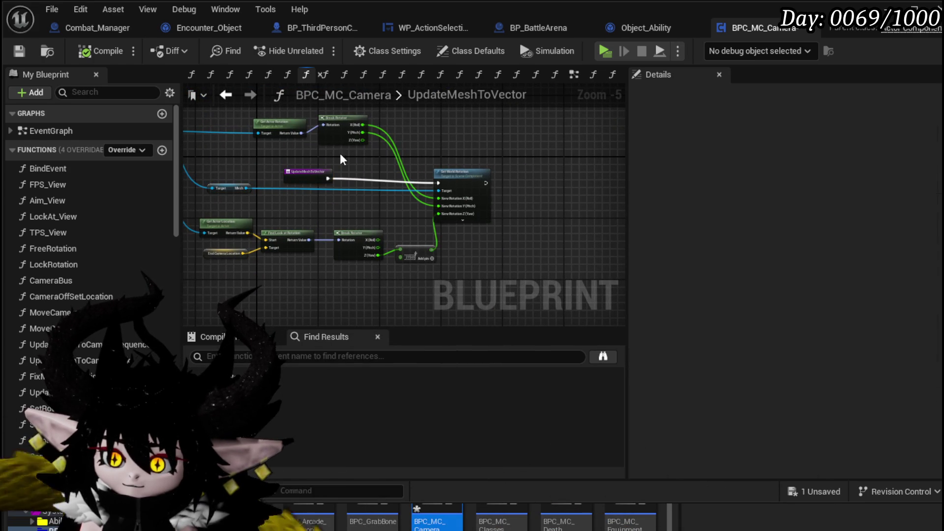
pyautogui.hotkey('ctrl', 's')
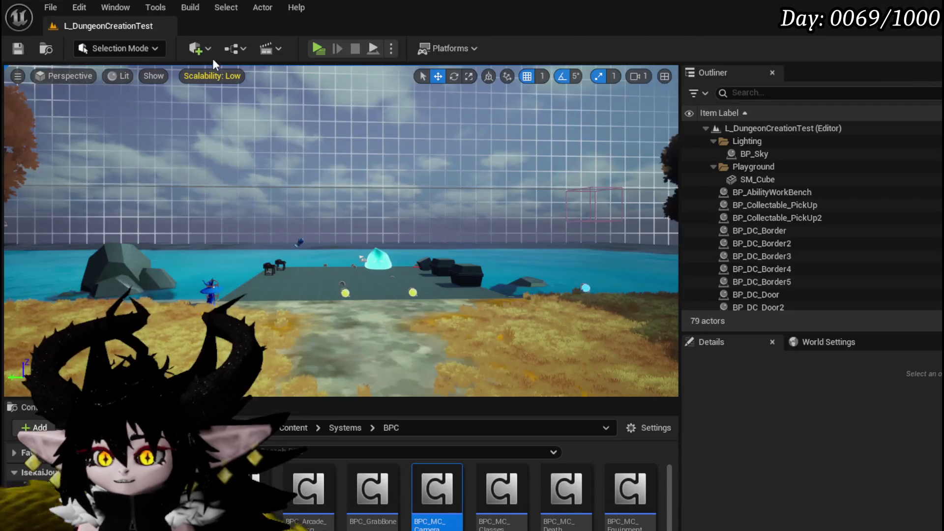
# Playtest the level, run into Slime_Water to start a battle, and pick the CLAW card.
pyautogui.hotkey('alt', 'p')
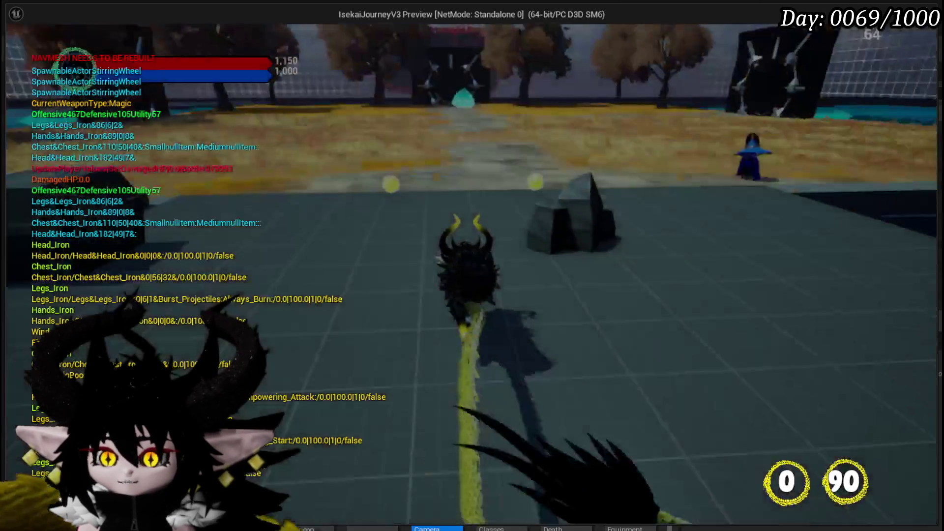
pyautogui.press('w')
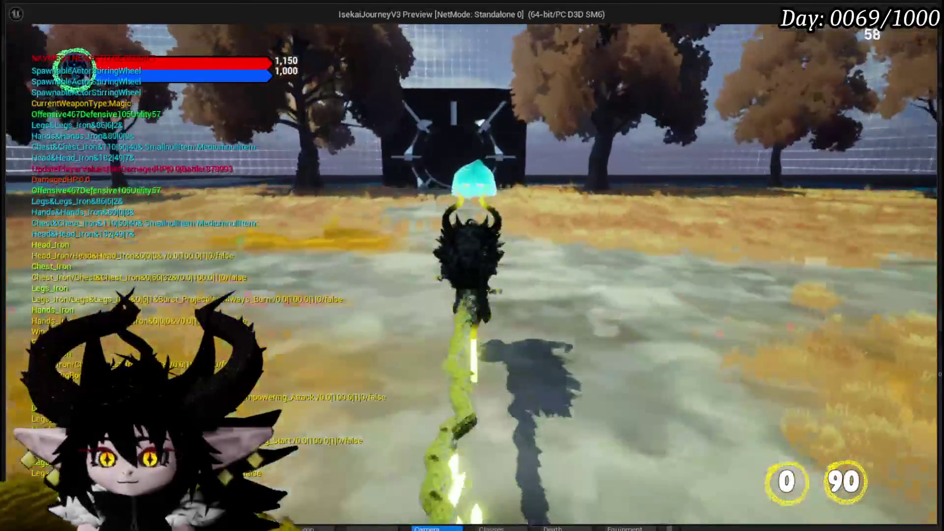
pyautogui.press('d')
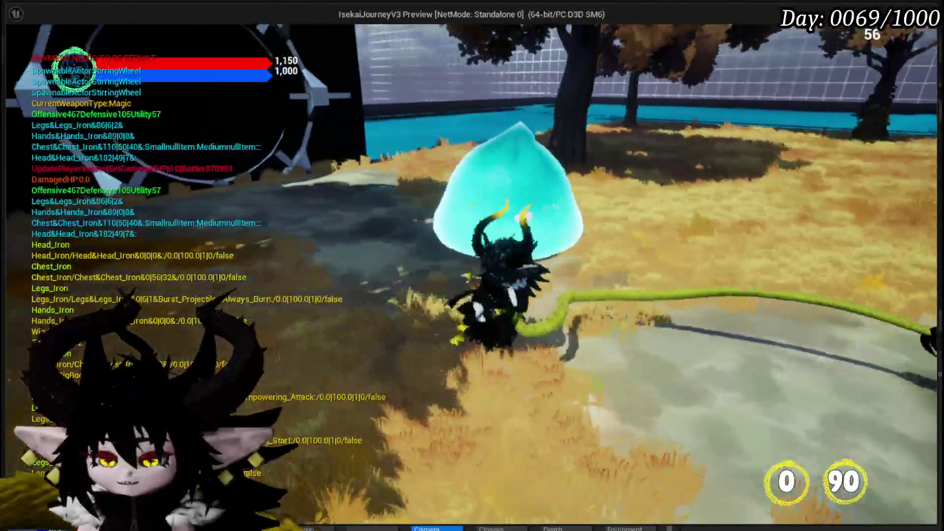
pyautogui.press('w')
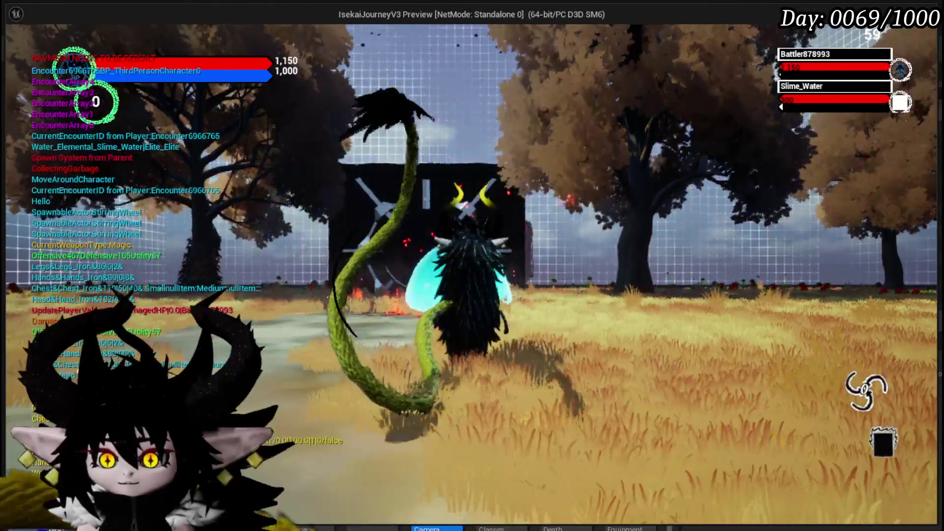
pyautogui.press('w')
pyautogui.press('w')
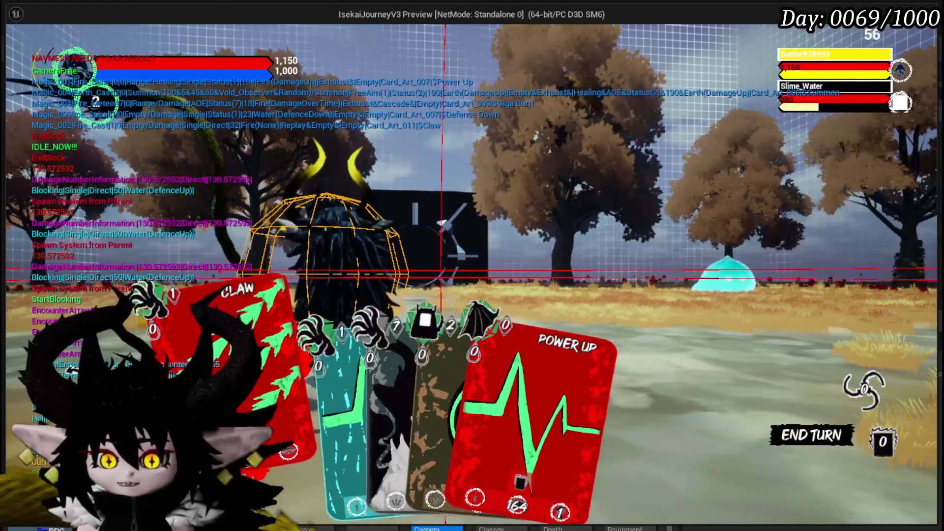
pyautogui.click(241, 374)
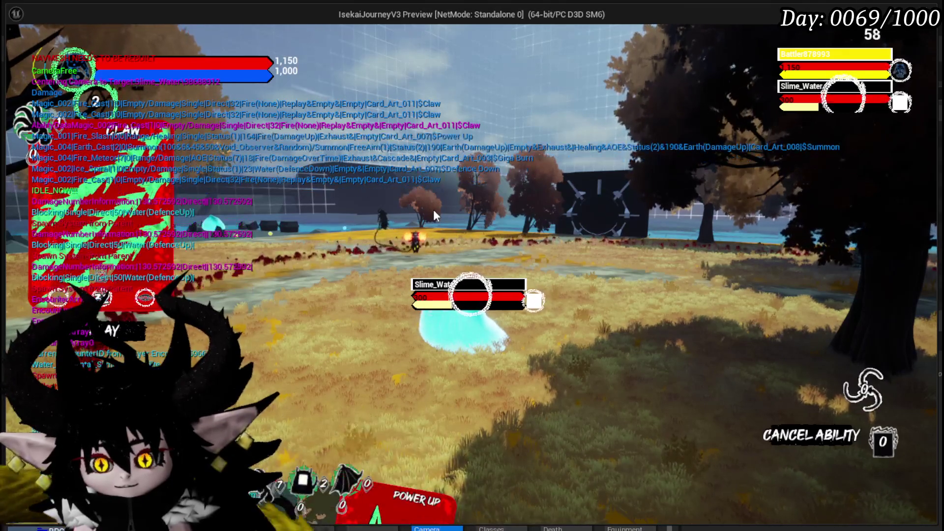
# End the playtest, save the level, and reopen the BPC_MC_Camera blueprint.
pyautogui.press('Escape')
pyautogui.click(15, 45)
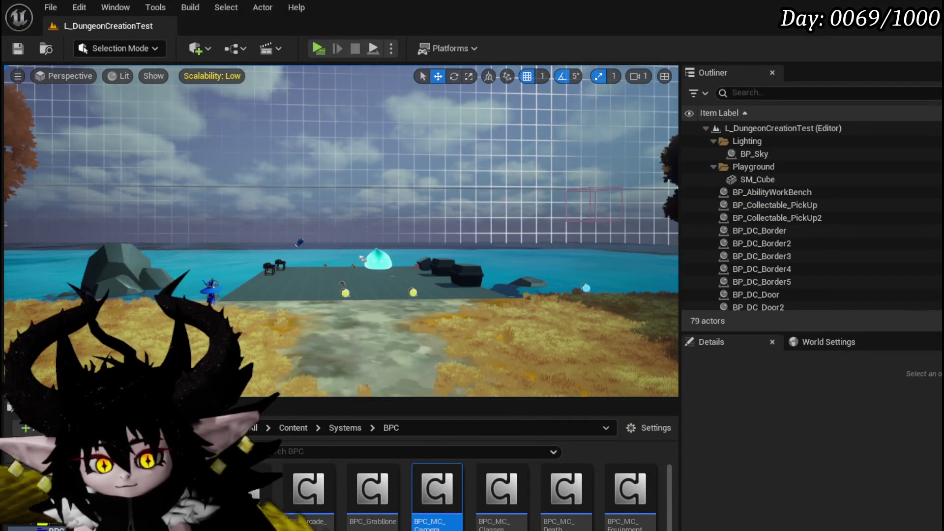
pyautogui.doubleClick(437, 487)
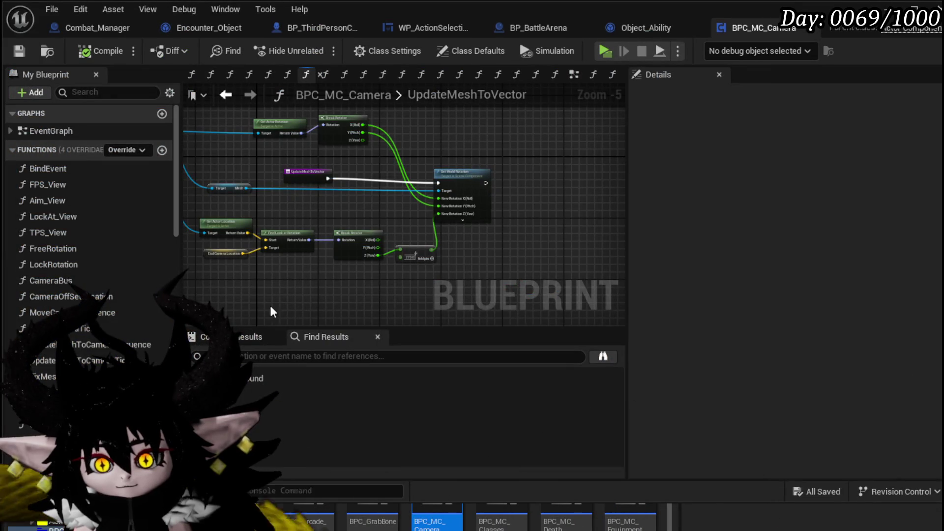
# Tidy UpdateMeshToVector by repositioning the End Camera Location and Get Actor Location nodes.
pyautogui.scroll(3, 246, 278)
pyautogui.moveTo(326, 217); pyautogui.dragTo(316, 247)
pyautogui.scroll(-1, 450, 255)
pyautogui.moveTo(452, 261); pyautogui.dragTo(406, 294)
pyautogui.click(324, 224)
pyautogui.moveTo(325, 221); pyautogui.dragTo(324, 228)
pyautogui.click(437, 202)
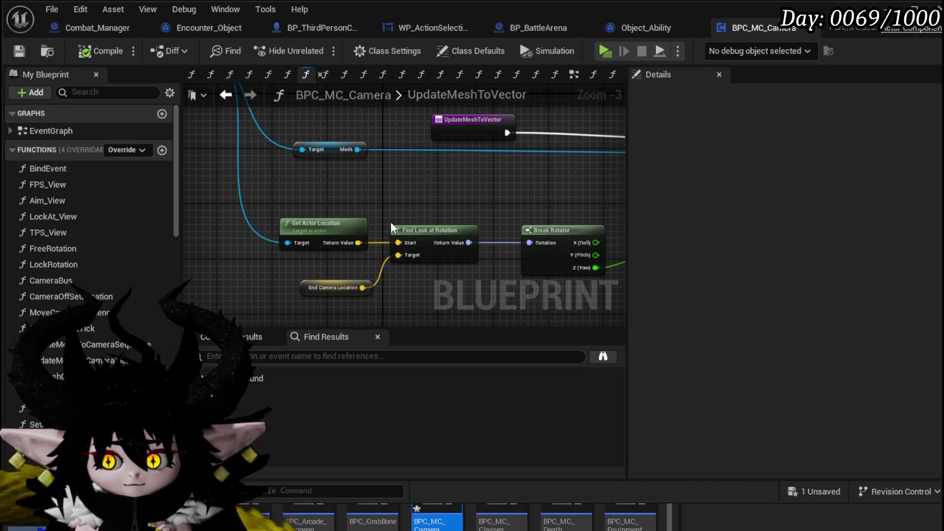
pyautogui.moveTo(349, 269); pyautogui.dragTo(368, 254)
pyautogui.scroll(3, 368, 254)
pyautogui.moveTo(374, 186); pyautogui.dragTo(382, 156)
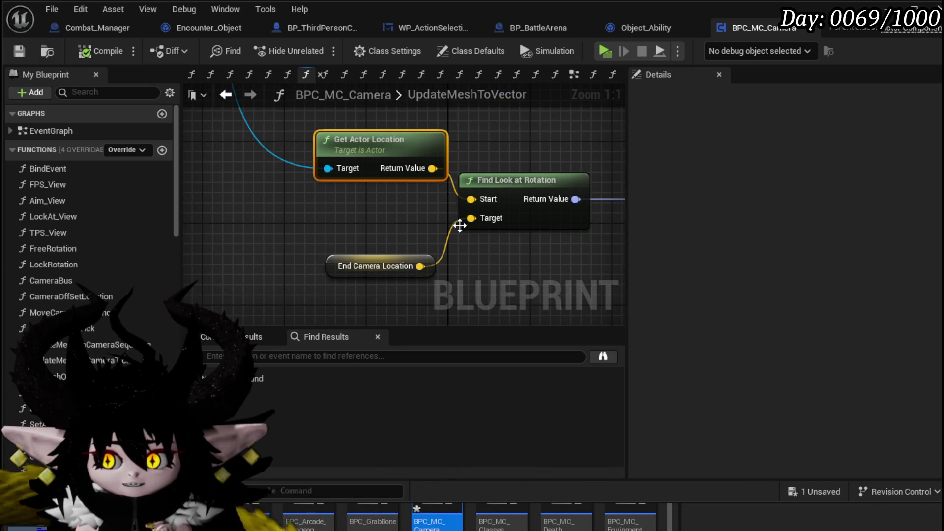
# Promote Find Look at Rotation's Target pin to a new TargetLocation variable and return to CameraBus.
pyautogui.rightClick(474, 217)
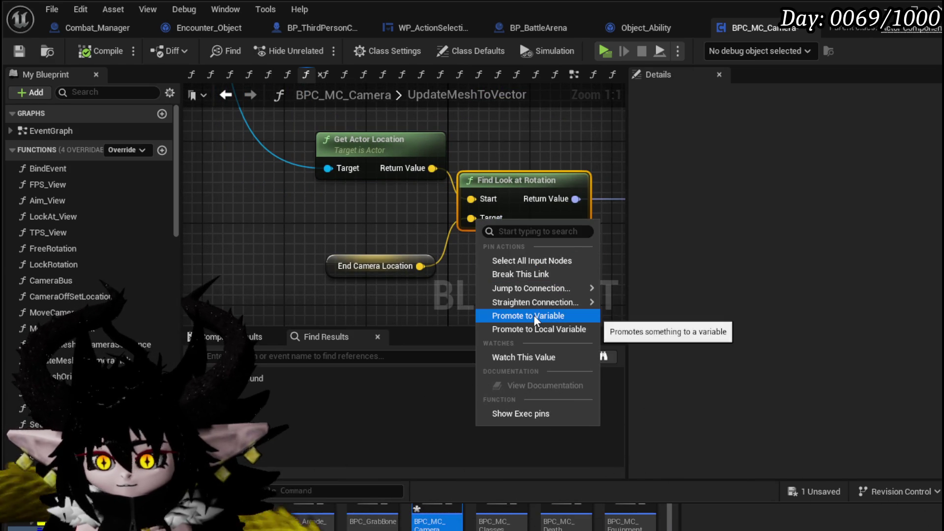
pyautogui.click(536, 316)
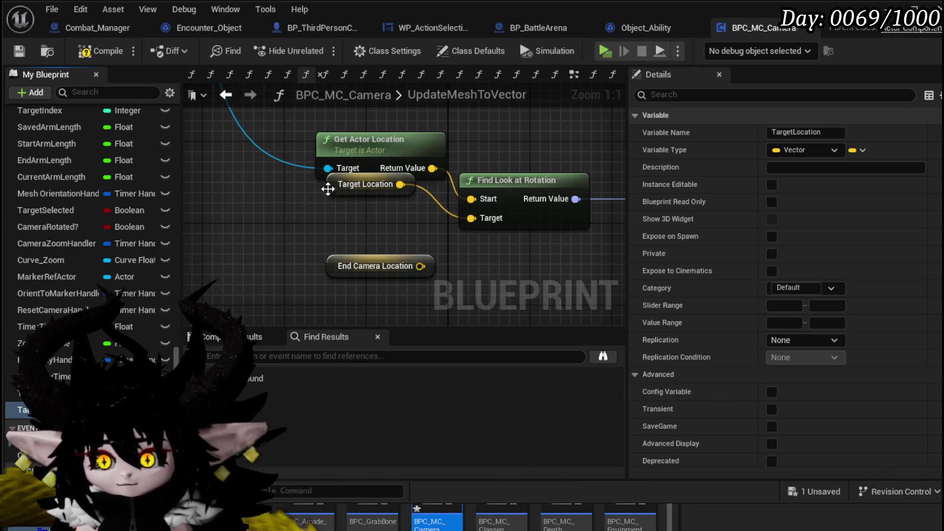
pyautogui.click(255, 204)
pyautogui.scroll(-1, 329, 288)
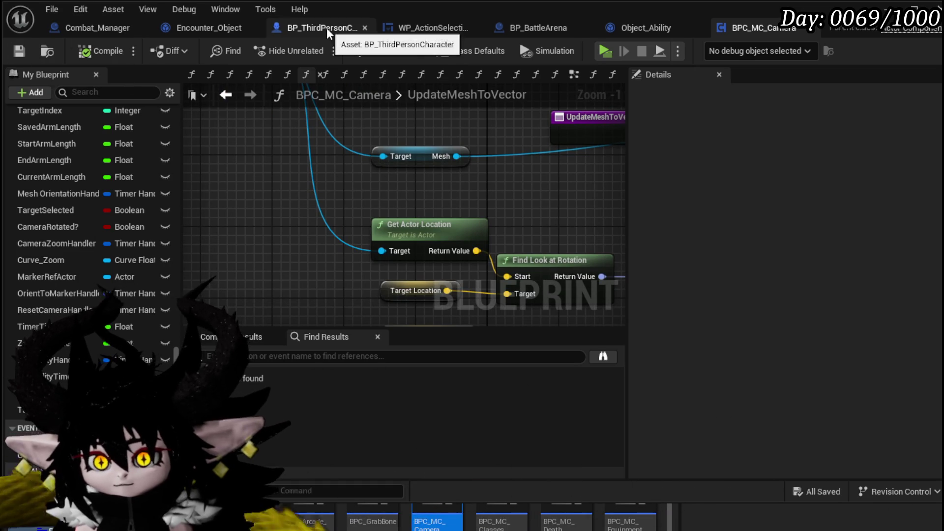
pyautogui.click(222, 98)
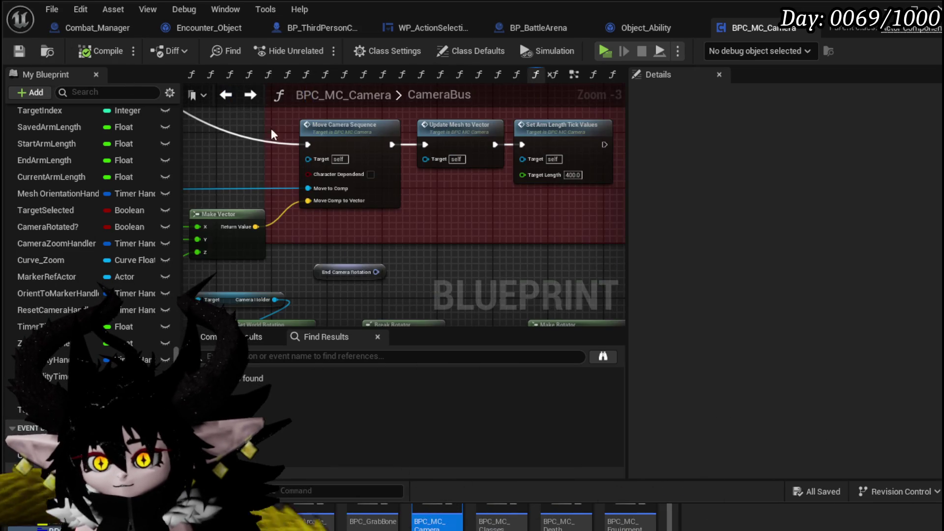
# Survey the CameraBus graph to locate both Move Camera Sequence calls and the red comment.
pyautogui.moveTo(328, 240)
pyautogui.mouseDown()
pyautogui.moveTo(440, 217)
pyautogui.moveTo(495, 221)
pyautogui.moveTo(330, 249)
pyautogui.mouseUp()
pyautogui.scroll(-3, 330, 249)
pyautogui.scroll(3, 412, 253)
pyautogui.moveTo(453, 154)
pyautogui.mouseDown()
pyautogui.moveTo(536, 134)
pyautogui.moveTo(468, 119)
pyautogui.moveTo(624, 187)
pyautogui.moveTo(424, 162)
pyautogui.mouseUp()
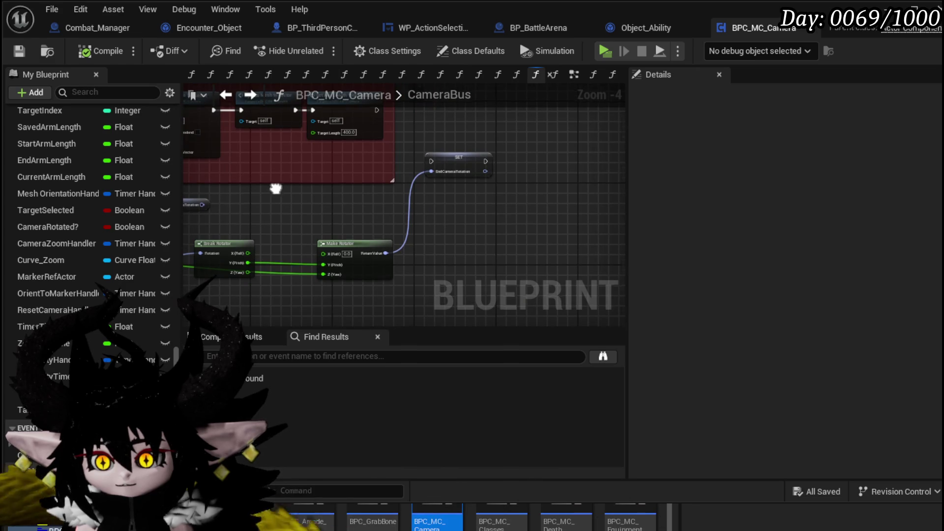
pyautogui.scroll(3, 476, 148)
pyautogui.moveTo(668, 191); pyautogui.dragTo(413, 250)
pyautogui.scroll(2, 391, 194)
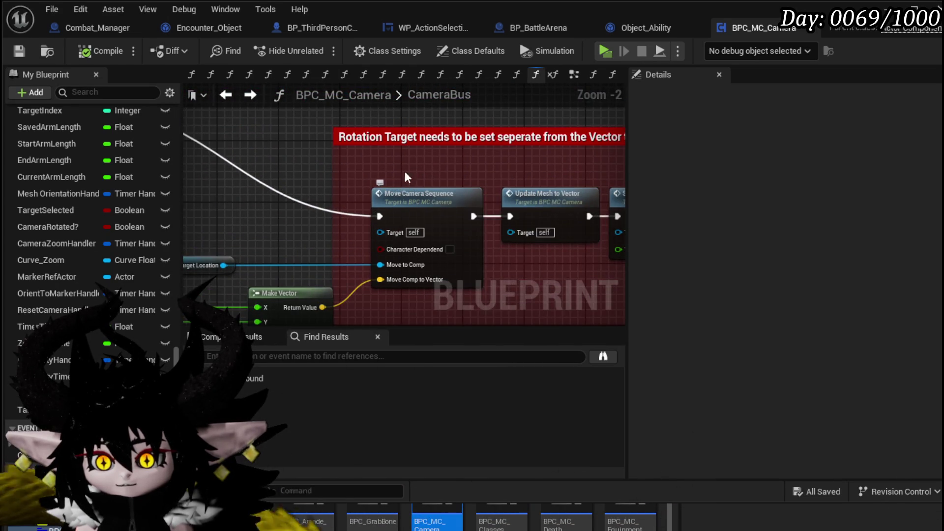
pyautogui.scroll(-4, 412, 290)
pyautogui.scroll(4, 412, 290)
pyautogui.scroll(-4, 310, 221)
pyautogui.moveTo(310, 221)
pyautogui.mouseDown()
pyautogui.moveTo(566, 219)
pyautogui.moveTo(504, 265)
pyautogui.moveTo(377, 281)
pyautogui.mouseUp()
pyautogui.scroll(1, 503, 266)
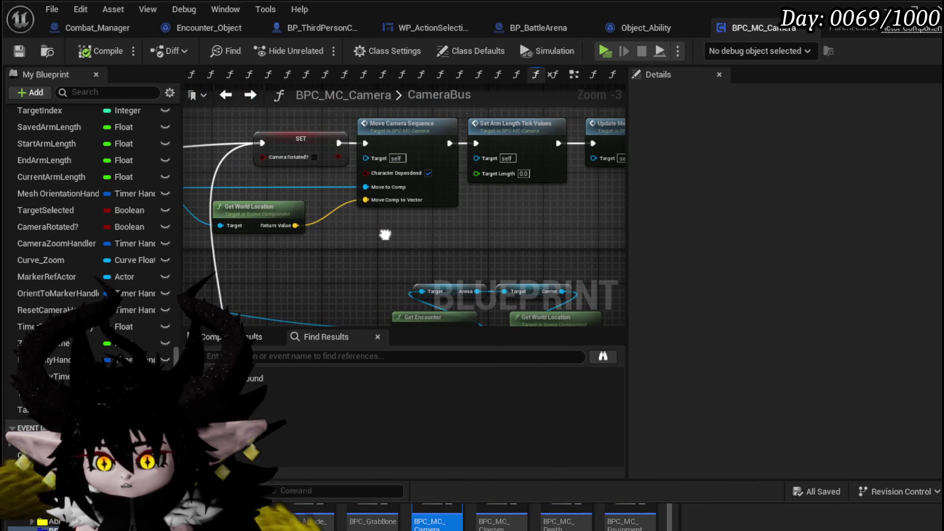
pyautogui.moveTo(384, 234)
pyautogui.mouseDown()
pyautogui.moveTo(393, 202)
pyautogui.moveTo(382, 160)
pyautogui.moveTo(467, 253)
pyautogui.moveTo(581, 249)
pyautogui.moveTo(354, 231)
pyautogui.moveTo(491, 225)
pyautogui.moveTo(302, 142)
pyautogui.mouseUp()
pyautogui.scroll(-2, 302, 142)
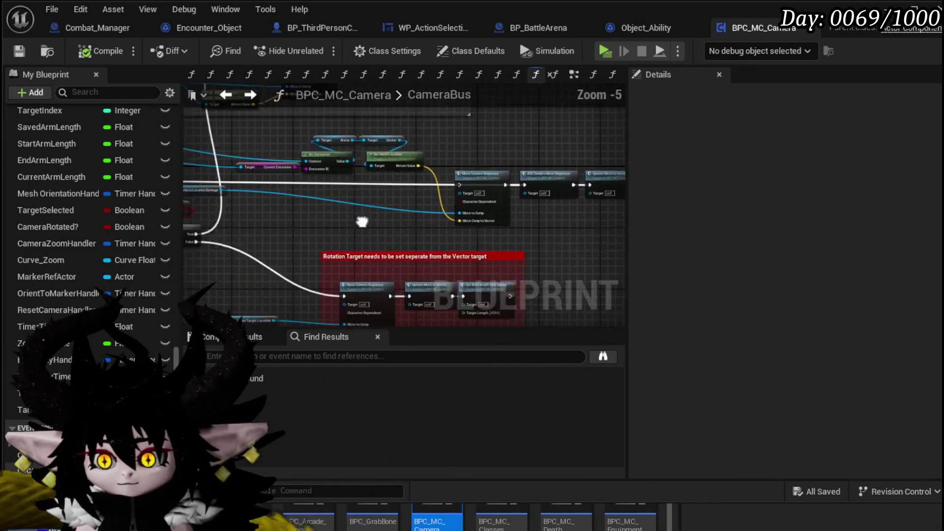
# Drop a SET TargetLocation node near the Rotation Target comment and open Move Camera Sequence.
pyautogui.moveTo(364, 324)
pyautogui.mouseDown()
pyautogui.moveTo(379, 182)
pyautogui.moveTo(452, 161)
pyautogui.moveTo(526, 161)
pyautogui.mouseUp()
pyautogui.scroll(3, 378, 182)
pyautogui.moveTo(39, 409); pyautogui.dragTo(333, 185)
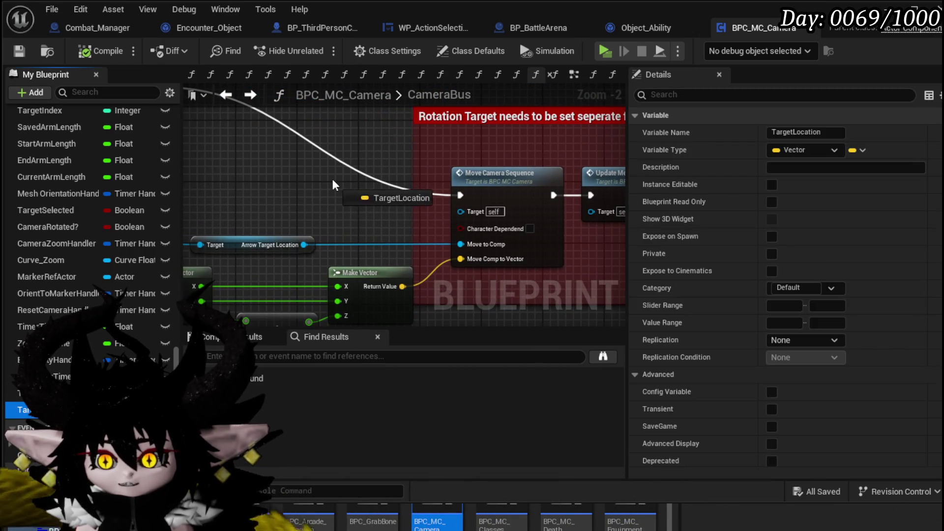
pyautogui.click(374, 221)
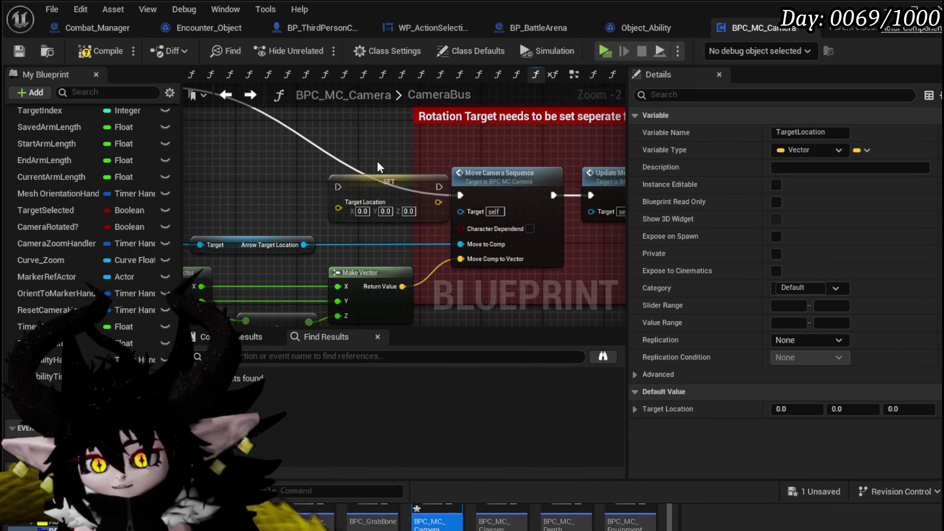
pyautogui.doubleClick(518, 196)
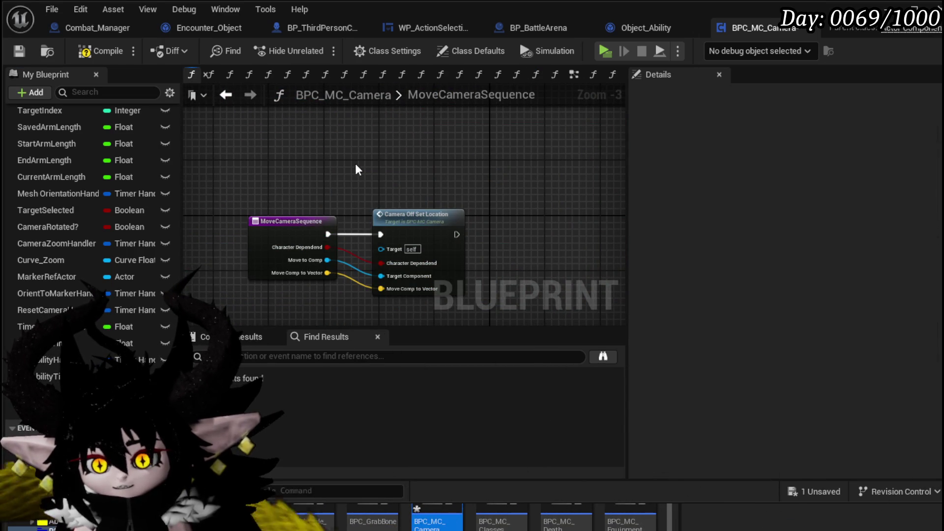
# Paste SET TargetLocation after the function entry and feed it Move Comp to Vector.
pyautogui.hotkey('ctrl', 'v')
pyautogui.moveTo(421, 237); pyautogui.dragTo(539, 237)
pyautogui.moveTo(407, 169); pyautogui.dragTo(399, 220)
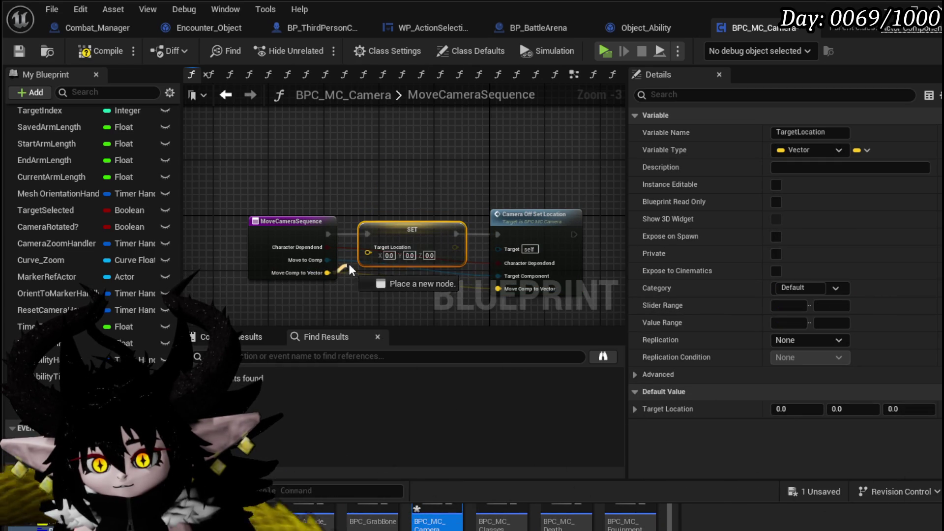
pyautogui.moveTo(547, 217)
pyautogui.mouseDown()
pyautogui.moveTo(513, 218)
pyautogui.moveTo(435, 134)
pyautogui.mouseUp()
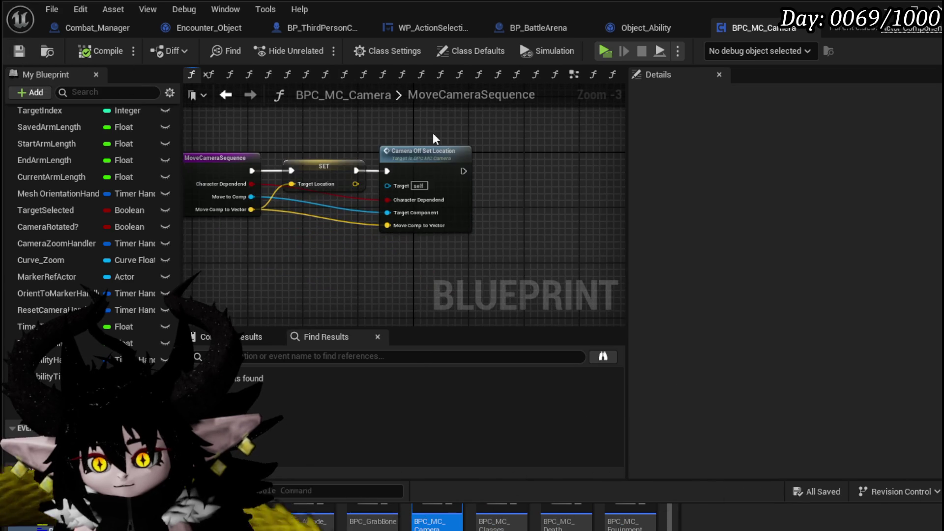
# Inspect the Collision Check node in Camera Off Set Location, then start a Play session.
pyautogui.doubleClick(415, 161)
pyautogui.moveTo(383, 161); pyautogui.dragTo(393, 288)
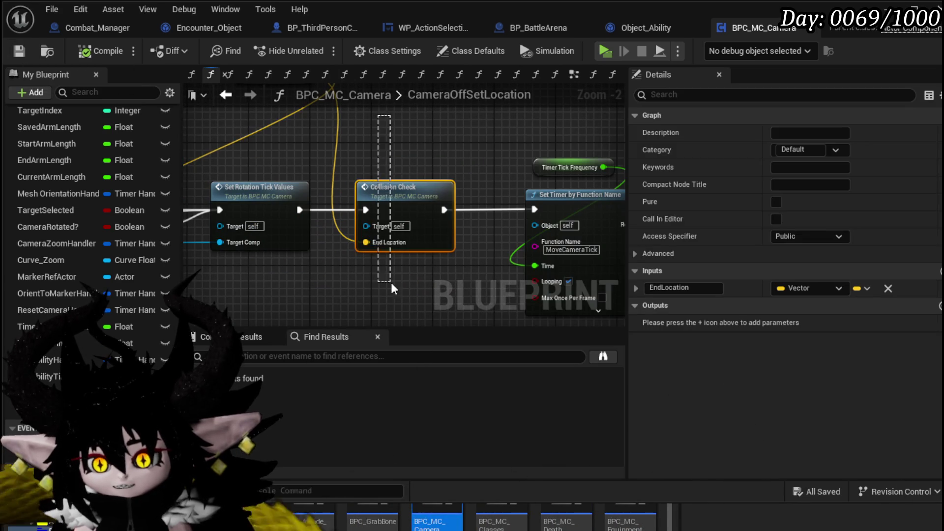
pyautogui.click(227, 95)
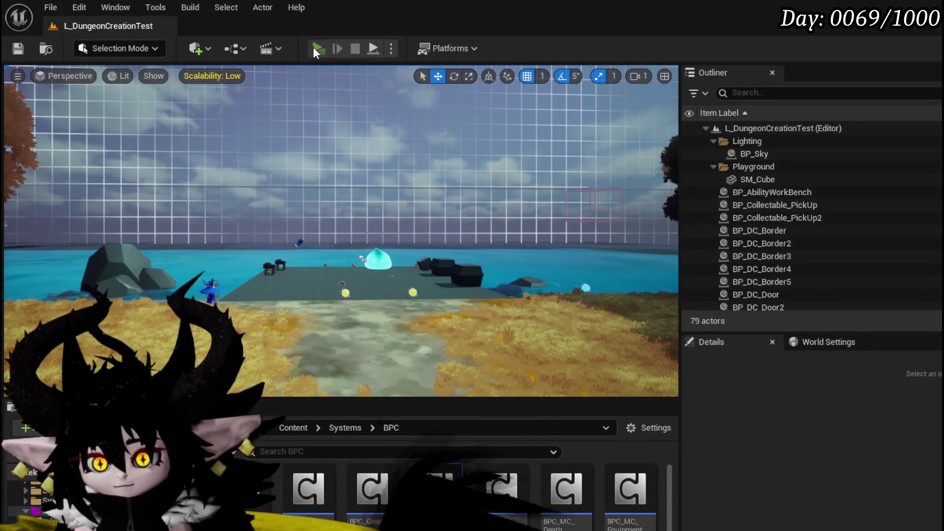
pyautogui.click(312, 46)
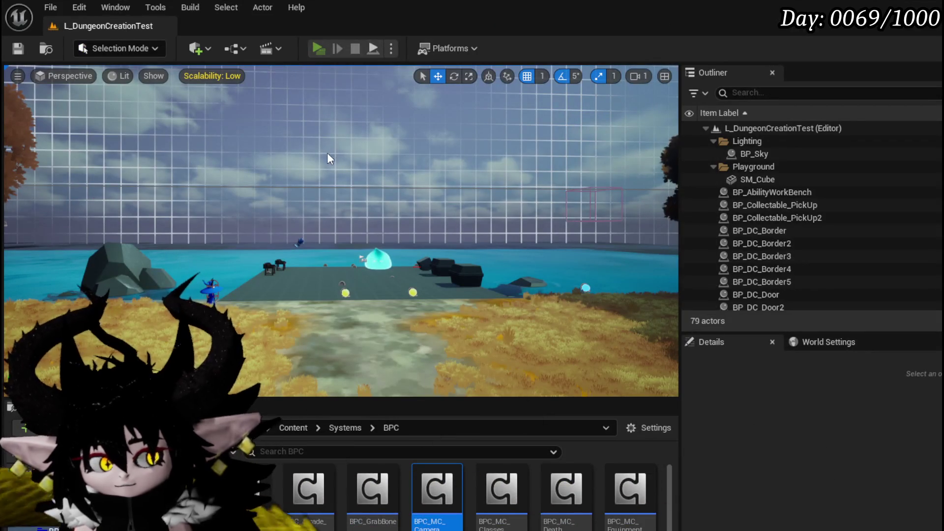
# Run the character into the slime and accept the battle start prompt.
pyautogui.press('w')
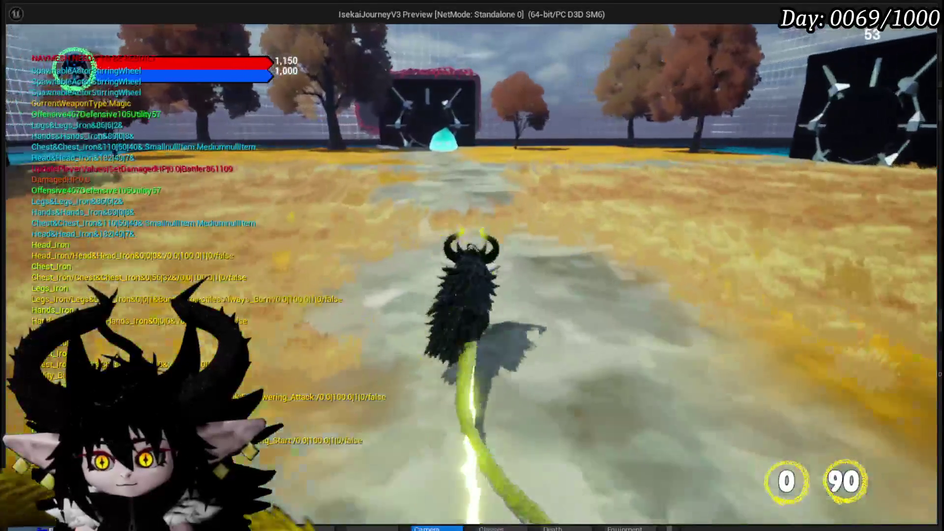
pyautogui.press('w')
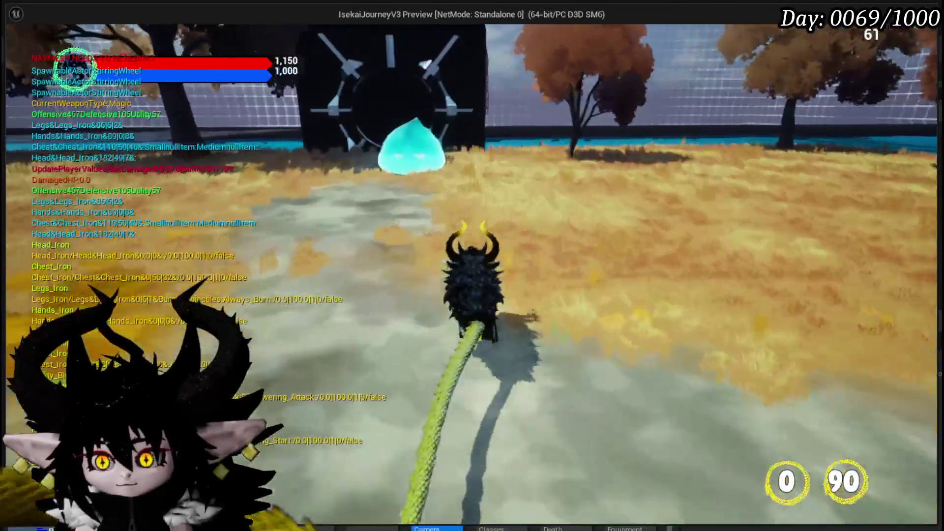
pyautogui.press('w')
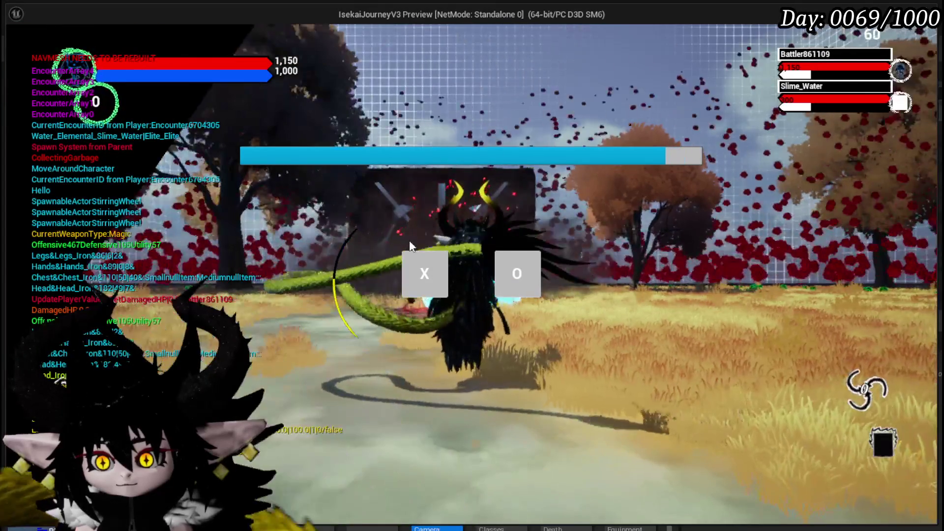
pyautogui.click(418, 273)
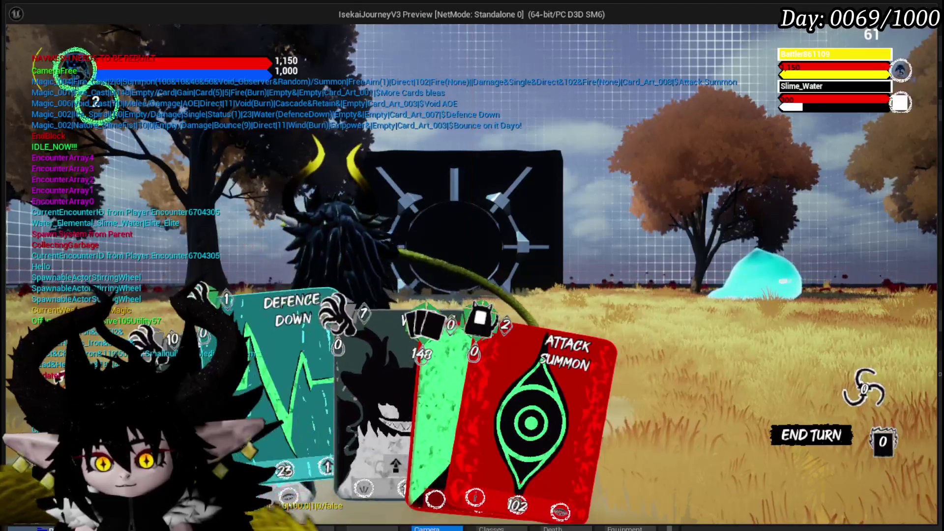
# Play Defence Down, More Cards Bleas, POWER UP, Claw and SUMMON, then stop and save the level.
pyautogui.click(338, 359)
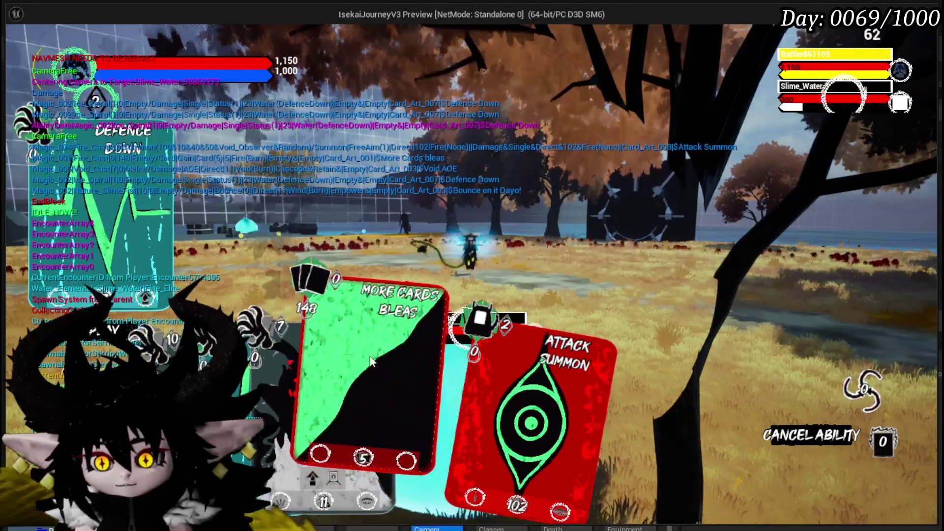
pyautogui.click(419, 334)
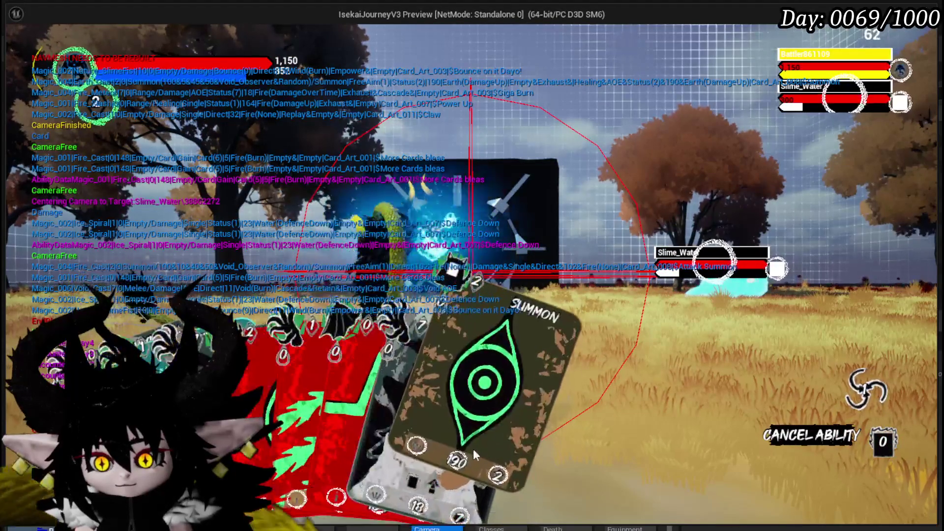
pyautogui.click(370, 401)
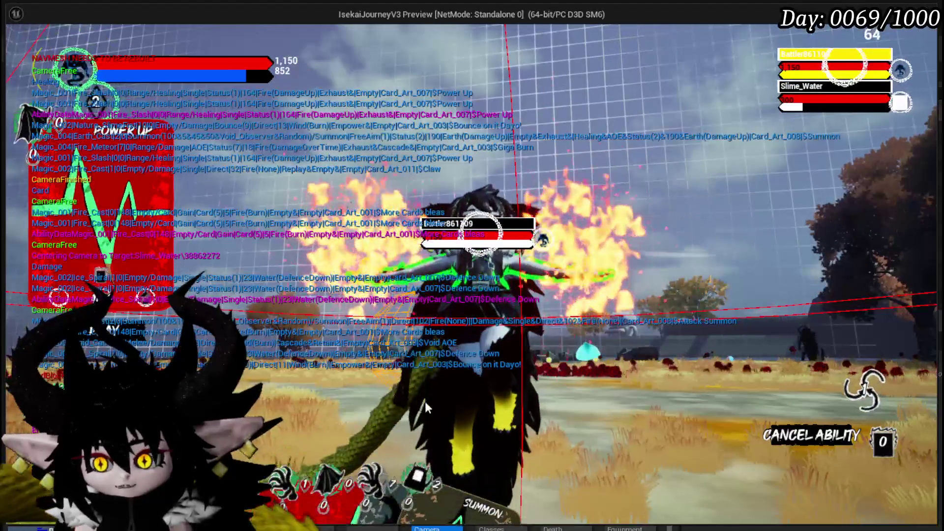
pyautogui.click(272, 456)
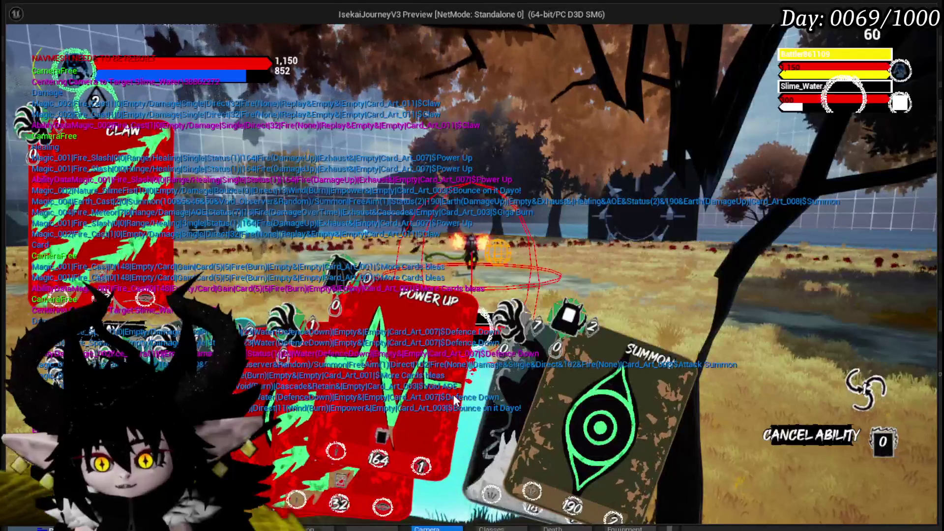
pyautogui.click(527, 394)
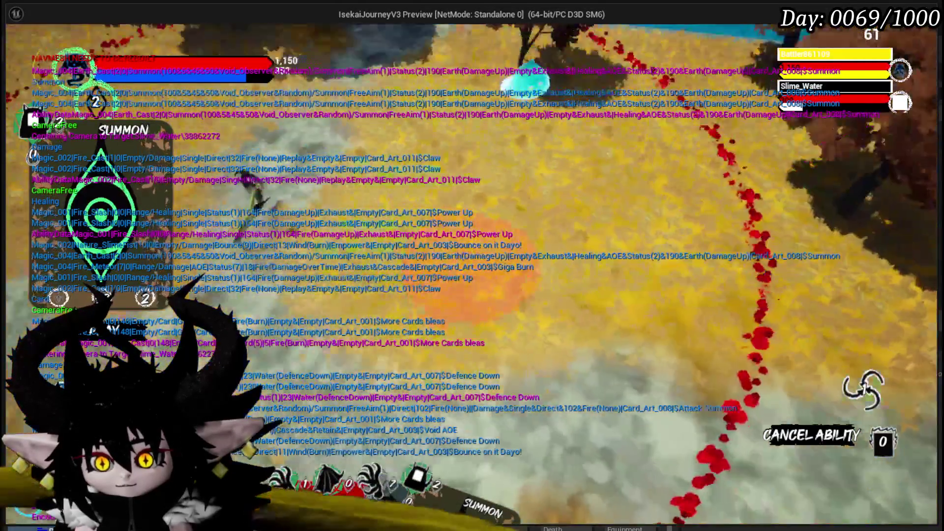
pyautogui.click(521, 385)
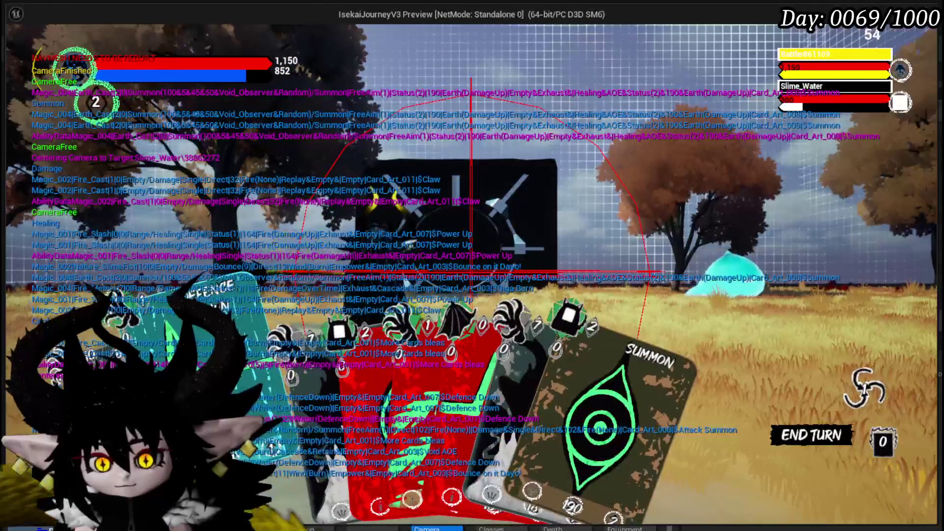
pyautogui.click(373, 399)
pyautogui.click(465, 397)
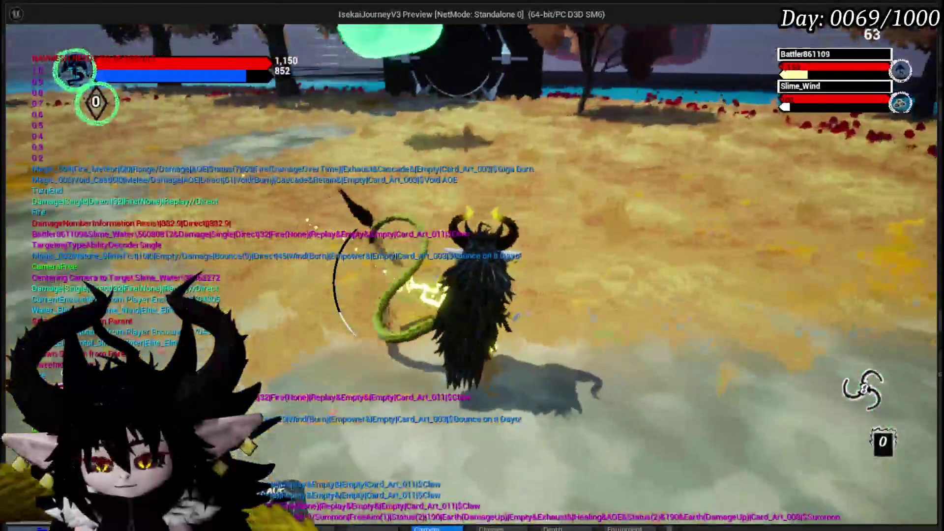
pyautogui.press('Escape')
pyautogui.click(26, 53)
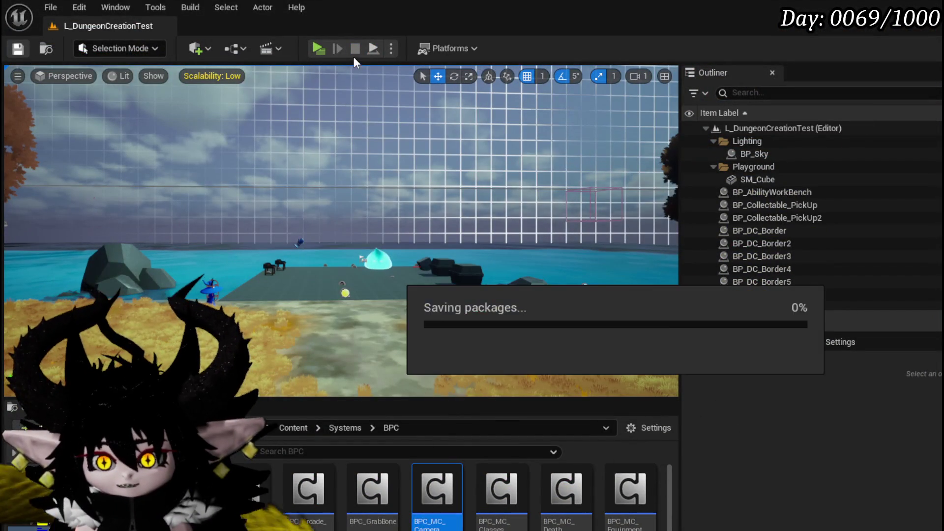
# Start a new preview with Alt+P, run to the cyan slime and accept the encounter.
pyautogui.hotkey('alt', 'p')
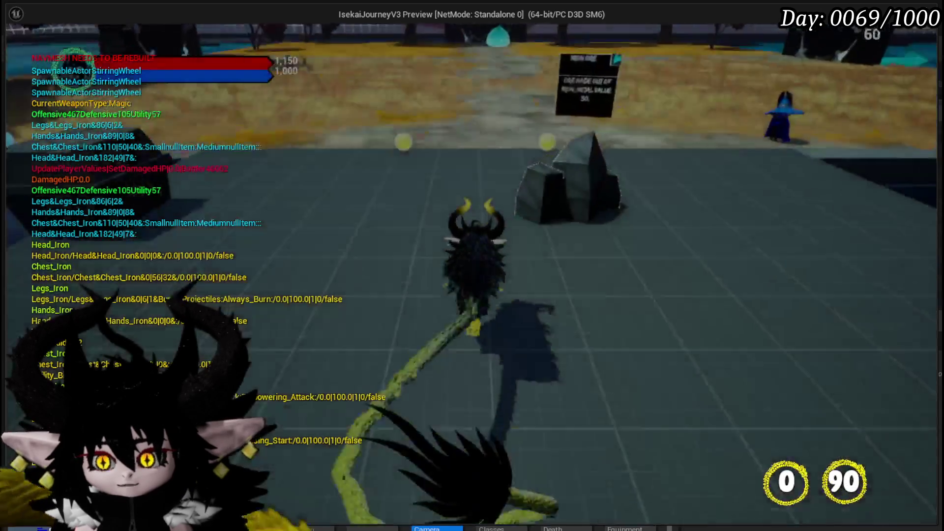
pyautogui.press('w')
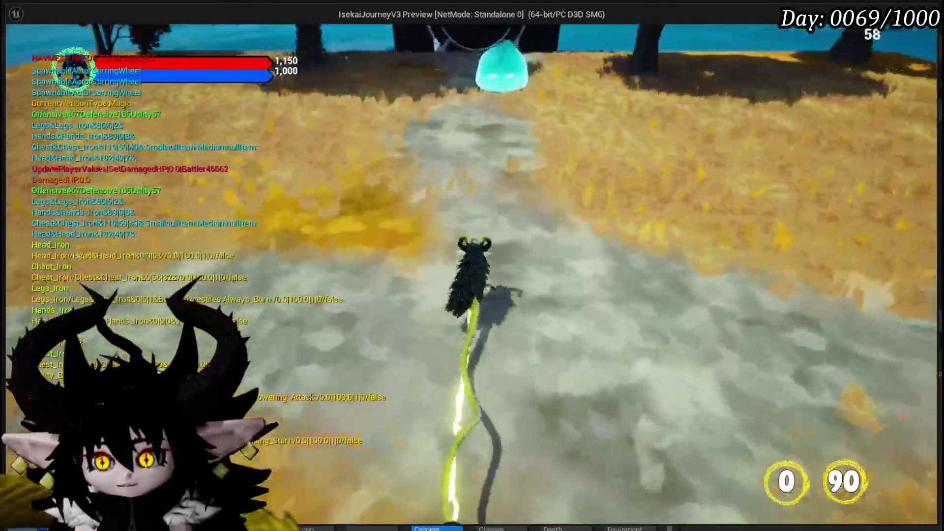
pyautogui.press('w')
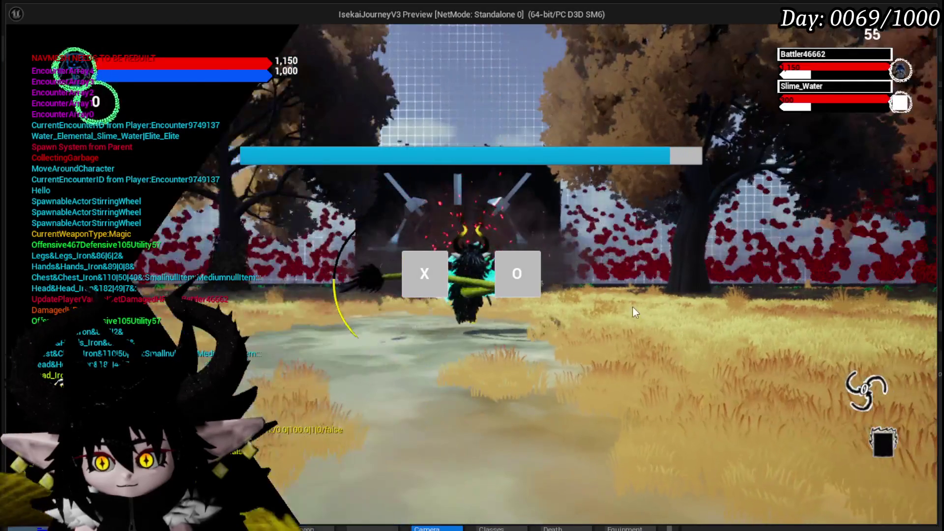
pyautogui.click(444, 264)
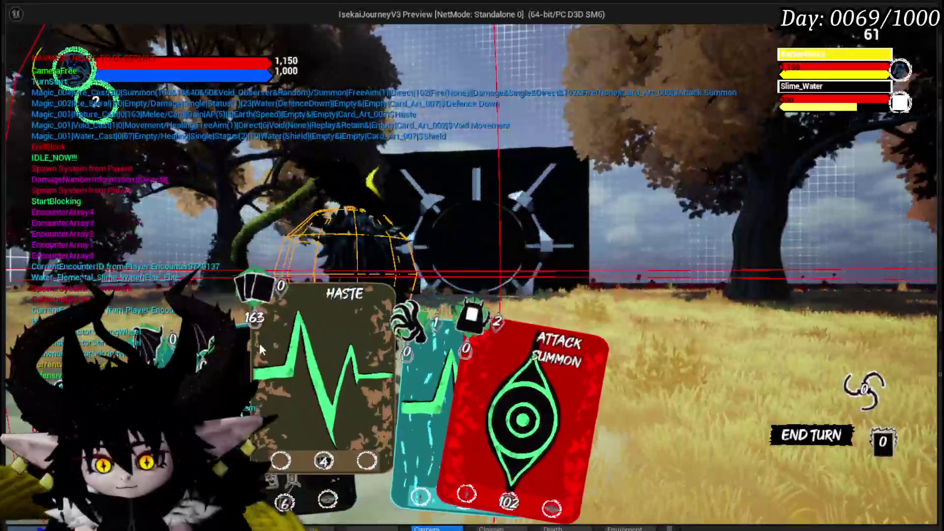
# Play Haste, Void Movement, a block, More Cards Bleas and Claw, then stop the preview.
pyautogui.click(305, 337)
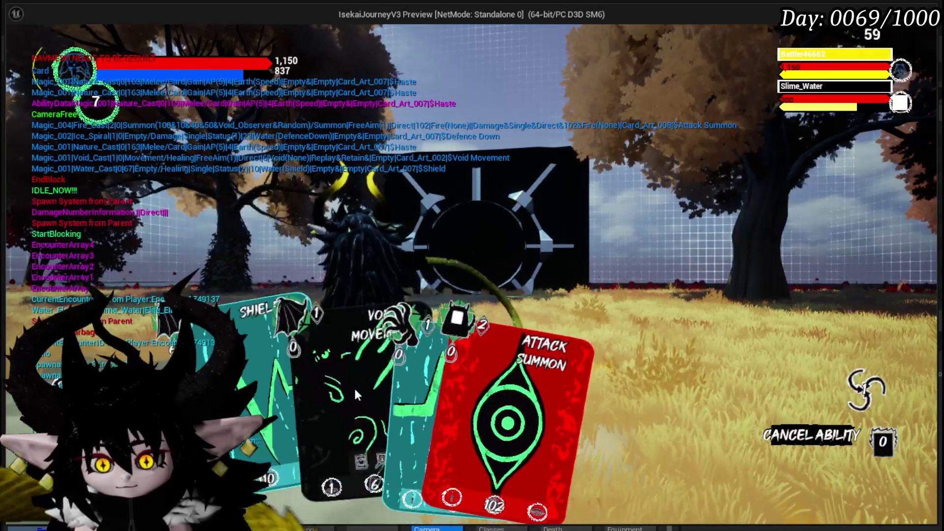
pyautogui.click(258, 328)
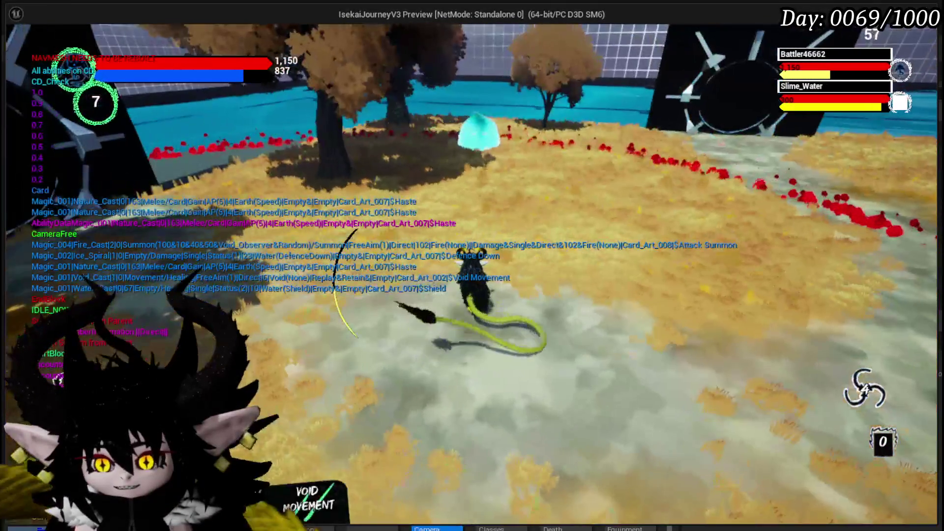
pyautogui.press('e')
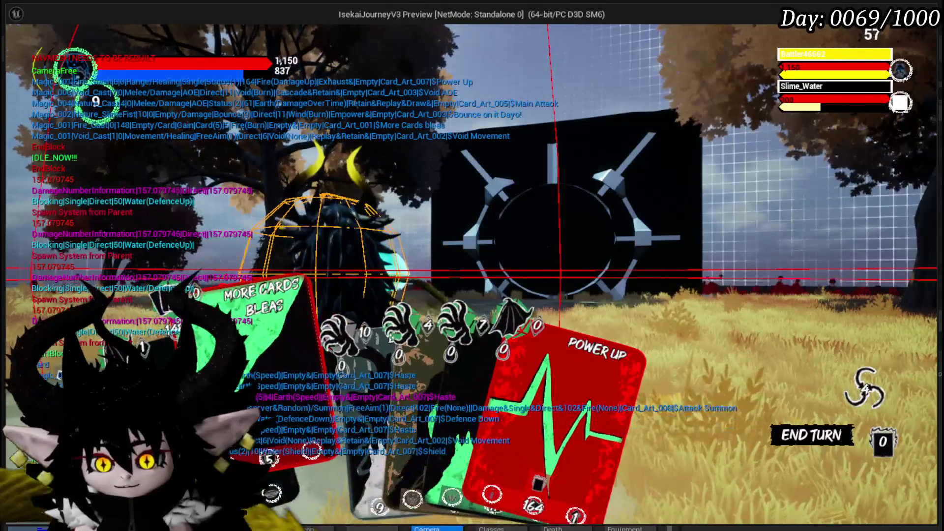
pyautogui.click(288, 320)
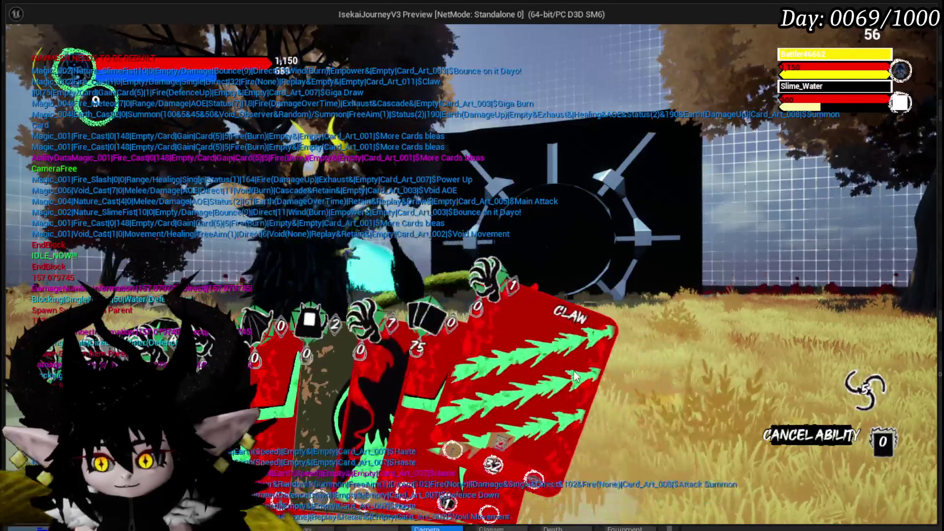
pyautogui.click(571, 368)
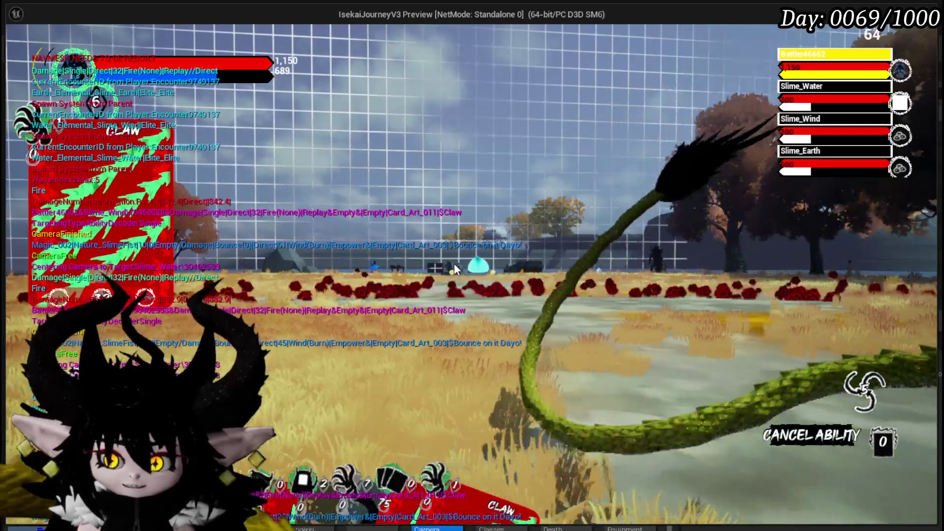
pyautogui.press('Escape')
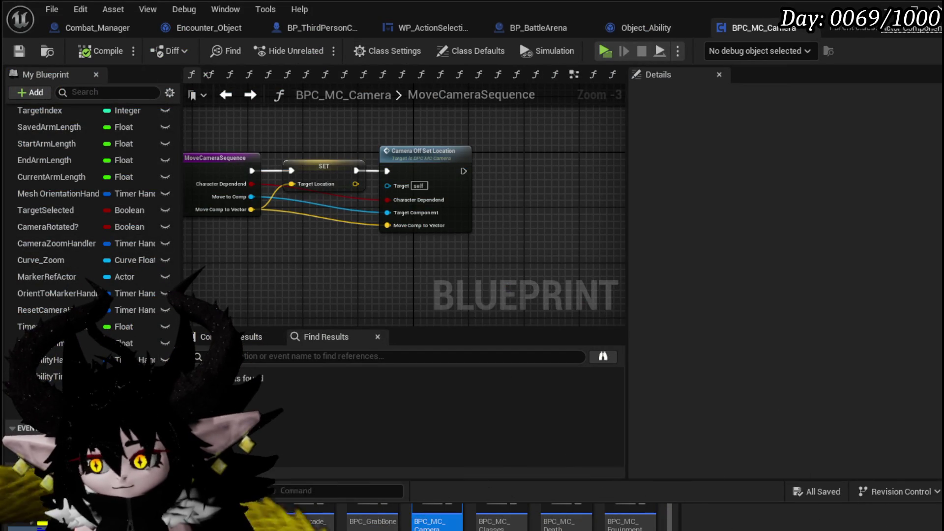
# Return from MoveCameraSequence to CameraBus, where SET Target Location feeds Move Camera Sequence.
pyautogui.scroll(-3, 419, 261)
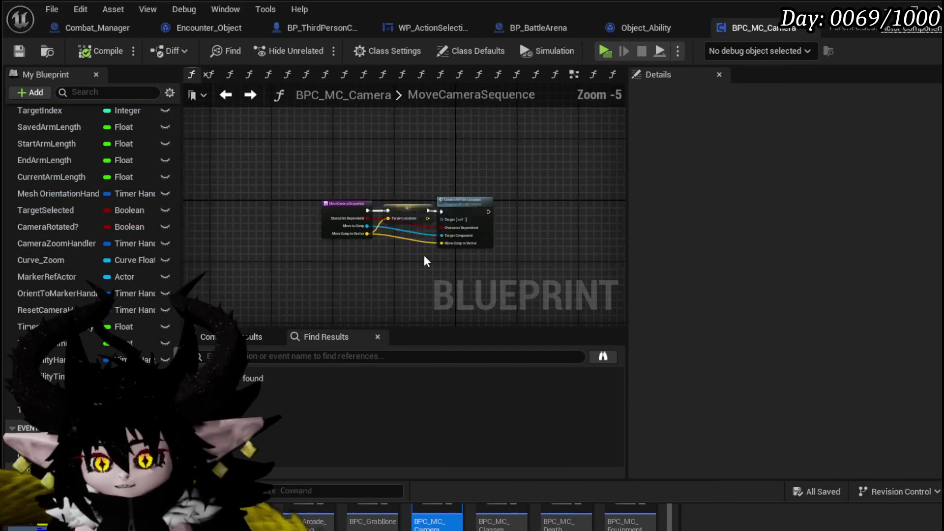
pyautogui.scroll(2, 418, 264)
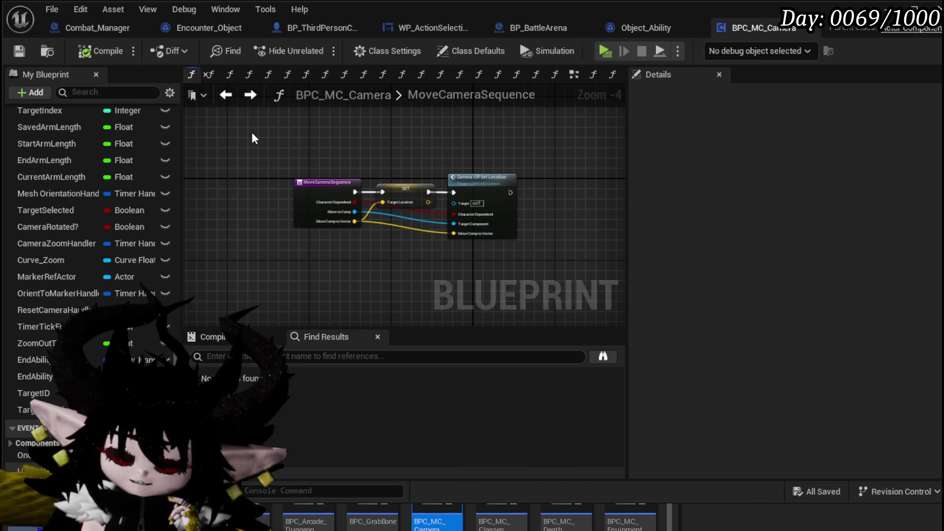
pyautogui.click(226, 96)
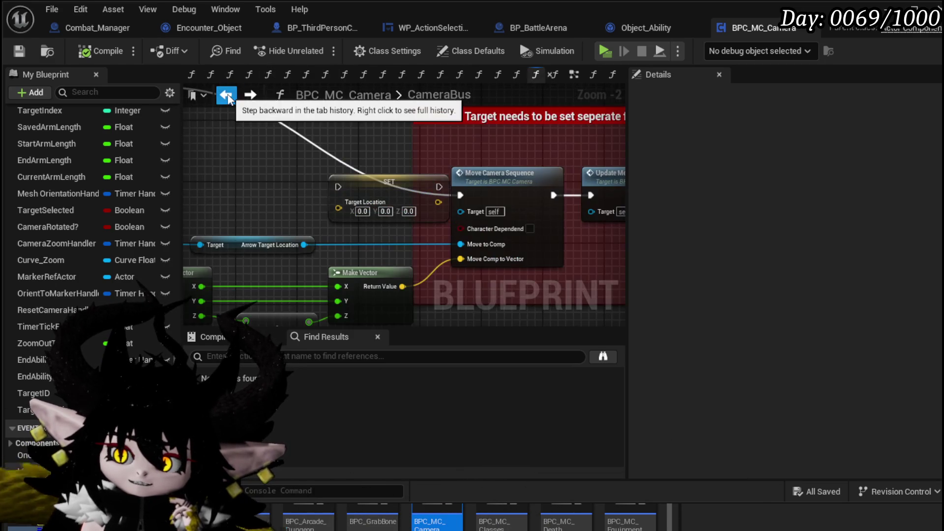
# Reposition the SET Target Location and Target Location nodes beside the red comment area.
pyautogui.moveTo(370, 190); pyautogui.dragTo(347, 190)
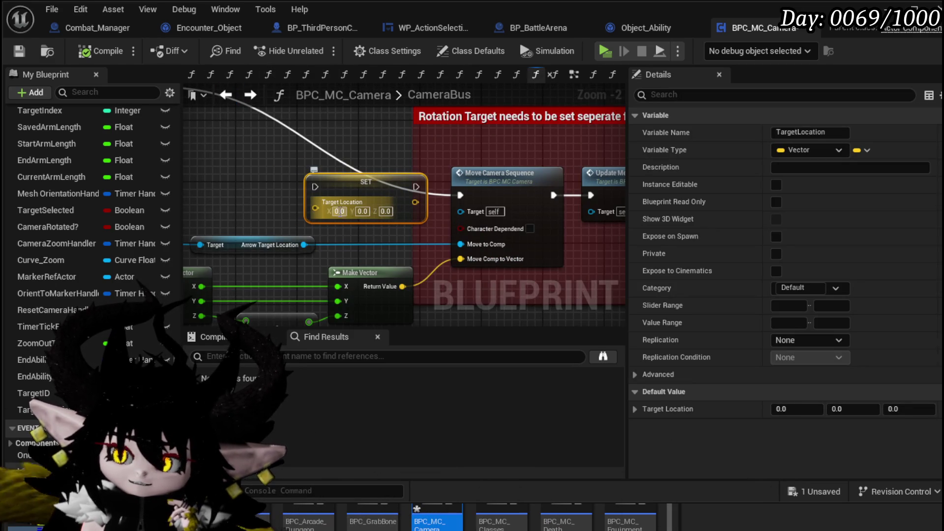
pyautogui.scroll(-2, 314, 231)
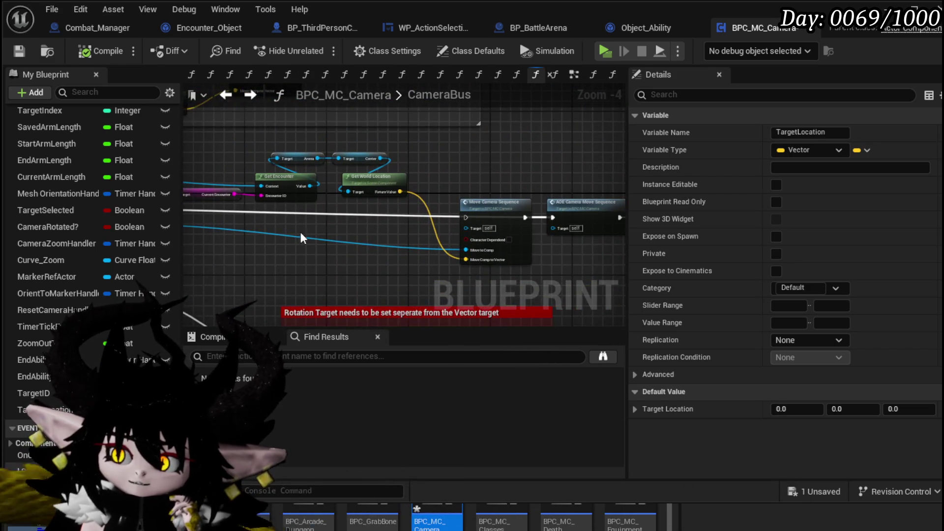
pyautogui.moveTo(454, 170)
pyautogui.mouseDown()
pyautogui.moveTo(314, 143)
pyautogui.moveTo(207, 162)
pyautogui.moveTo(449, 154)
pyautogui.moveTo(223, 150)
pyautogui.moveTo(216, 139)
pyautogui.mouseUp()
pyautogui.scroll(1, 283, 161)
pyautogui.scroll(-2, 282, 168)
pyautogui.moveTo(283, 168)
pyautogui.mouseDown()
pyautogui.moveTo(300, 162)
pyautogui.moveTo(311, 172)
pyautogui.mouseUp()
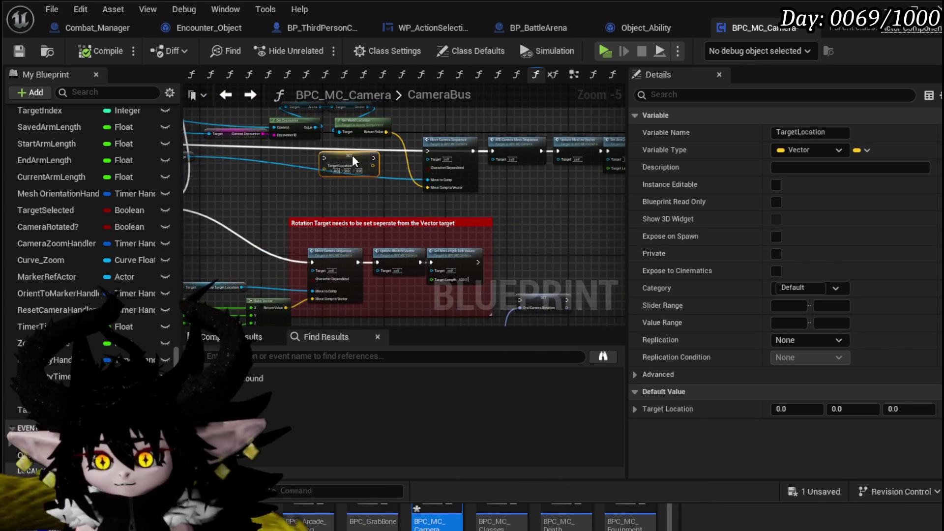
pyautogui.moveTo(394, 148)
pyautogui.mouseDown()
pyautogui.moveTo(399, 173)
pyautogui.moveTo(214, 177)
pyautogui.moveTo(340, 172)
pyautogui.moveTo(276, 220)
pyautogui.mouseUp()
pyautogui.scroll(3, 399, 142)
# Feed Get World Location into SET Target Location, chain it to AOE Camera Move Sequence, delete Move Camera Sequence.
pyautogui.moveTo(347, 200); pyautogui.dragTo(526, 202)
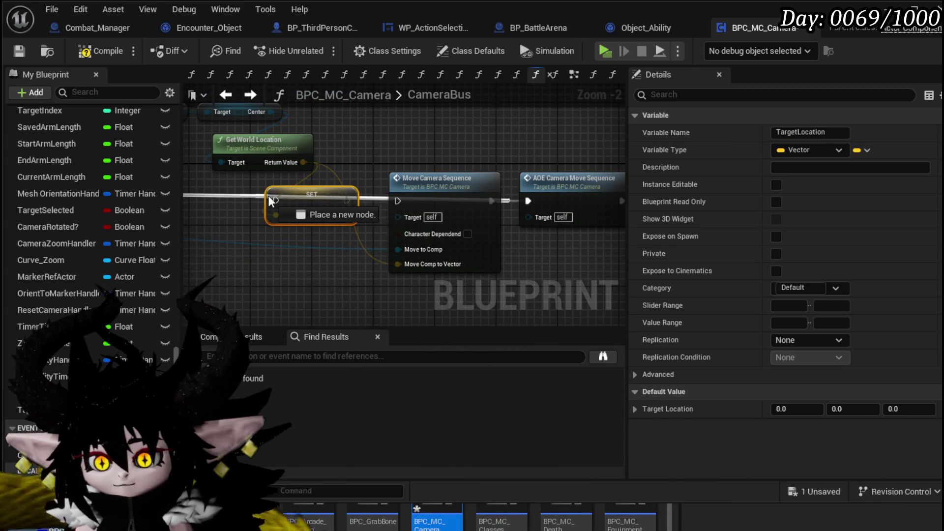
pyautogui.moveTo(274, 201); pyautogui.dragTo(274, 201)
pyautogui.moveTo(527, 201)
pyautogui.mouseDown()
pyautogui.moveTo(508, 206)
pyautogui.moveTo(528, 204)
pyautogui.mouseUp()
pyautogui.click(437, 179)
pyautogui.press('Delete')
pyautogui.scroll(-1, 438, 152)
pyautogui.moveTo(438, 152)
pyautogui.mouseDown()
pyautogui.moveTo(340, 193)
pyautogui.moveTo(205, 185)
pyautogui.moveTo(499, 191)
pyautogui.mouseUp()
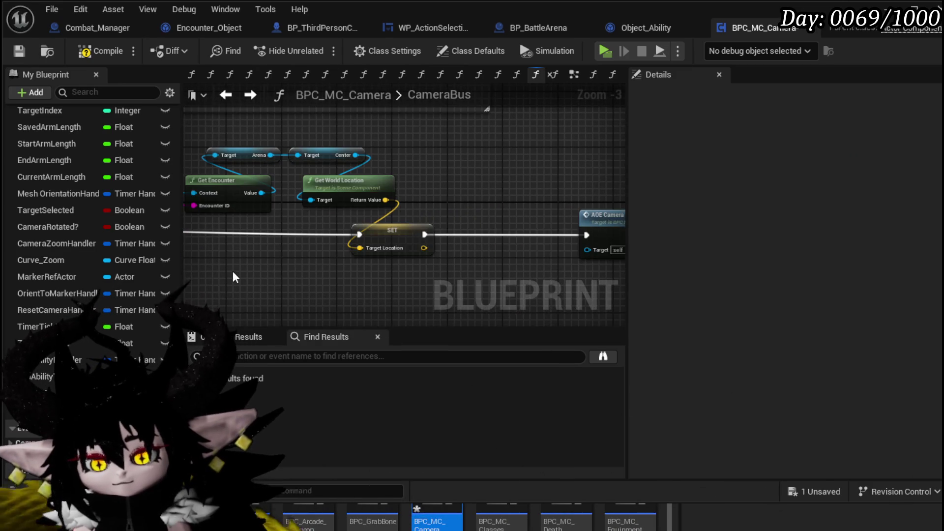
pyautogui.moveTo(233, 279); pyautogui.dragTo(384, 258)
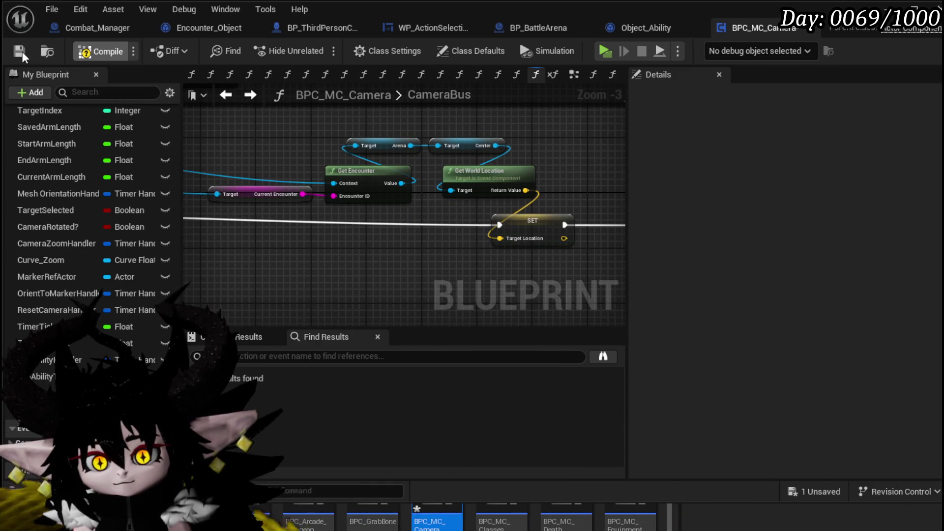
# Review the CameraBus graph back to its entry node and save the camera component.
pyautogui.scroll(-1, 294, 126)
pyautogui.moveTo(294, 126)
pyautogui.mouseDown()
pyautogui.moveTo(354, 234)
pyautogui.moveTo(277, 261)
pyautogui.mouseUp()
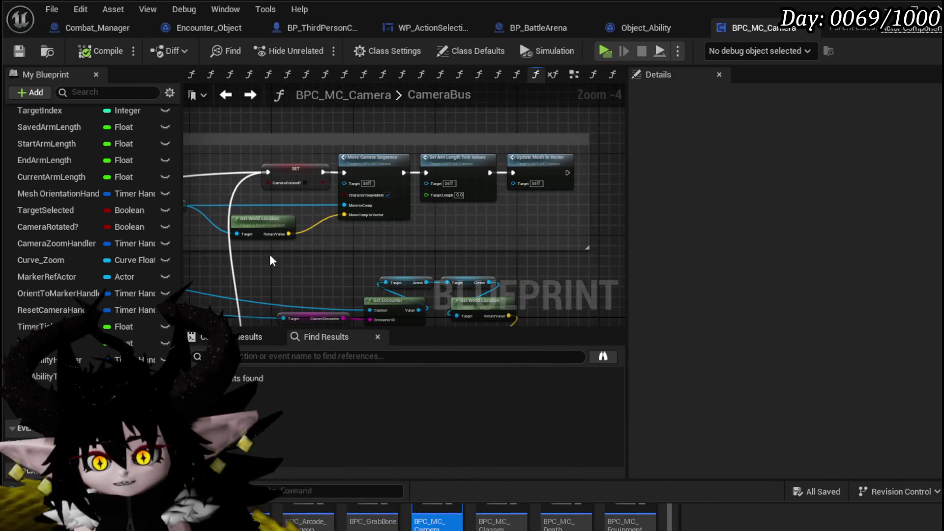
pyautogui.moveTo(511, 143)
pyautogui.mouseDown()
pyautogui.moveTo(577, 147)
pyautogui.moveTo(517, 149)
pyautogui.moveTo(459, 173)
pyautogui.moveTo(254, 177)
pyautogui.moveTo(568, 116)
pyautogui.mouseUp()
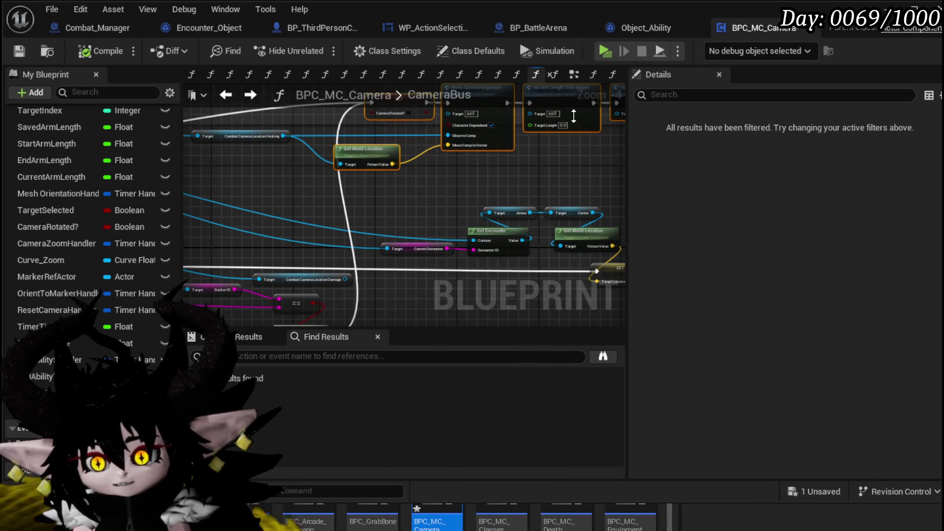
pyautogui.moveTo(326, 186)
pyautogui.mouseDown()
pyautogui.moveTo(347, 221)
pyautogui.moveTo(381, 219)
pyautogui.moveTo(482, 140)
pyautogui.moveTo(305, 148)
pyautogui.mouseUp()
pyautogui.scroll(-2, 299, 151)
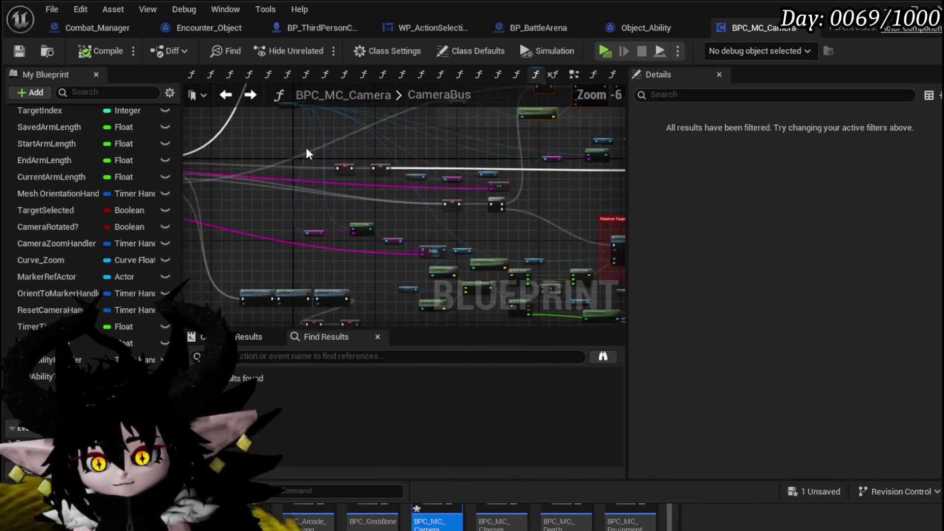
pyautogui.scroll(1, 276, 143)
pyautogui.moveTo(243, 128); pyautogui.dragTo(329, 146)
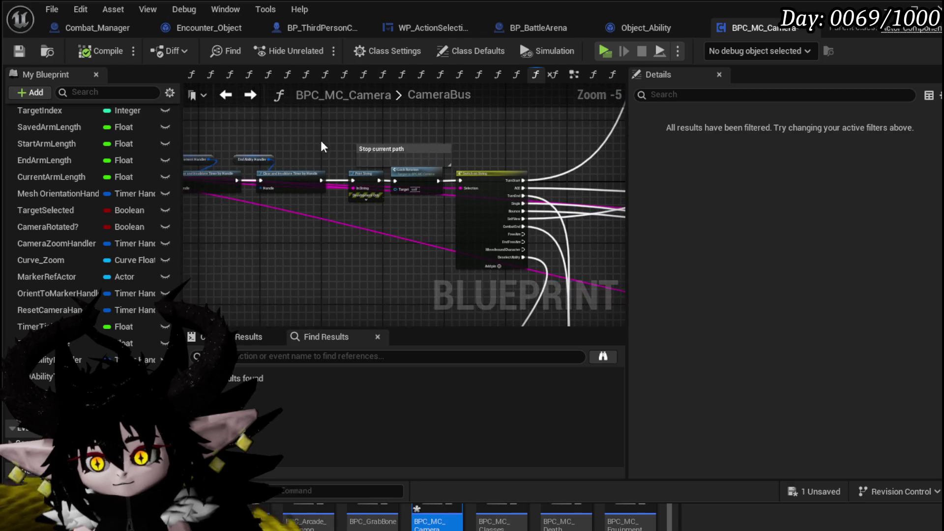
pyautogui.moveTo(255, 149); pyautogui.dragTo(482, 138)
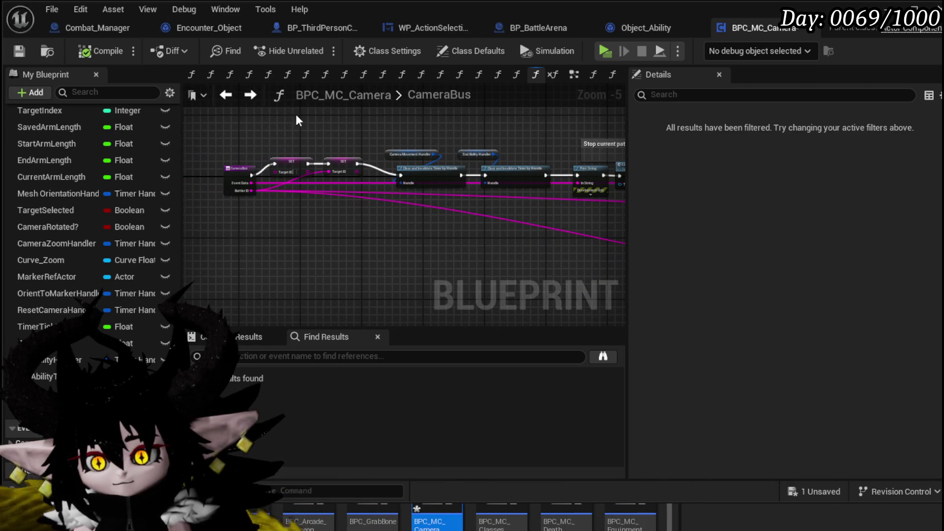
pyautogui.hotkey('ctrl', 's')
# Add a breakpoint on the Branch node leading into Move Camera Sequence.
pyautogui.moveTo(473, 212)
pyautogui.mouseDown()
pyautogui.moveTo(448, 194)
pyautogui.moveTo(287, 200)
pyautogui.mouseUp()
pyautogui.moveTo(556, 175)
pyautogui.mouseDown()
pyautogui.moveTo(519, 192)
pyautogui.moveTo(473, 151)
pyautogui.mouseUp()
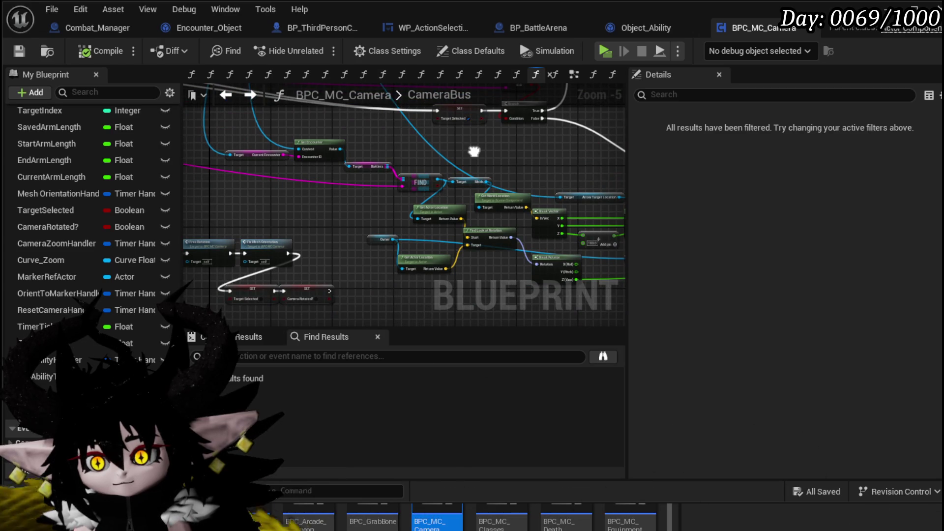
pyautogui.scroll(1, 474, 155)
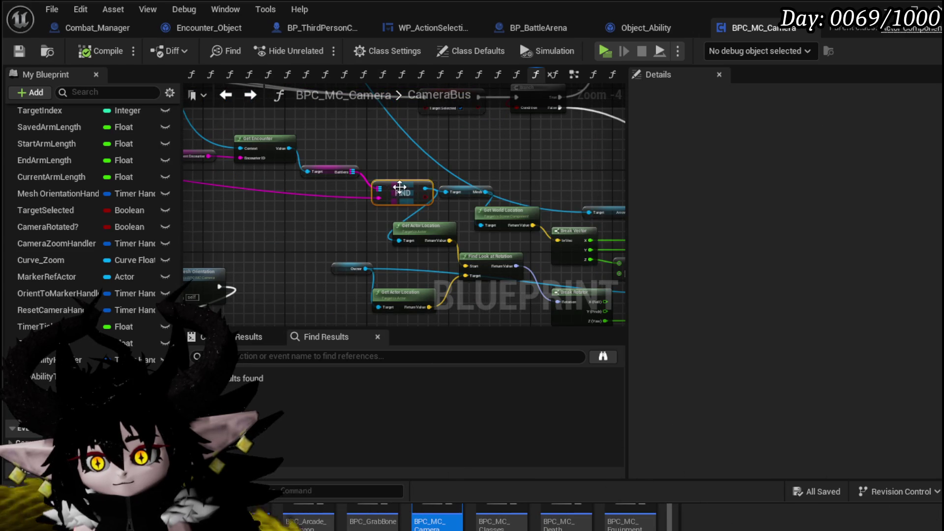
pyautogui.moveTo(431, 181); pyautogui.dragTo(489, 213)
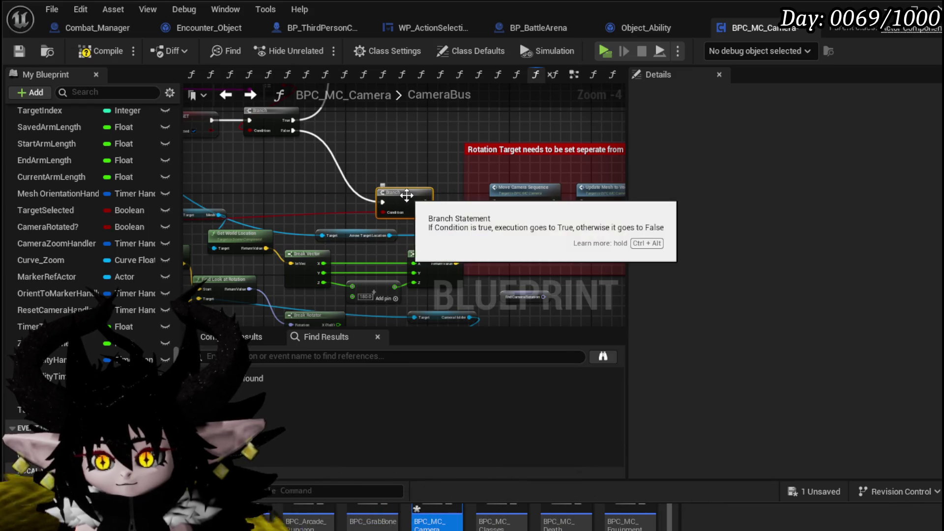
pyautogui.rightClick(406, 196)
pyautogui.click(451, 441)
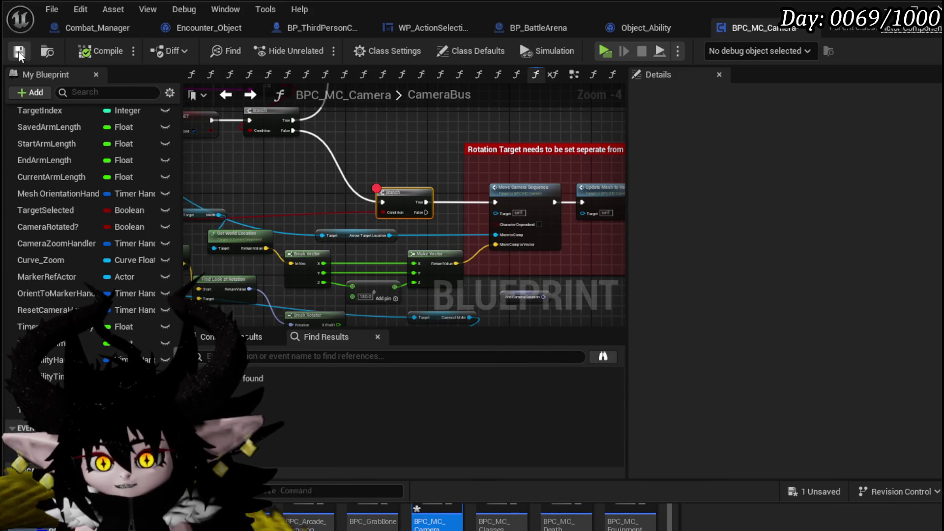
pyautogui.hotkey('alt', 'Tab')
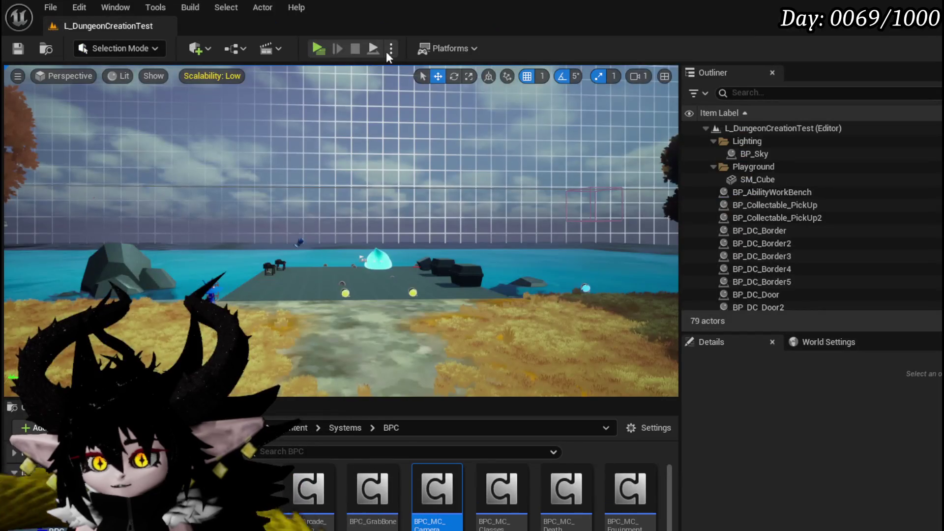
# Launch a Standalone playtest, enter the water slime battle, and play More Cards then Haste.
pyautogui.click(328, 48)
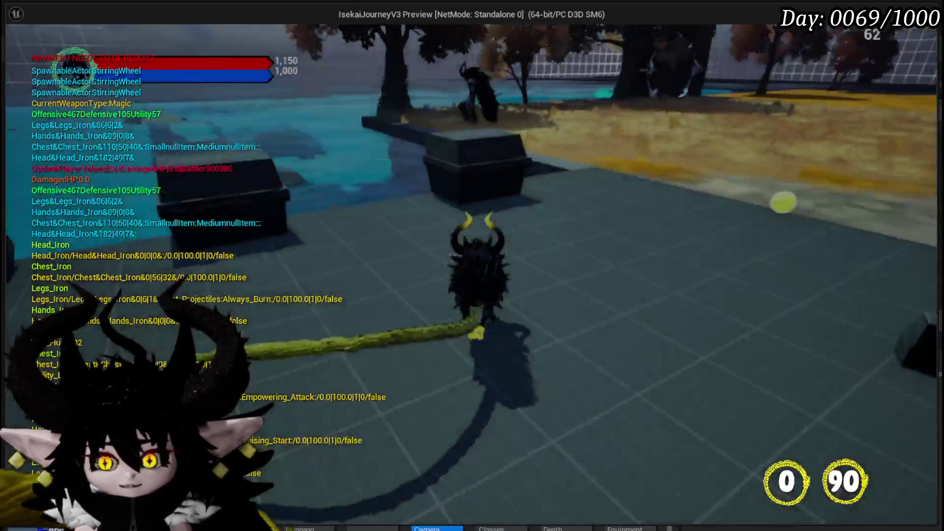
pyautogui.press('w')
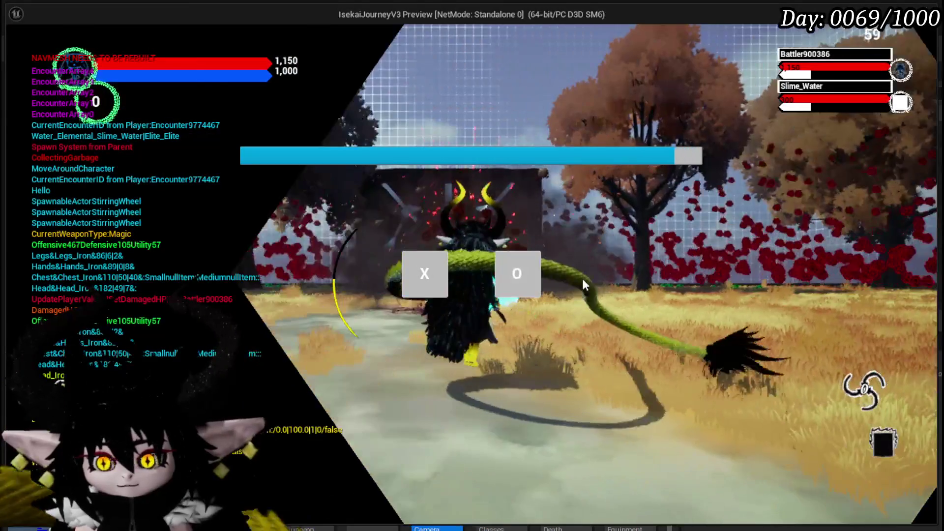
pyautogui.click(536, 289)
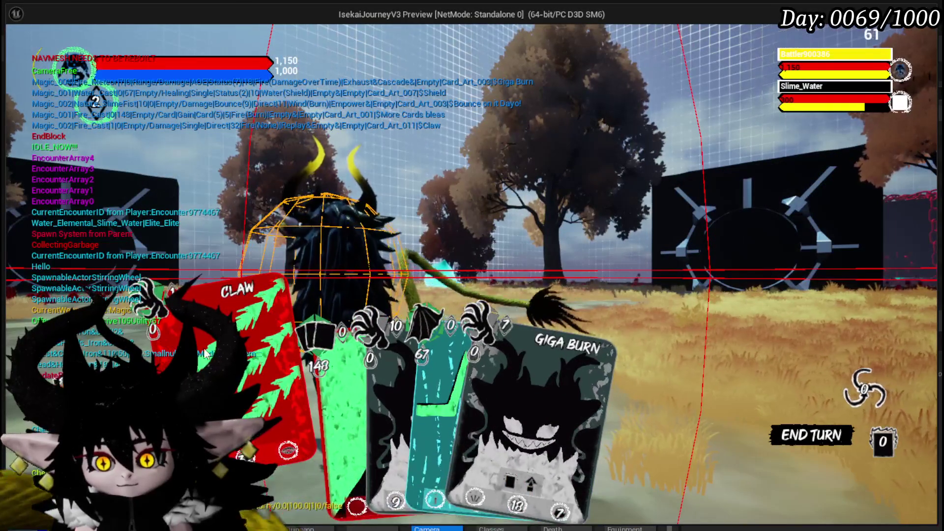
pyautogui.click(301, 362)
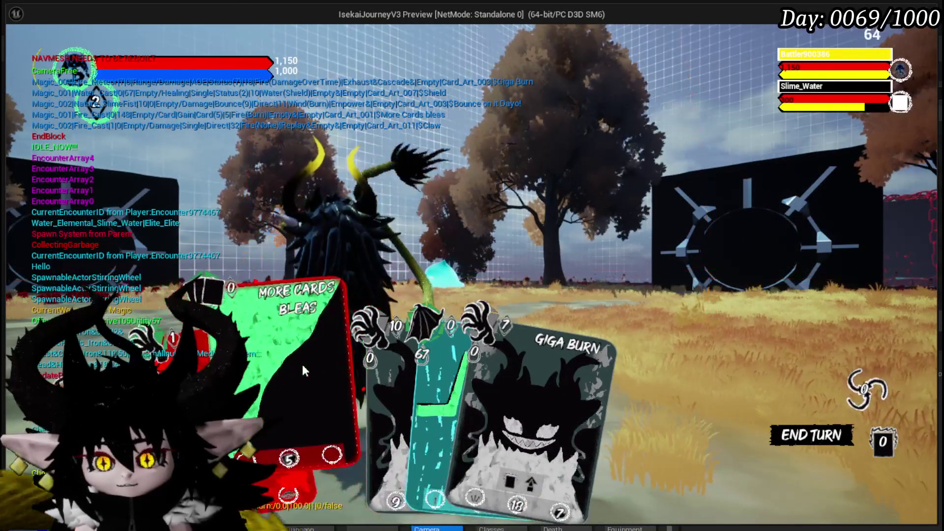
pyautogui.click(295, 466)
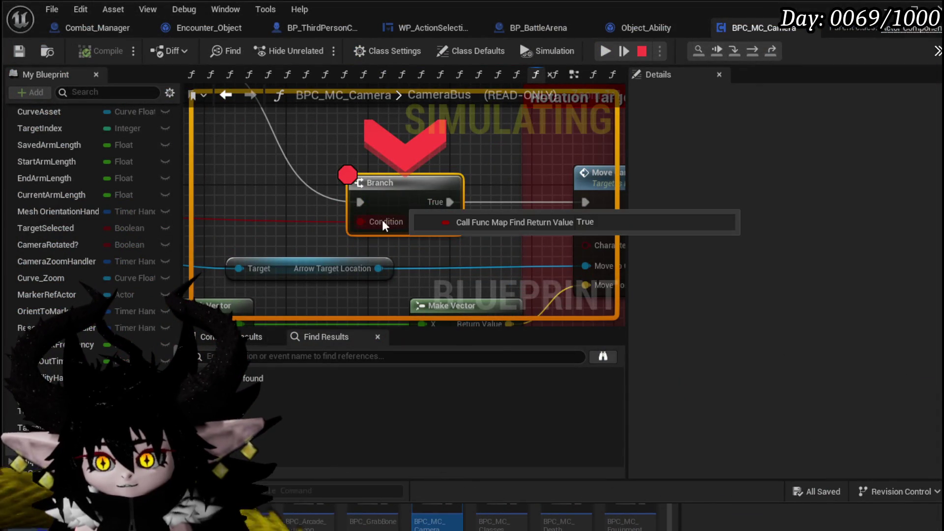
# Resume execution from the Branch breakpoint and pan the graph back to the Branch node.
pyautogui.click(605, 51)
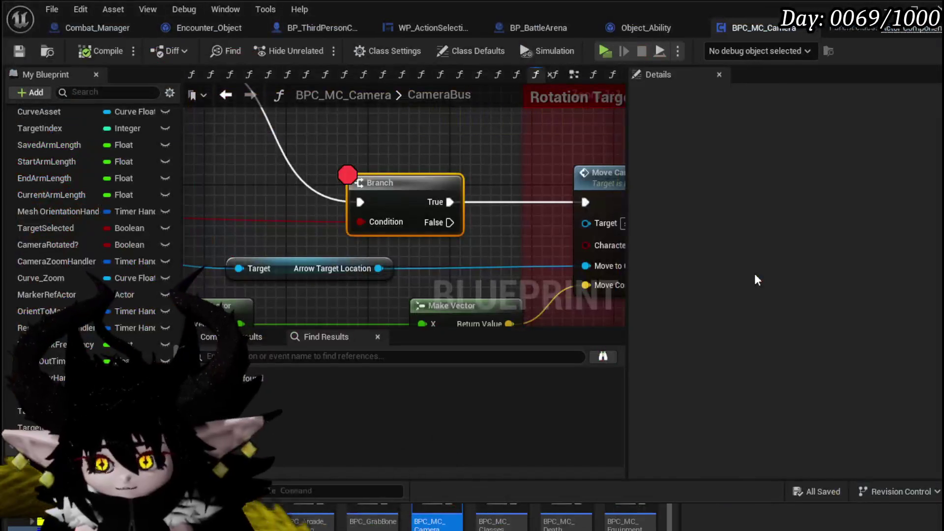
pyautogui.scroll(-2, 315, 179)
pyautogui.moveTo(396, 166); pyautogui.dragTo(456, 254)
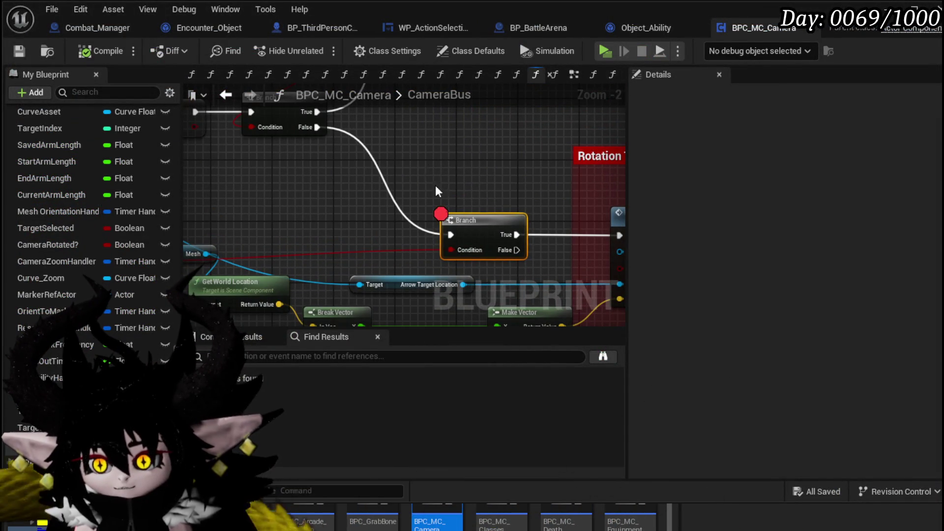
pyautogui.moveTo(426, 178); pyautogui.dragTo(425, 200)
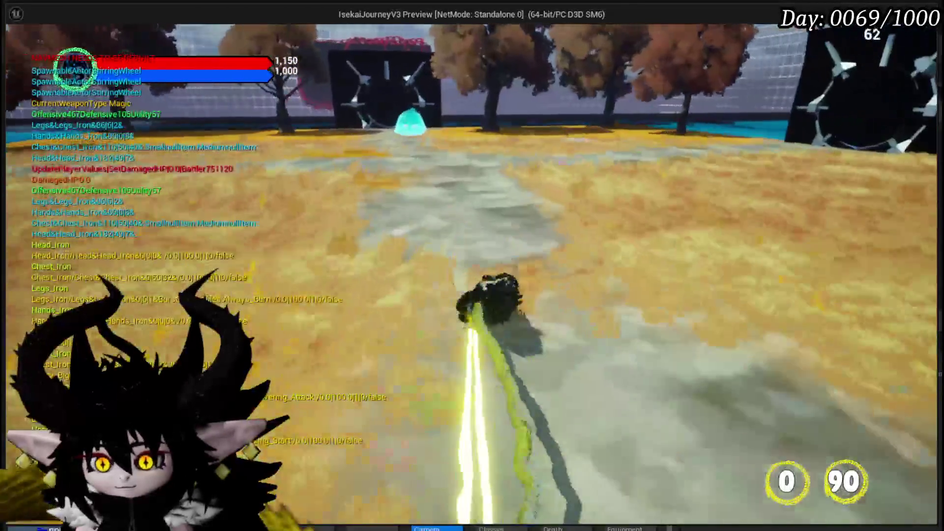
# Run into the water slime, target it, and resume past each CameraBus breakpoint until cards are dealt.
pyautogui.press('w')
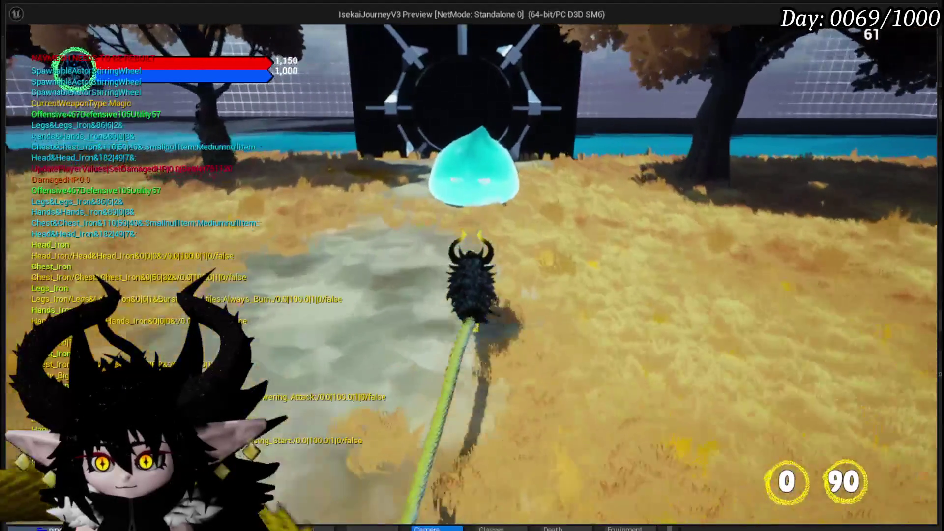
pyautogui.press('w')
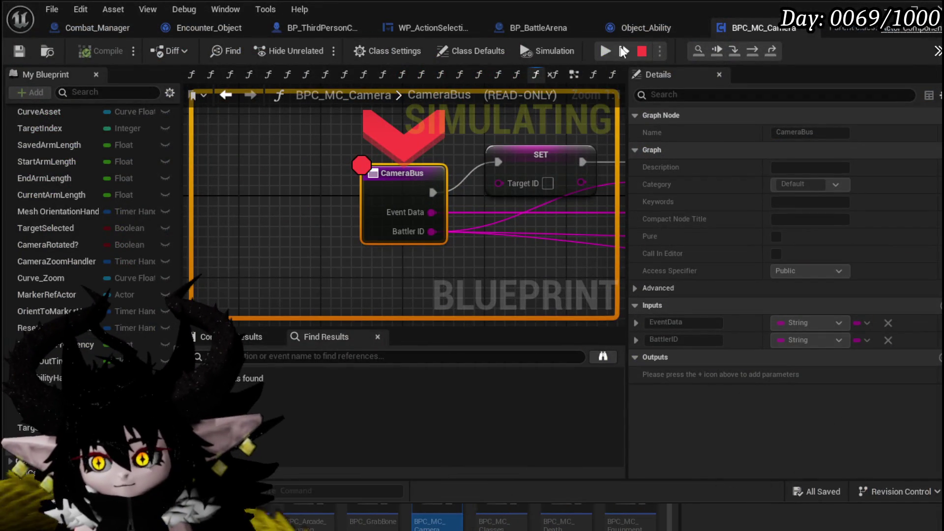
pyautogui.click(606, 50)
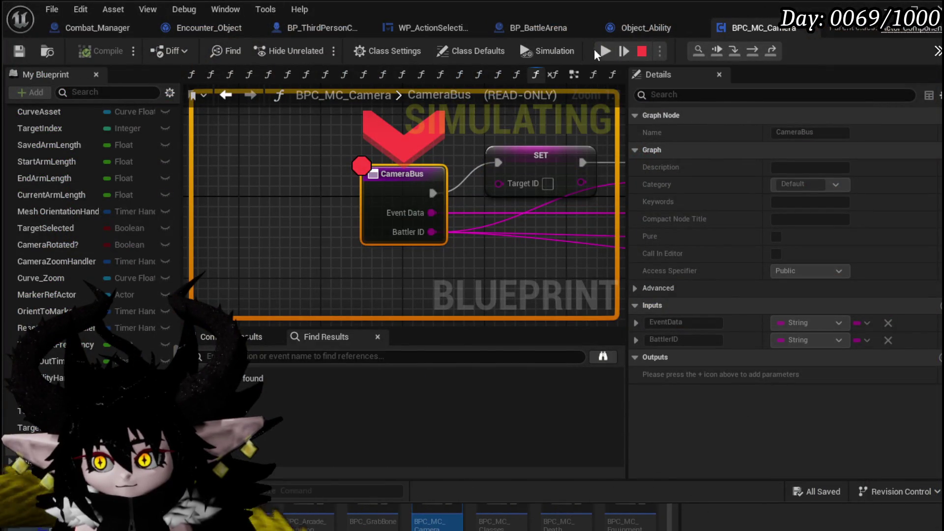
pyautogui.click(603, 49)
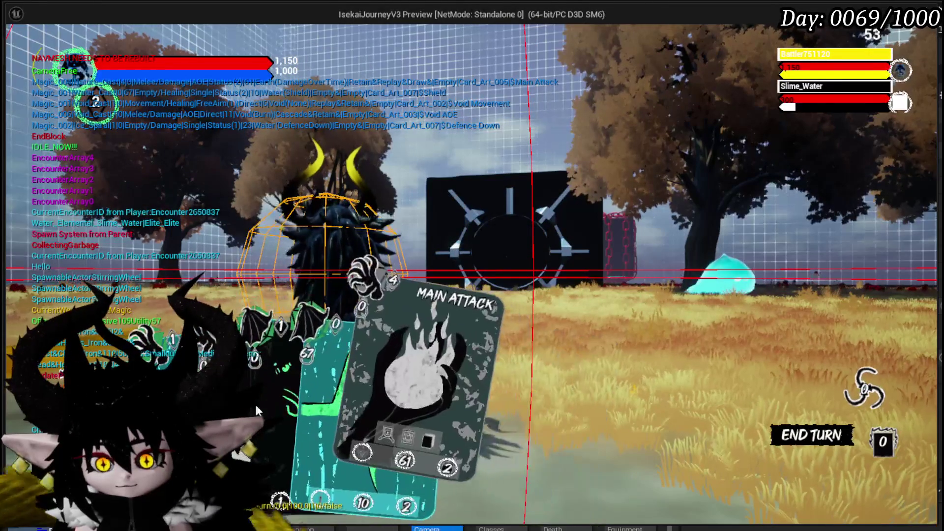
pyautogui.click(308, 196)
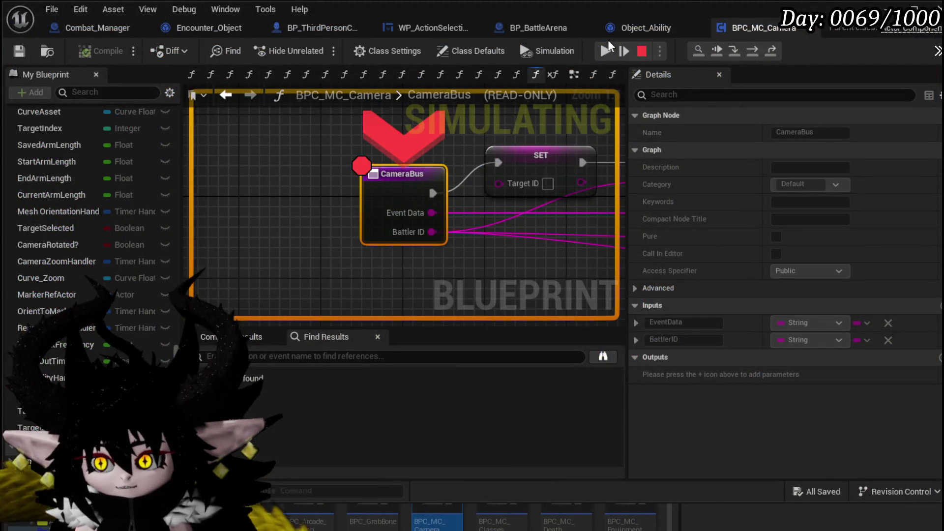
pyautogui.click(606, 50)
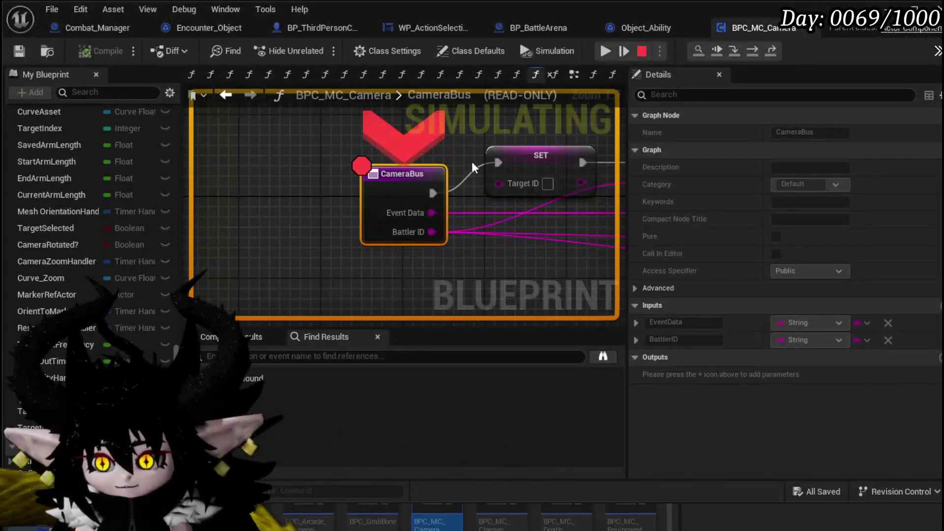
pyautogui.click(605, 51)
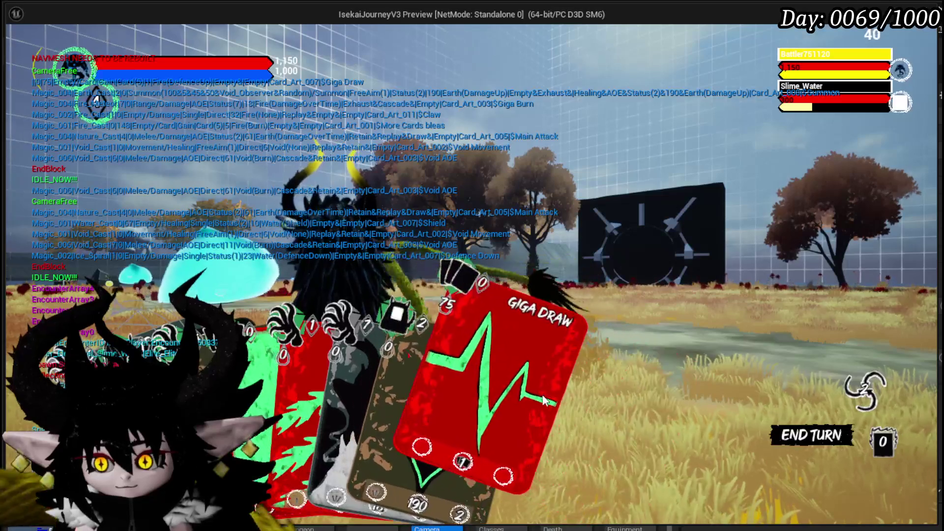
# Play the Giga Draw and Haste cards and continue past the Branch breakpoint.
pyautogui.click(542, 399)
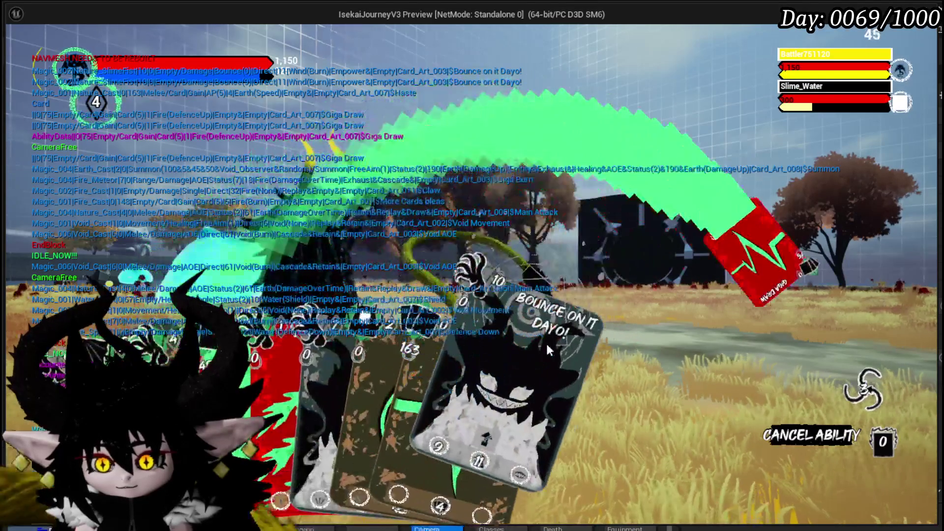
pyautogui.click(469, 364)
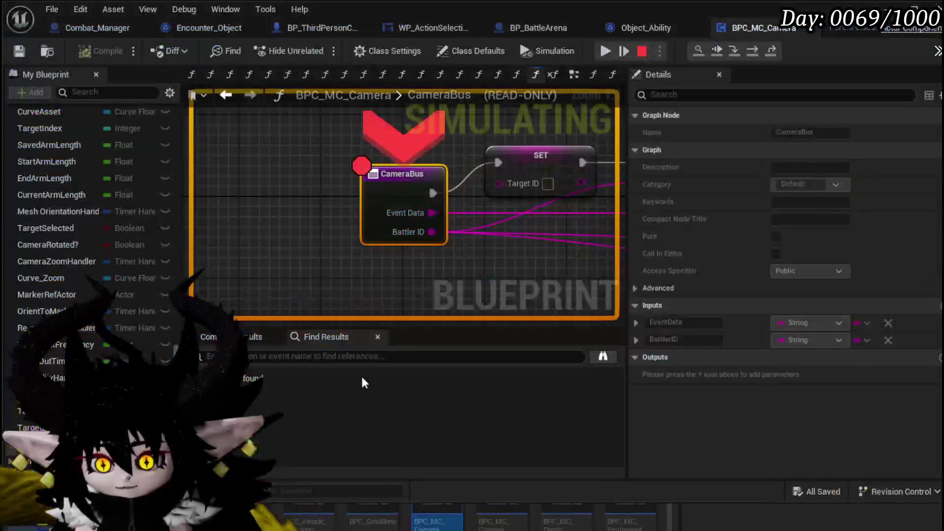
pyautogui.press('F8')
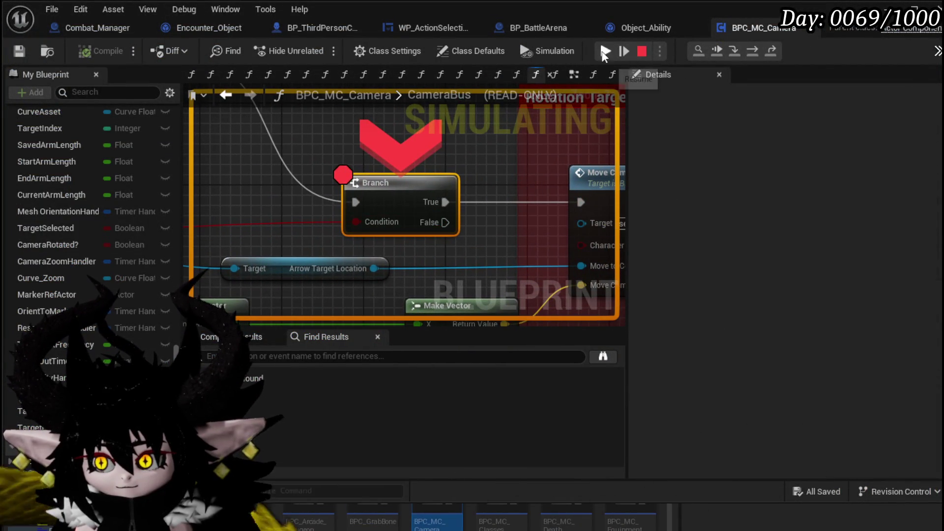
pyautogui.click(604, 53)
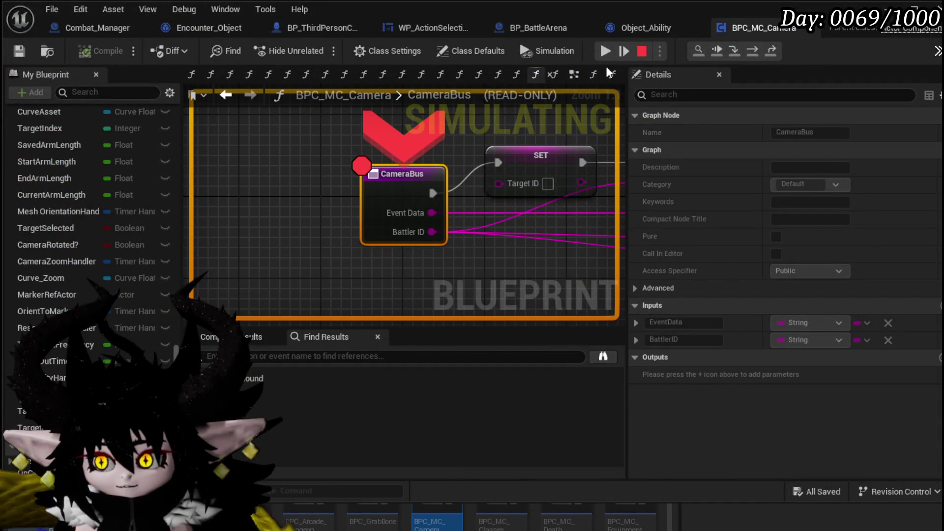
# Resume three more times past the CameraBus breakpoint as the Claw attacks land.
pyautogui.click(606, 51)
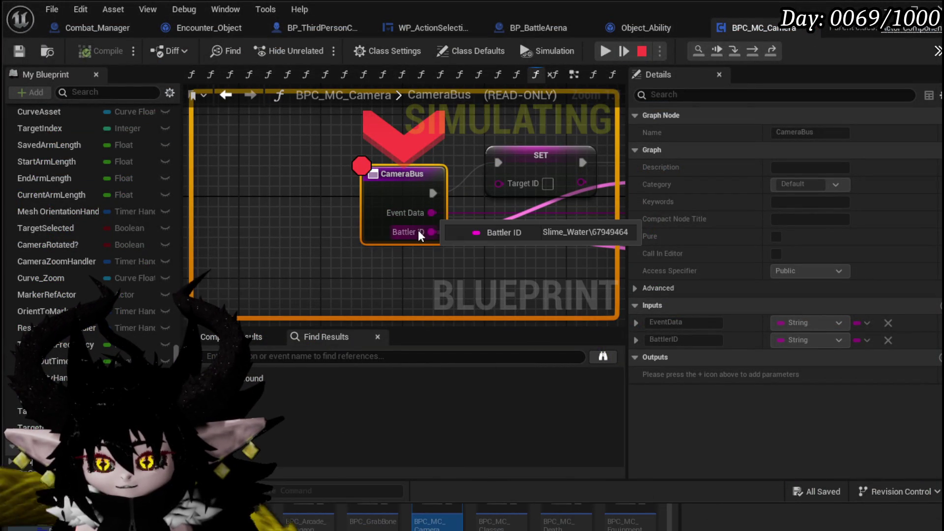
pyautogui.click(605, 50)
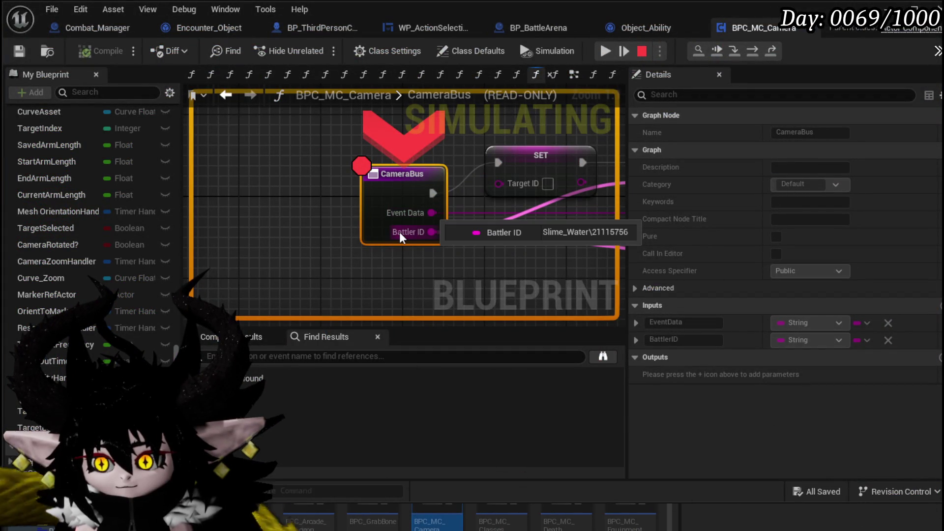
pyautogui.click(609, 51)
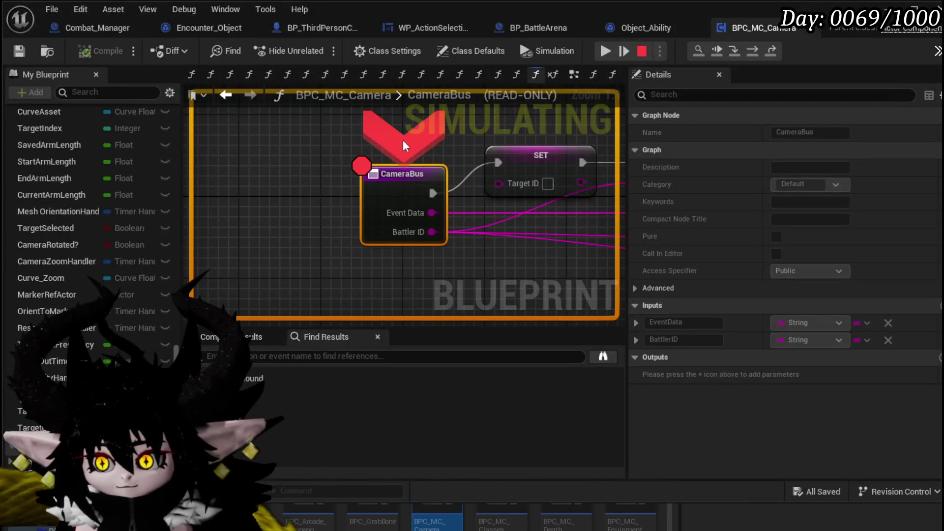
pyautogui.moveTo(420, 220)
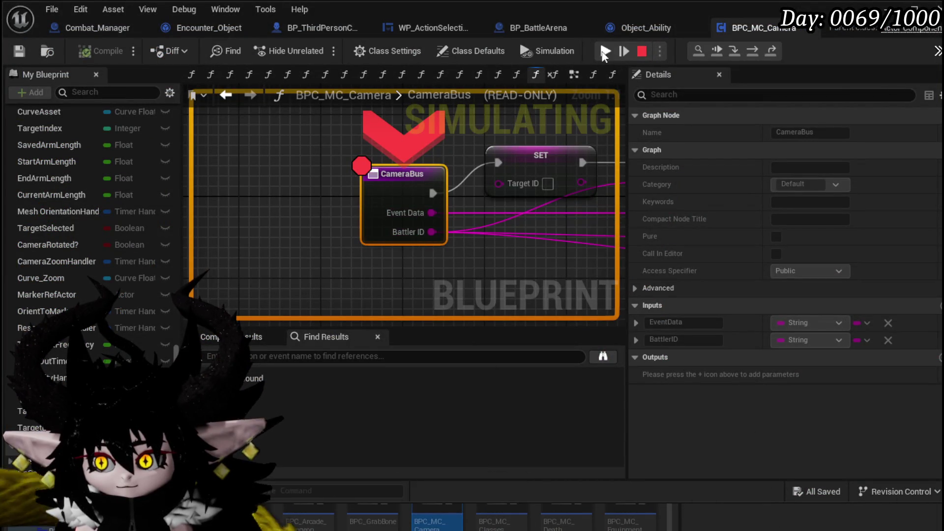
pyautogui.click(606, 52)
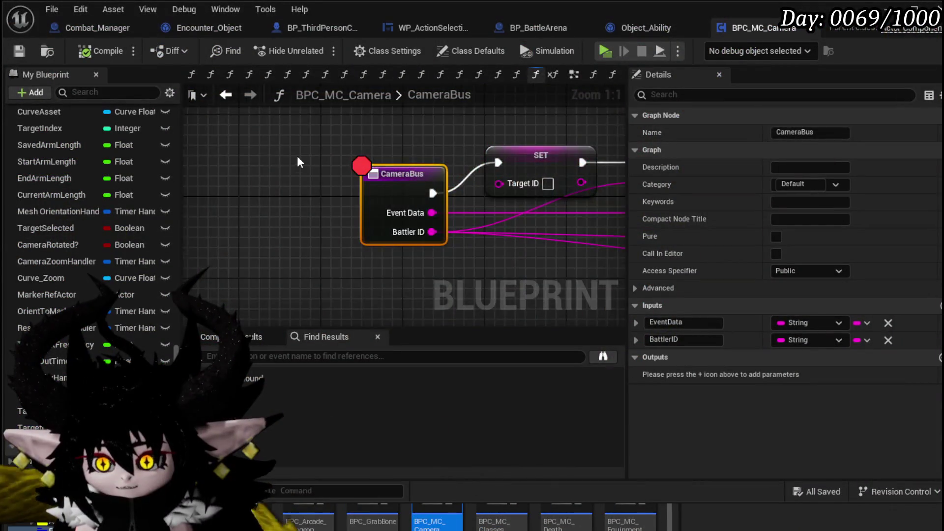
pyautogui.moveTo(477, 131); pyautogui.dragTo(465, 131)
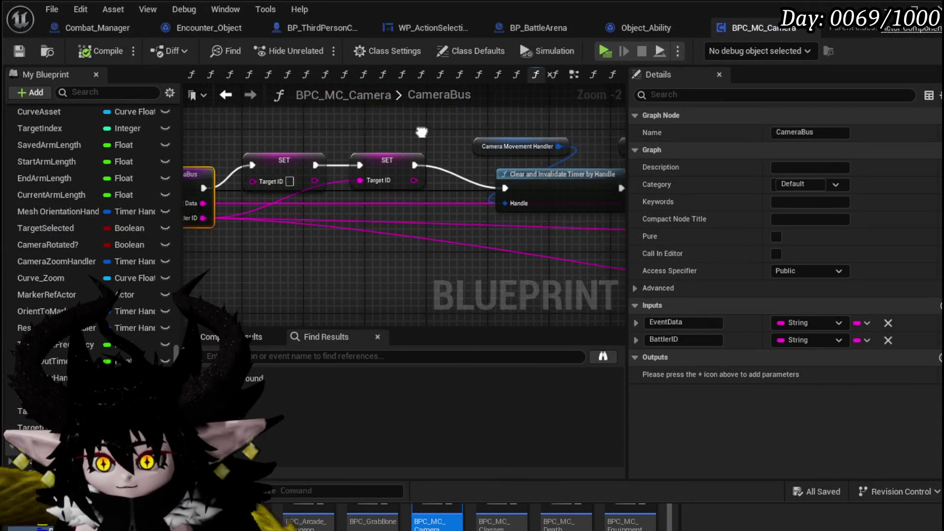
pyautogui.scroll(-4, 222, 148)
pyautogui.moveTo(221, 148); pyautogui.dragTo(465, 168)
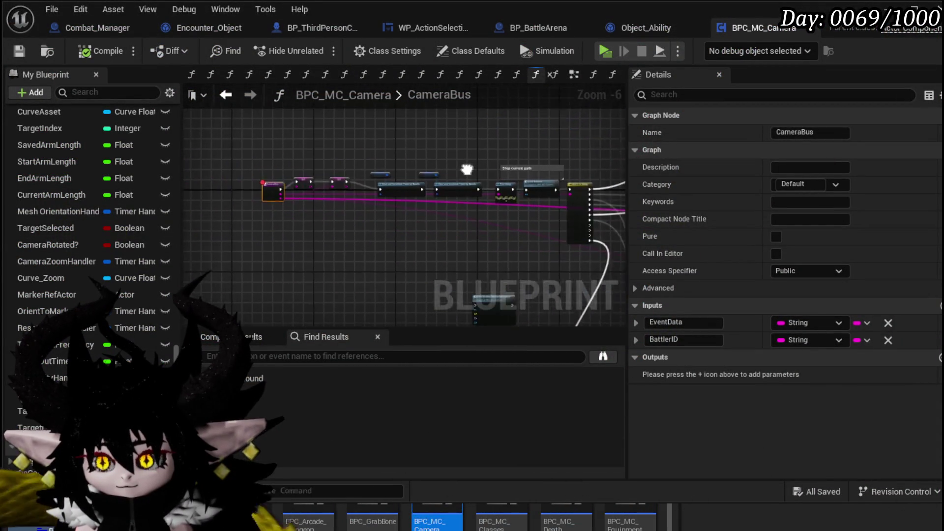
pyautogui.scroll(3, 277, 205)
pyautogui.scroll(-4, 295, 188)
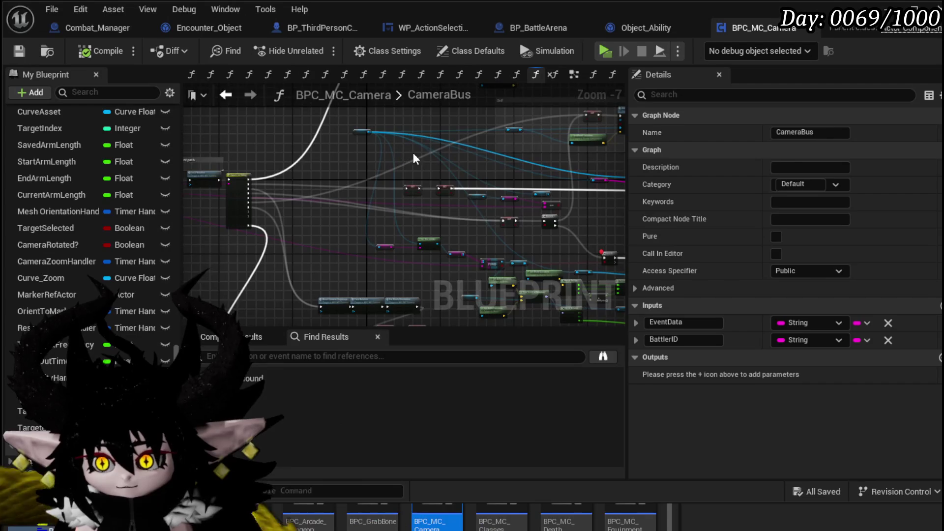
pyautogui.scroll(3, 370, 224)
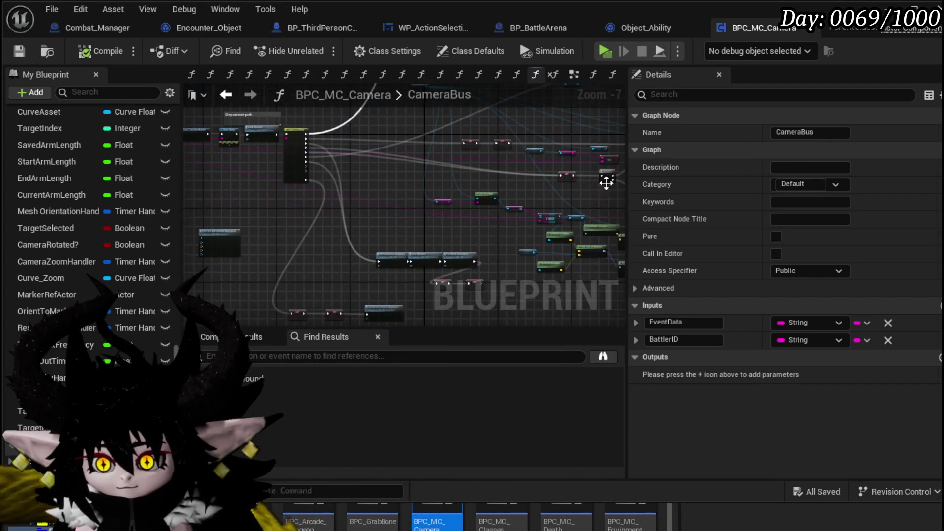
pyautogui.moveTo(285, 217); pyautogui.dragTo(271, 274)
pyautogui.scroll(3, 344, 216)
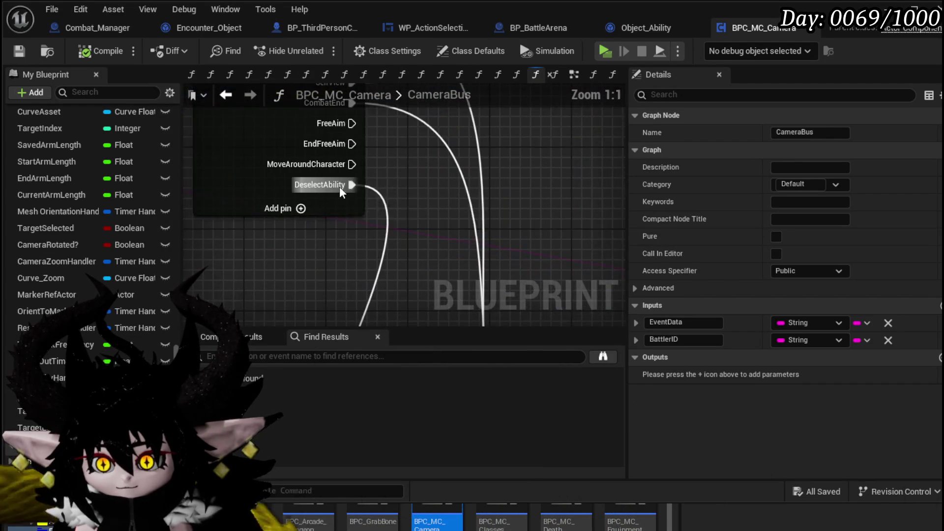
pyautogui.scroll(-3, 344, 216)
pyautogui.moveTo(335, 314); pyautogui.dragTo(297, 136)
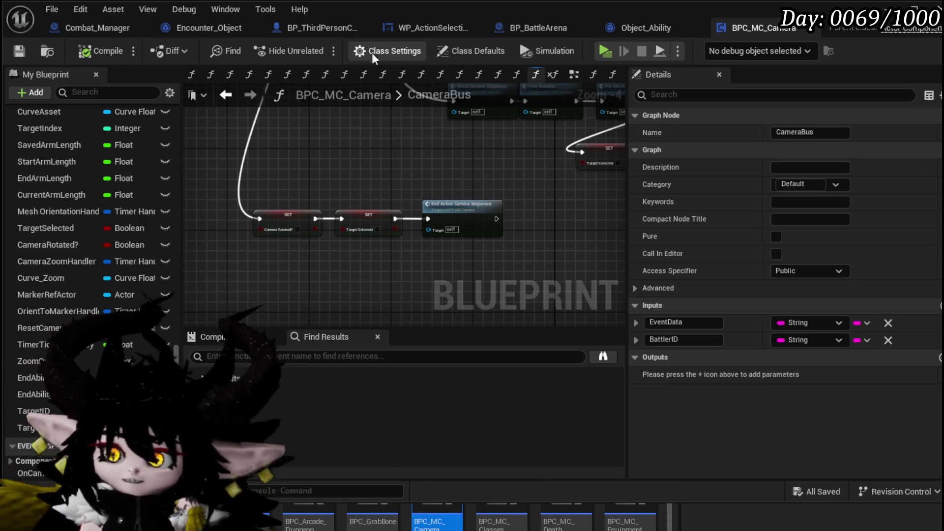
pyautogui.click(401, 31)
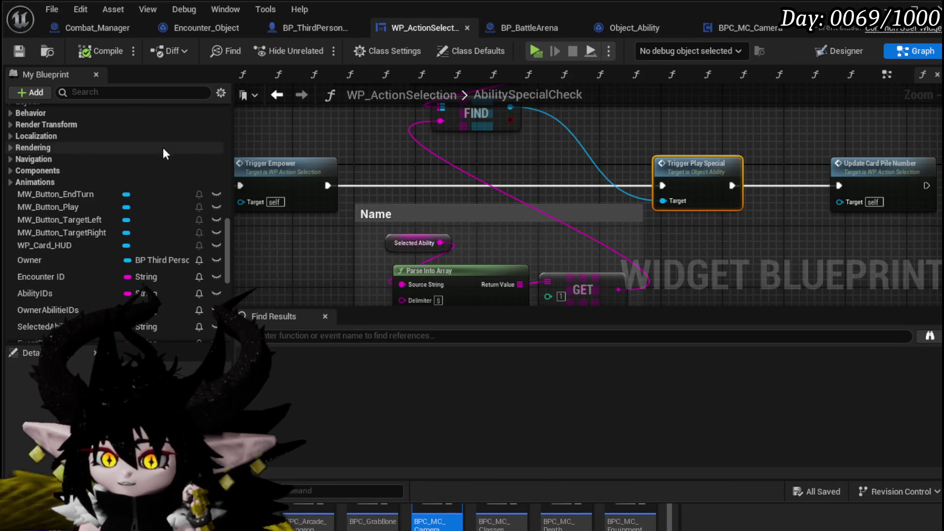
# Open UnselectAbility and pan to its SET Selected Ability and Set Visibility nodes.
pyautogui.scroll(-10, 486, 159)
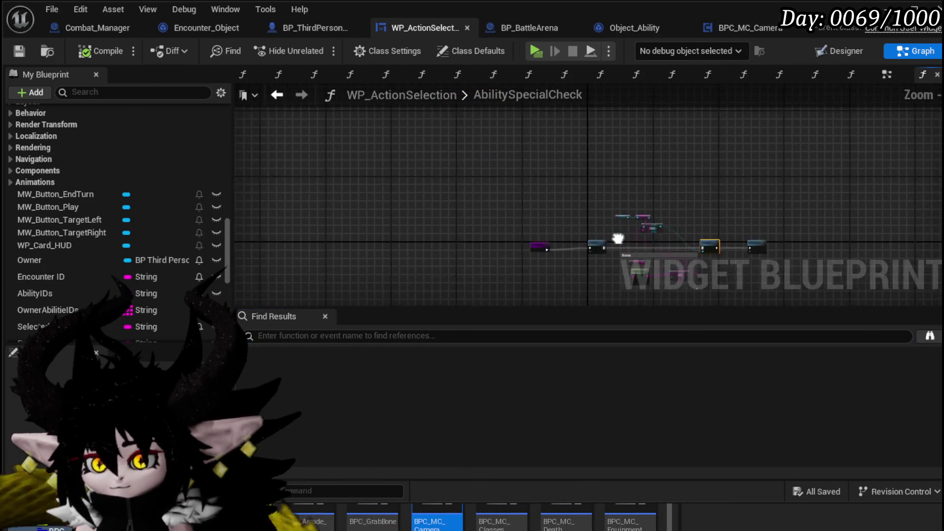
pyautogui.moveTo(537, 216); pyautogui.dragTo(492, 161)
pyautogui.scroll(5, 125, 159)
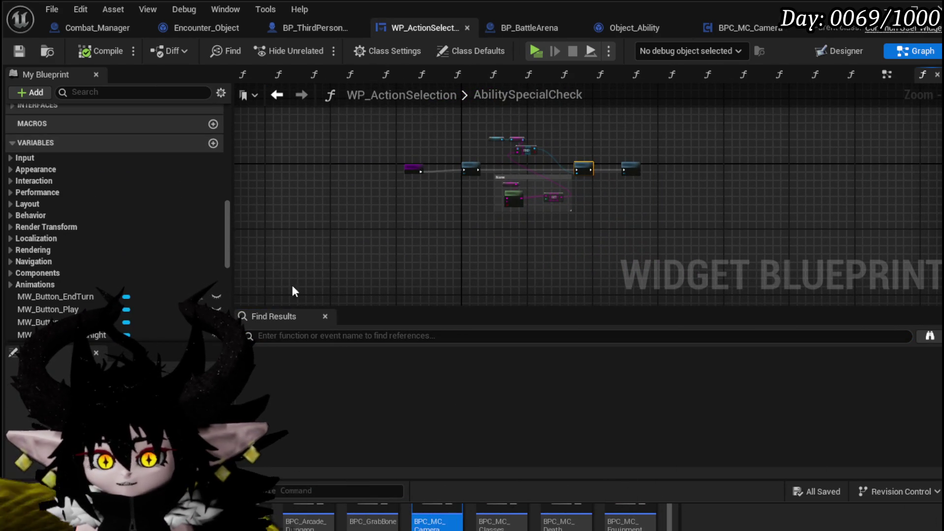
pyautogui.scroll(5, 78, 167)
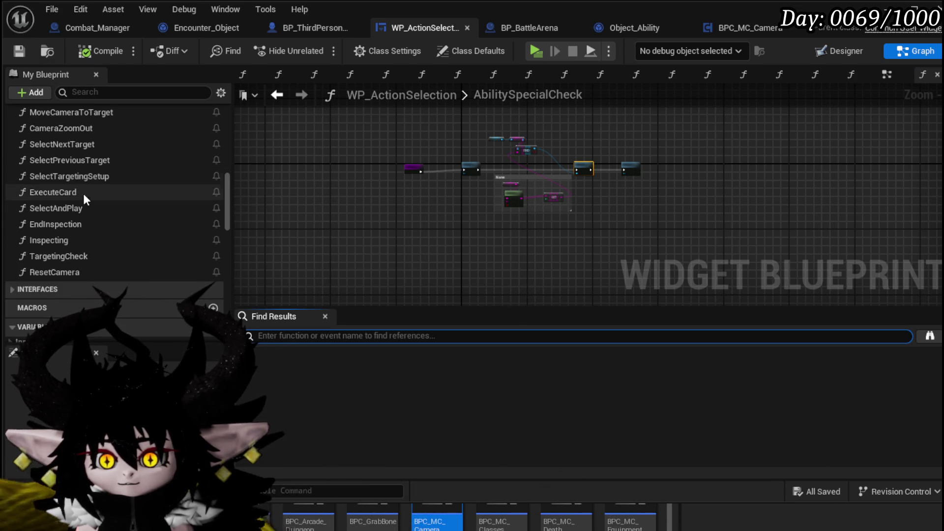
pyautogui.scroll(3, 84, 196)
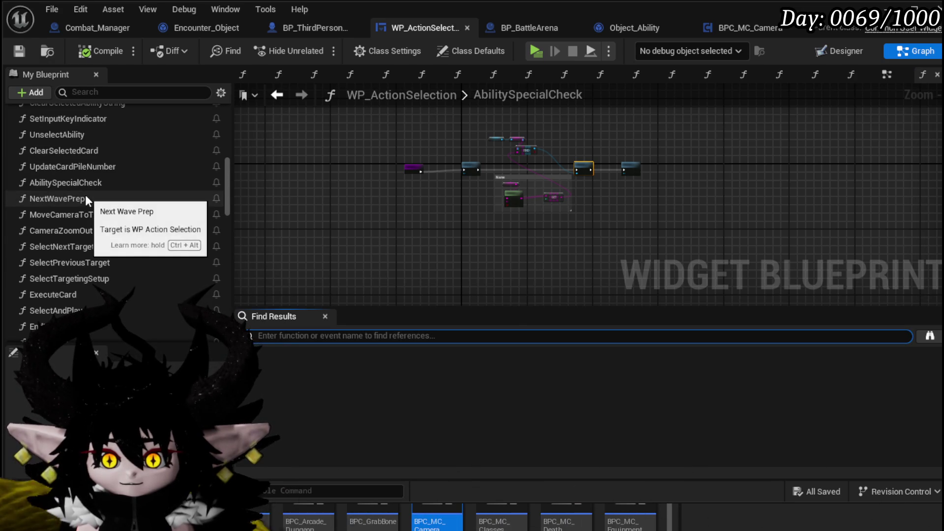
pyautogui.doubleClick(73, 135)
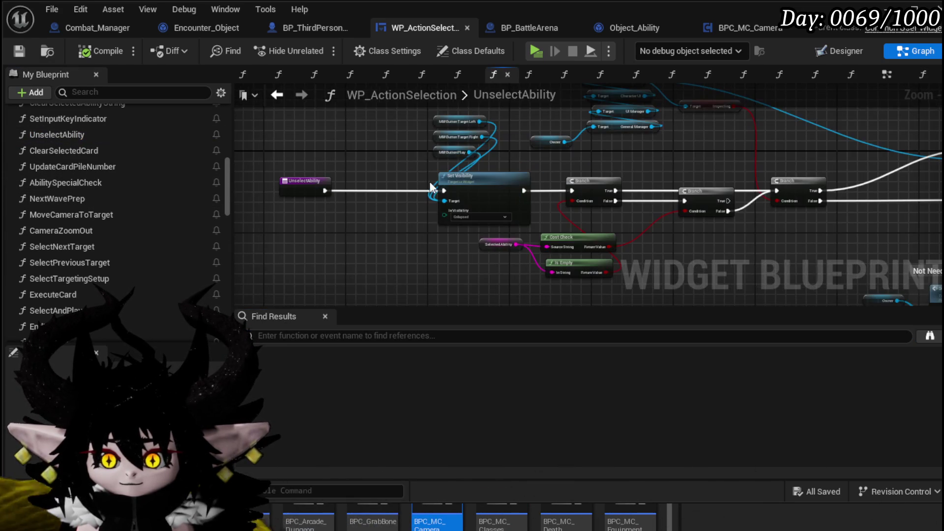
pyautogui.moveTo(564, 154)
pyautogui.mouseDown()
pyautogui.moveTo(279, 152)
pyautogui.moveTo(147, 128)
pyautogui.mouseUp()
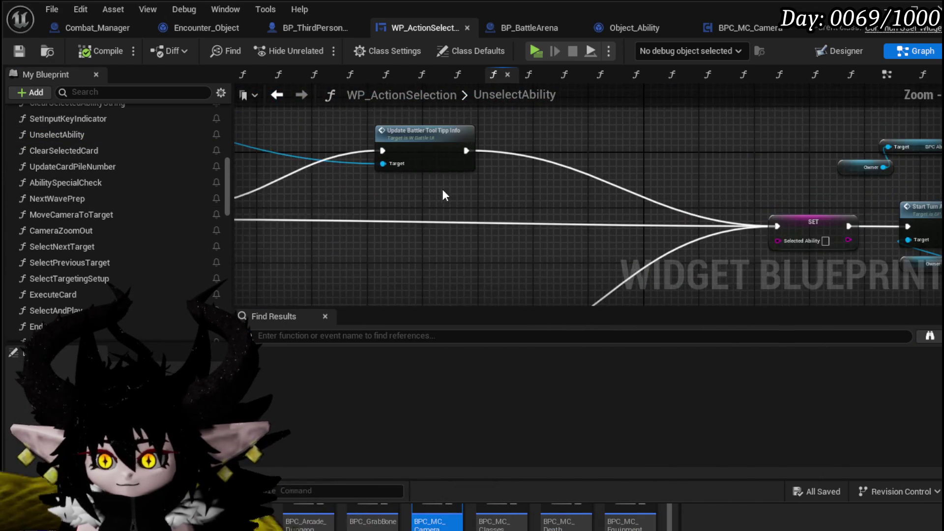
pyautogui.moveTo(437, 187); pyautogui.dragTo(293, 175)
pyautogui.moveTo(553, 153)
pyautogui.mouseDown()
pyautogui.moveTo(248, 158)
pyautogui.moveTo(523, 162)
pyautogui.moveTo(538, 151)
pyautogui.moveTo(523, 202)
pyautogui.moveTo(853, 152)
pyautogui.moveTo(659, 152)
pyautogui.moveTo(727, 152)
pyautogui.mouseUp()
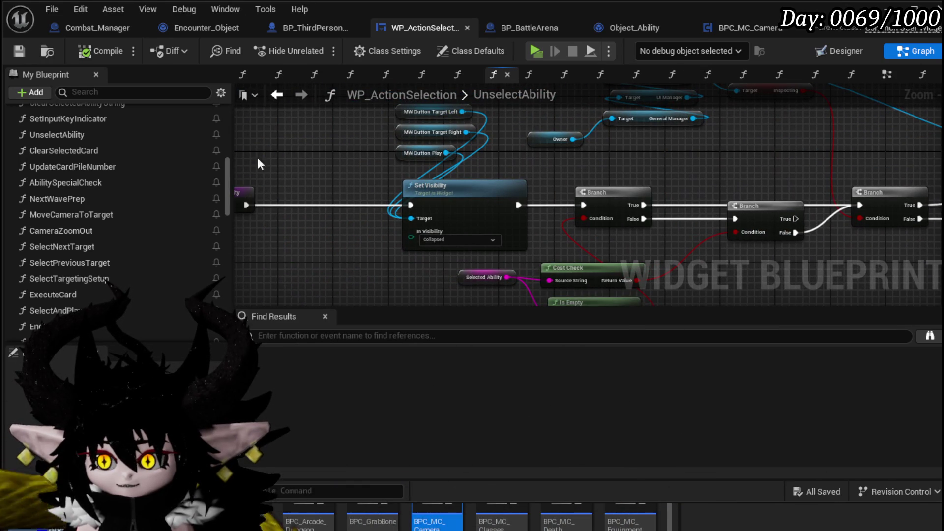
# Open the MoveCameraToTarget function graph from the Functions list.
pyautogui.scroll(3, 53, 201)
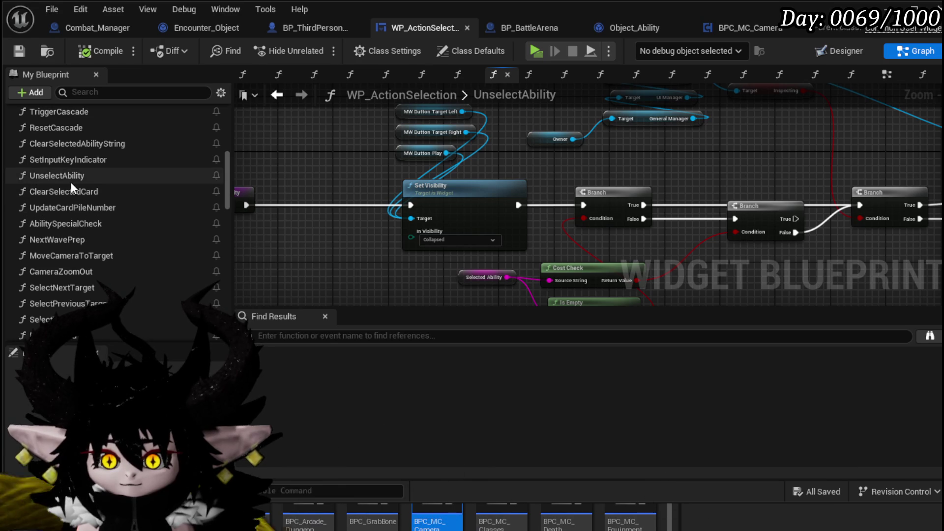
pyautogui.scroll(5, 72, 185)
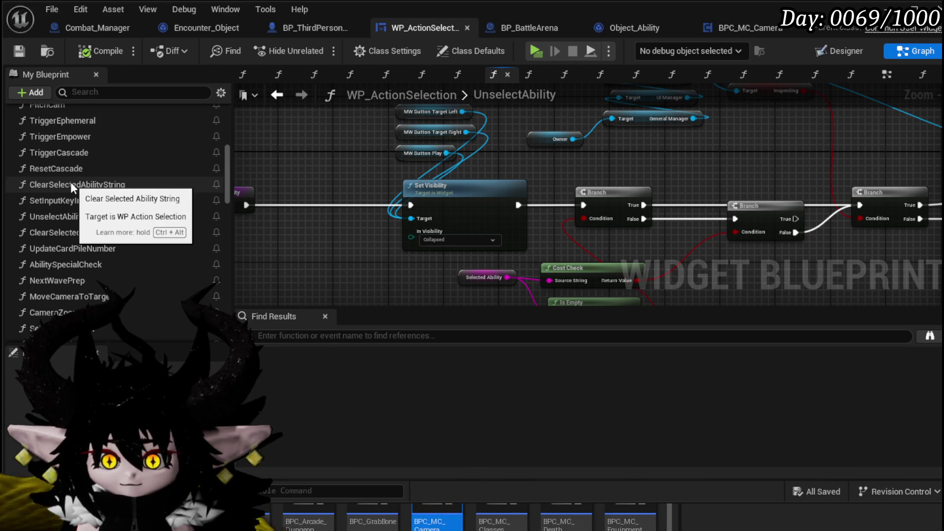
pyautogui.scroll(-5, 158, 188)
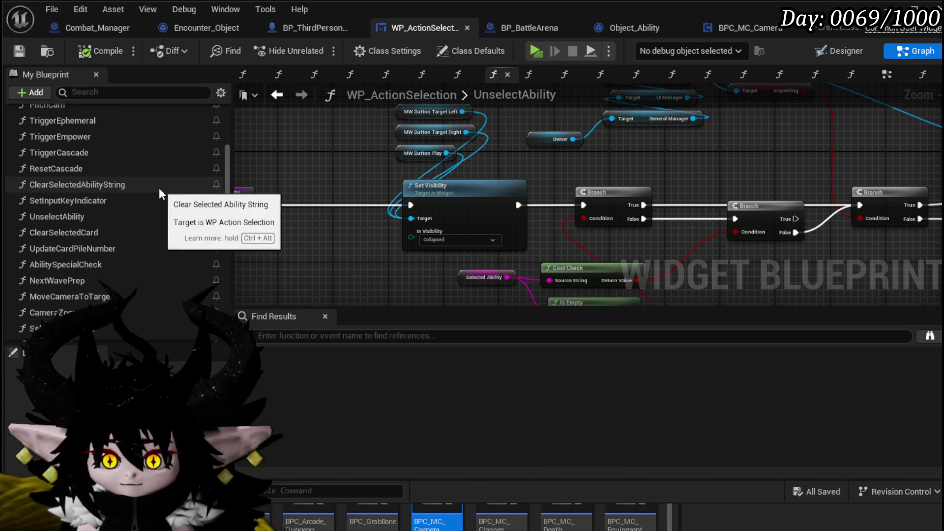
pyautogui.scroll(-4, 159, 191)
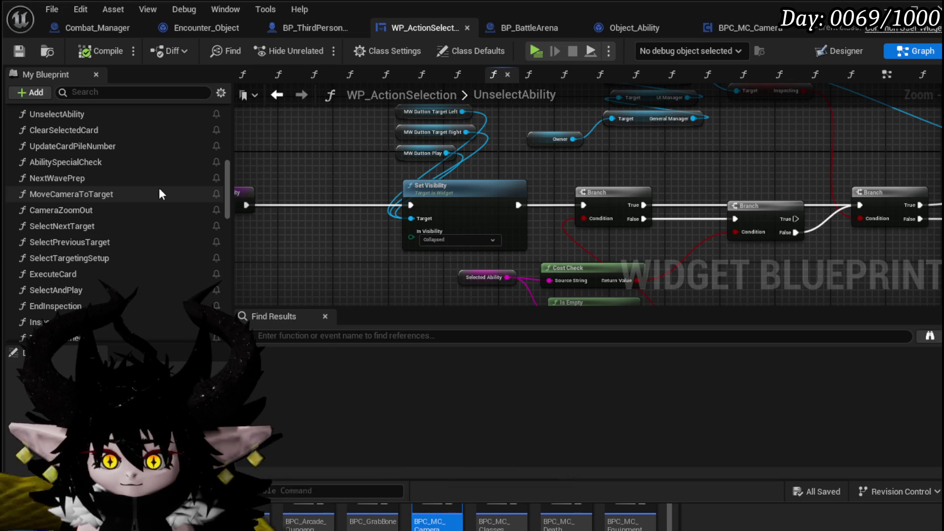
pyautogui.doubleClick(114, 195)
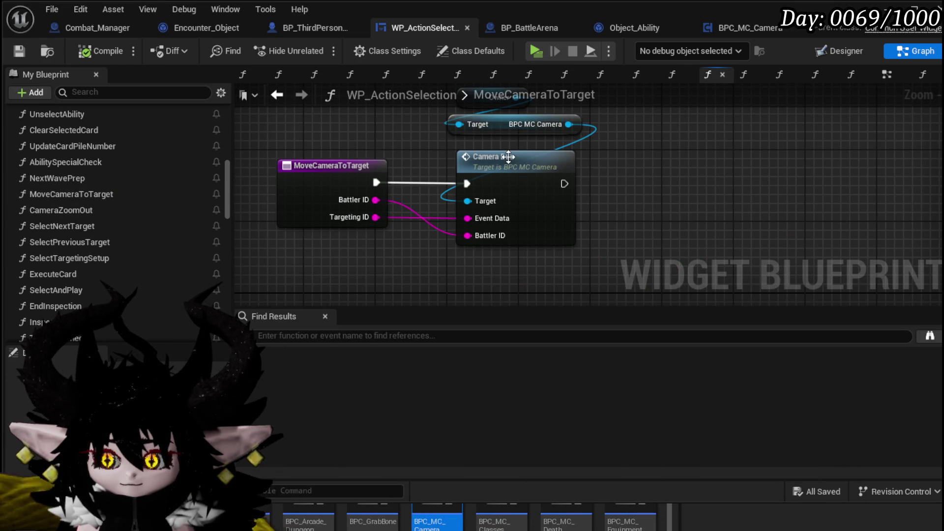
# Marquee-select the MoveCameraToTarget, Owner, Target and Camera Bus nodes.
pyautogui.scroll(-2, 670, 187)
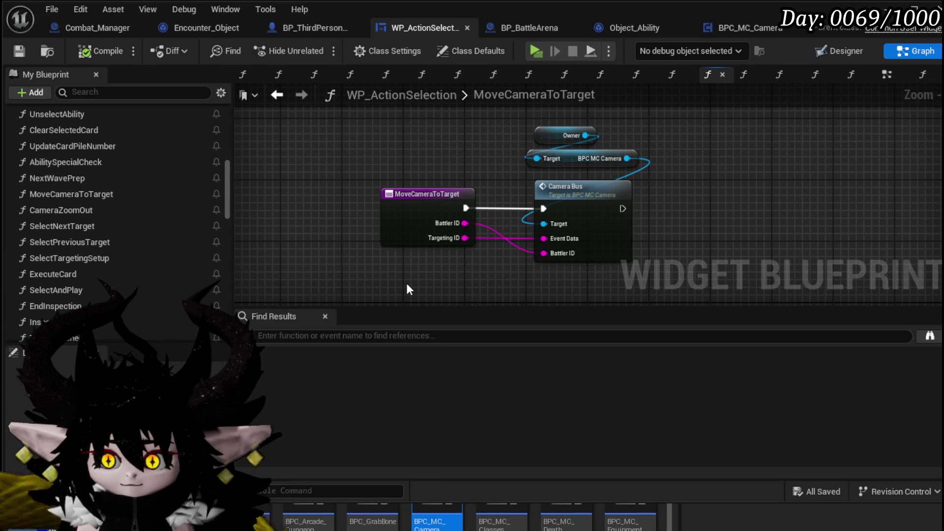
pyautogui.moveTo(401, 281)
pyautogui.mouseDown()
pyautogui.moveTo(579, 188)
pyautogui.moveTo(614, 141)
pyautogui.mouseUp()
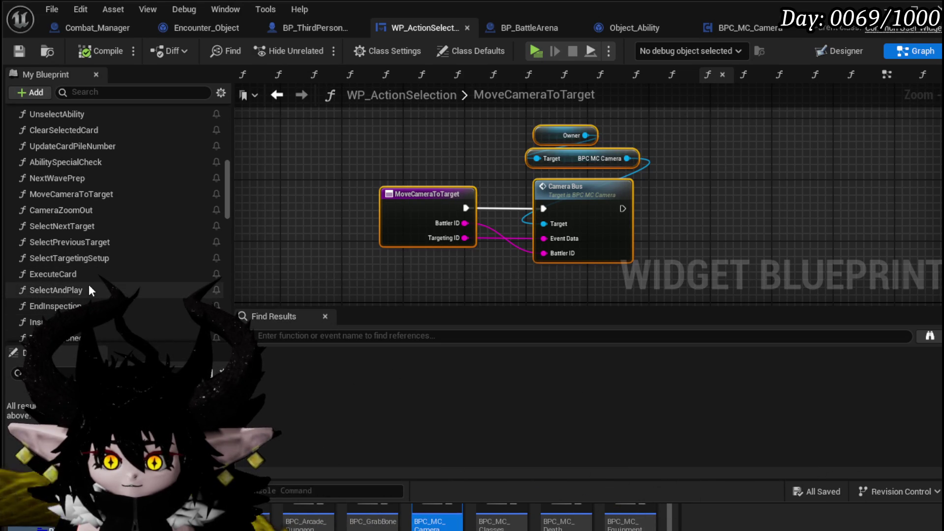
pyautogui.scroll(-2, 89, 278)
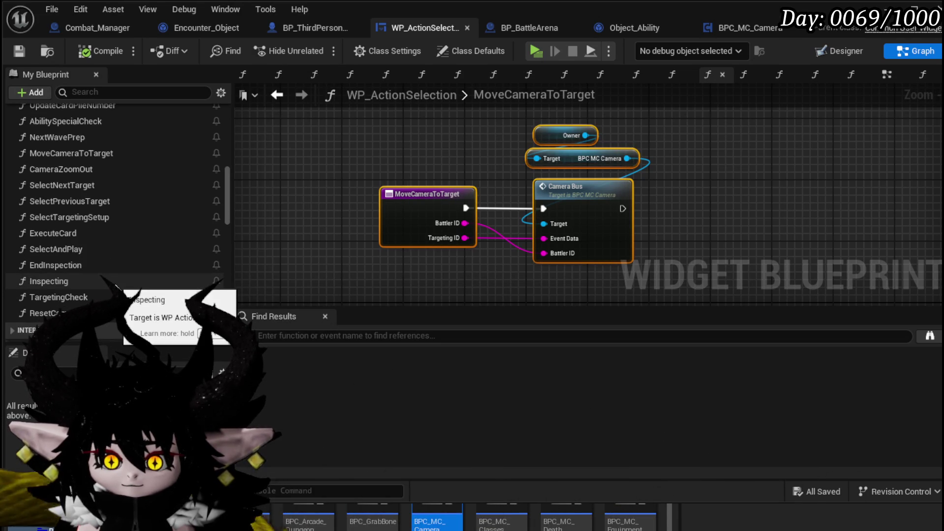
pyautogui.scroll(1, 117, 286)
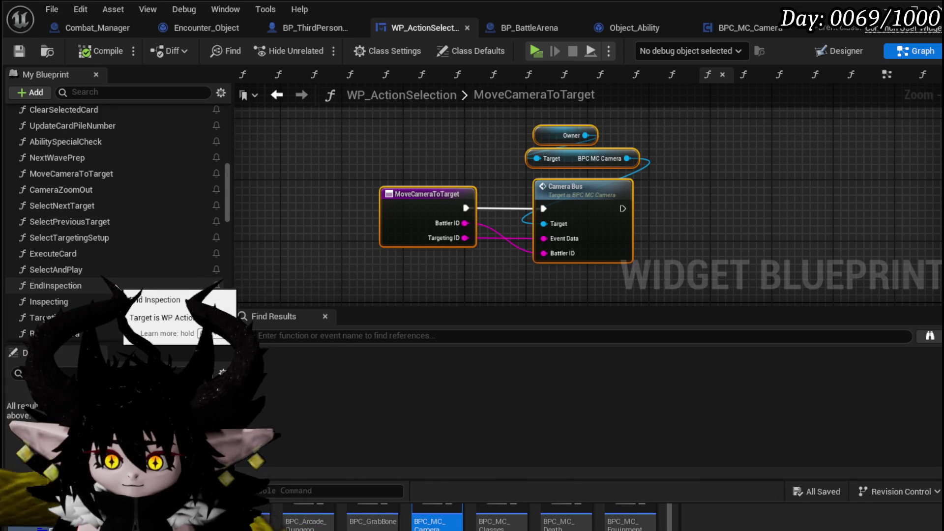
# Open ClearSelectedCard, showing Clear Selected Ability String, Unselect Ability and Unbind Event.
pyautogui.scroll(1, 116, 287)
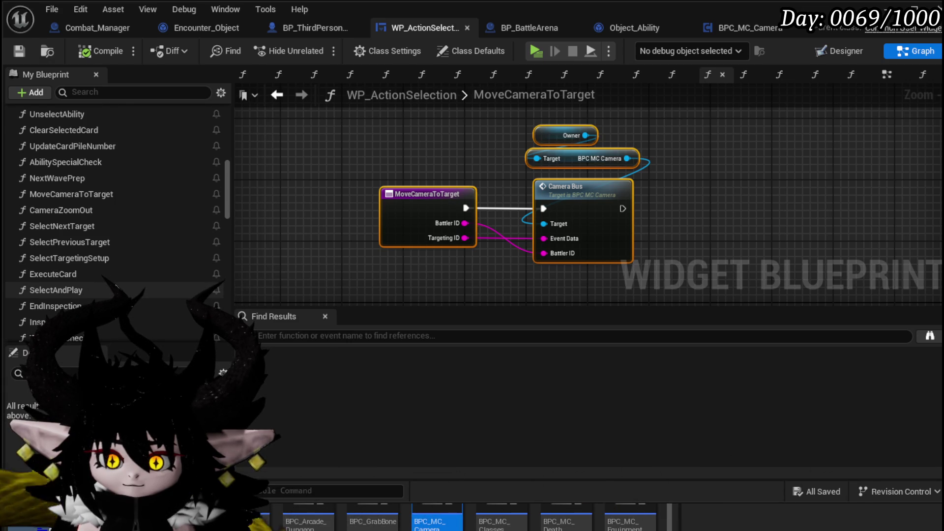
pyautogui.scroll(1, 116, 286)
pyautogui.scroll(1, 109, 280)
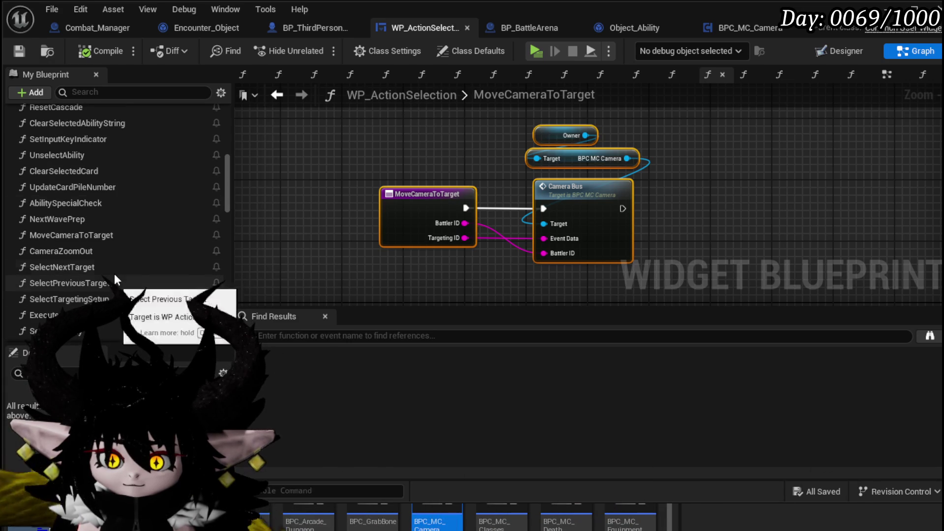
pyautogui.doubleClick(96, 171)
pyautogui.scroll(1, 88, 157)
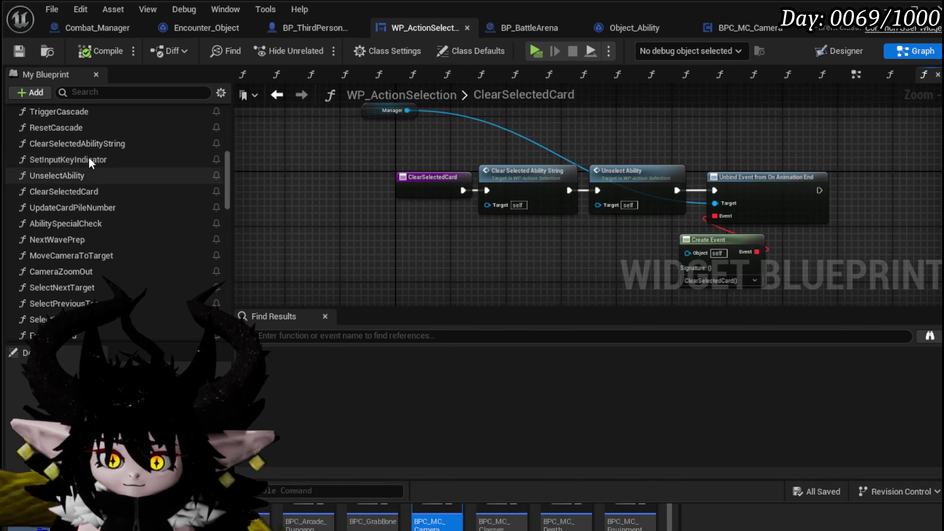
pyautogui.scroll(10, 112, 164)
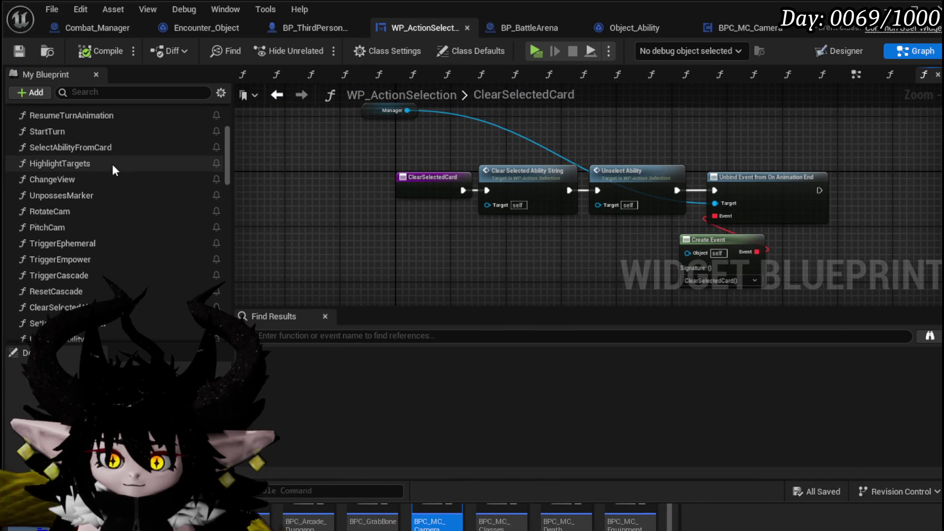
pyautogui.scroll(3, 112, 165)
pyautogui.scroll(-3, 133, 205)
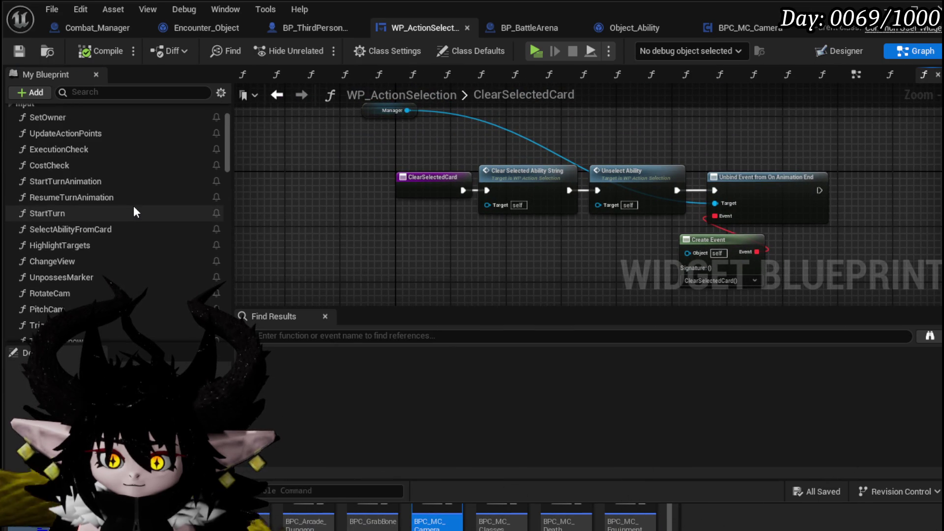
pyautogui.doubleClick(129, 228)
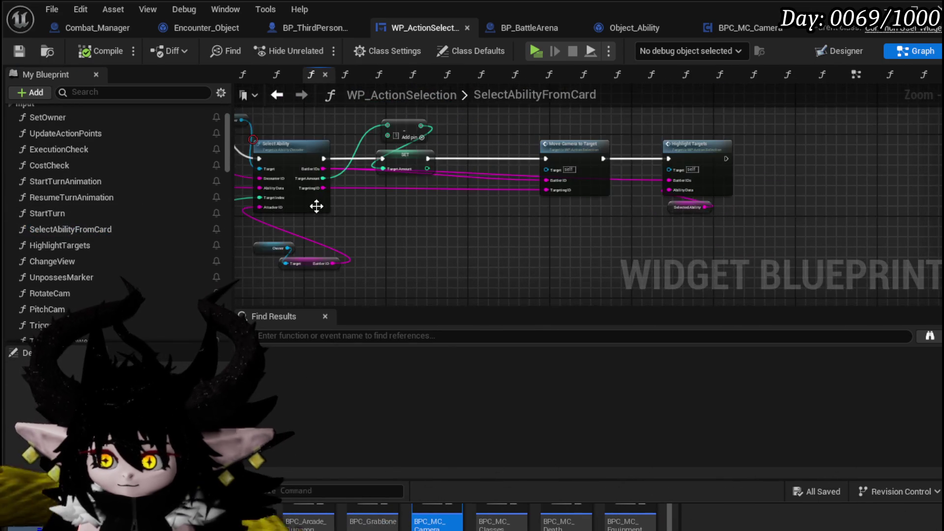
pyautogui.moveTo(761, 227); pyautogui.dragTo(533, 187)
pyautogui.scroll(3, 465, 217)
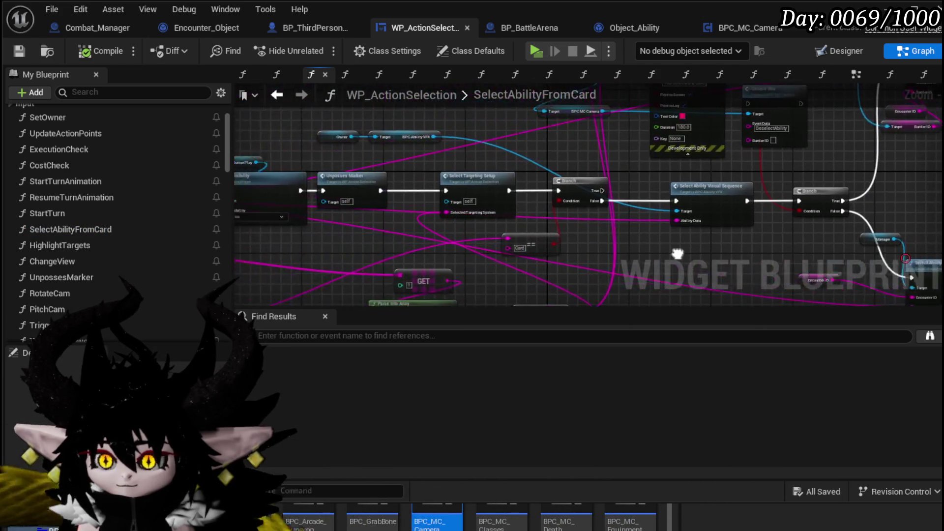
pyautogui.moveTo(458, 225)
pyautogui.mouseDown()
pyautogui.moveTo(449, 224)
pyautogui.moveTo(497, 251)
pyautogui.moveTo(736, 236)
pyautogui.mouseUp()
pyautogui.moveTo(389, 221); pyautogui.dragTo(506, 221)
pyautogui.moveTo(234, 204)
pyautogui.mouseDown()
pyautogui.moveTo(445, 204)
pyautogui.moveTo(553, 158)
pyautogui.mouseUp()
pyautogui.scroll(-5, 446, 205)
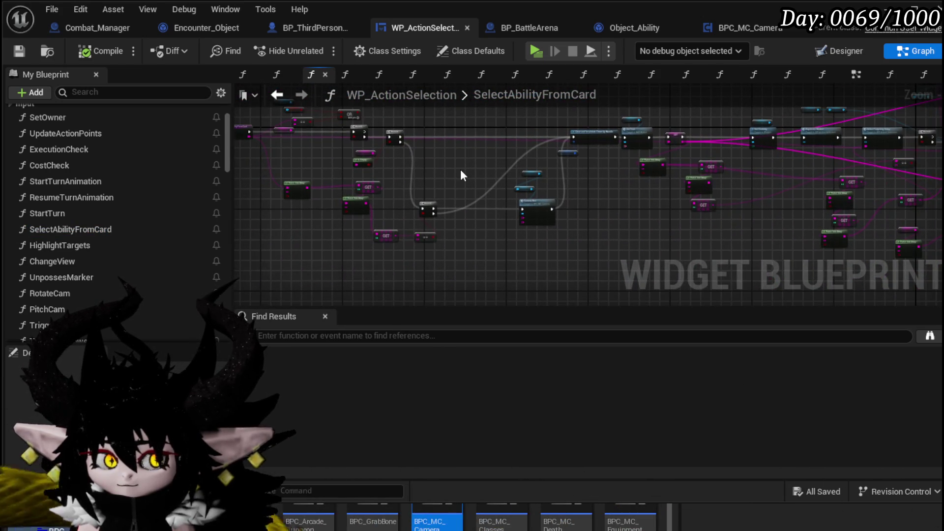
pyautogui.scroll(4, 460, 169)
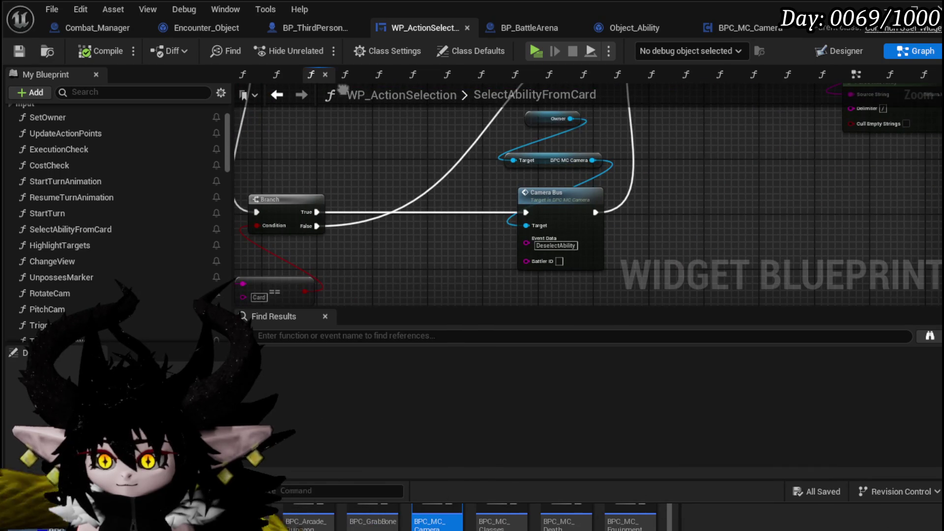
pyautogui.moveTo(394, 236)
pyautogui.mouseDown()
pyautogui.moveTo(480, 196)
pyautogui.moveTo(462, 213)
pyautogui.mouseUp()
pyautogui.moveTo(527, 156); pyautogui.dragTo(521, 210)
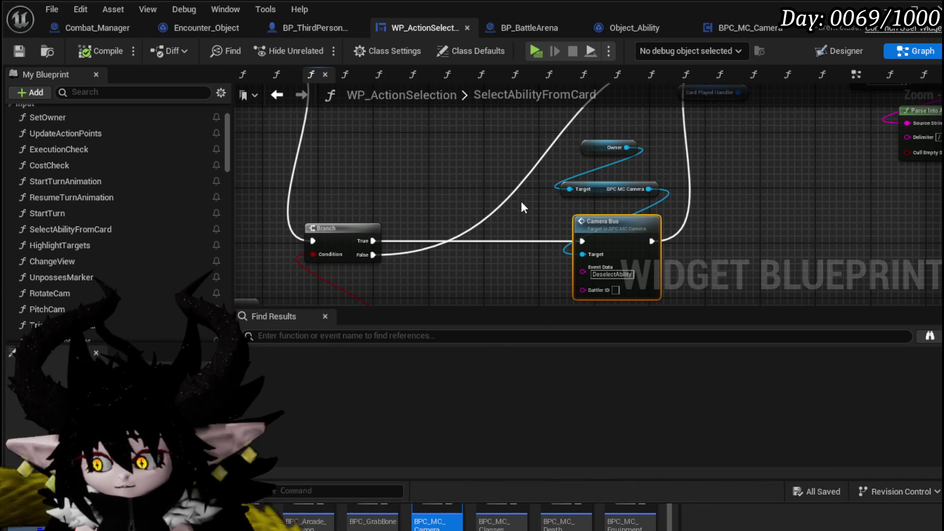
pyautogui.moveTo(431, 130)
pyautogui.mouseDown()
pyautogui.moveTo(510, 274)
pyautogui.moveTo(562, 200)
pyautogui.moveTo(618, 238)
pyautogui.moveTo(773, 241)
pyautogui.moveTo(776, 249)
pyautogui.mouseUp()
pyautogui.moveTo(455, 220)
pyautogui.mouseDown()
pyautogui.moveTo(324, 178)
pyautogui.moveTo(565, 264)
pyautogui.mouseUp()
pyautogui.moveTo(652, 265)
pyautogui.mouseDown()
pyautogui.moveTo(472, 276)
pyautogui.moveTo(452, 244)
pyautogui.moveTo(388, 228)
pyautogui.moveTo(472, 152)
pyautogui.moveTo(397, 226)
pyautogui.mouseUp()
pyautogui.moveTo(687, 238)
pyautogui.mouseDown()
pyautogui.moveTo(584, 226)
pyautogui.moveTo(411, 236)
pyautogui.moveTo(359, 264)
pyautogui.moveTo(353, 253)
pyautogui.mouseUp()
pyautogui.moveTo(634, 174)
pyautogui.mouseDown()
pyautogui.moveTo(443, 295)
pyautogui.moveTo(385, 285)
pyautogui.moveTo(378, 303)
pyautogui.moveTo(285, 261)
pyautogui.moveTo(406, 276)
pyautogui.moveTo(700, 168)
pyautogui.moveTo(486, 168)
pyautogui.moveTo(534, 220)
pyautogui.moveTo(525, 222)
pyautogui.moveTo(400, 199)
pyautogui.moveTo(492, 199)
pyautogui.mouseUp()
pyautogui.click(491, 199)
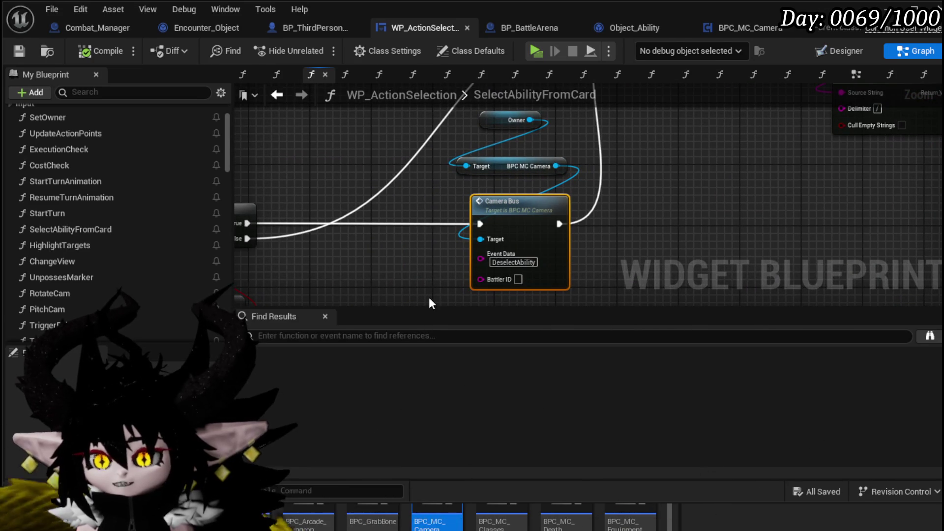
pyautogui.click(320, 337)
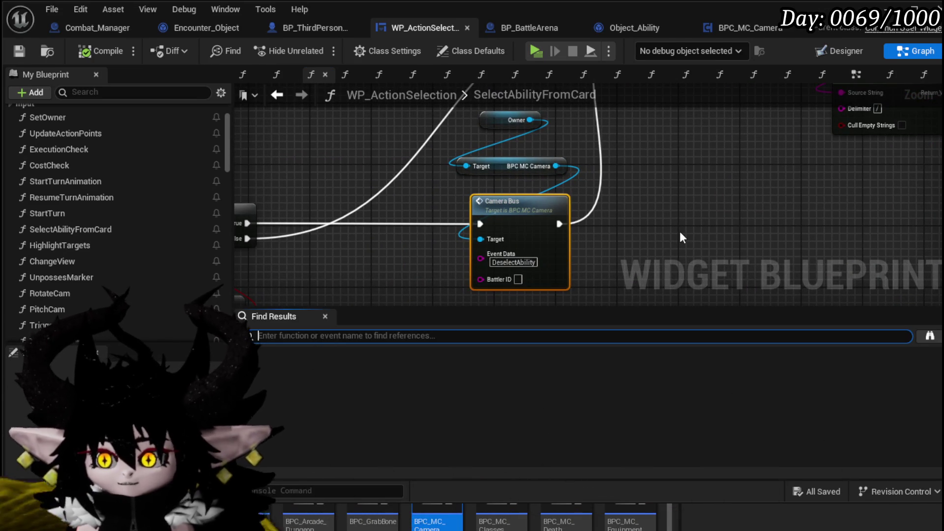
# Search for CameraBus references and jump to its first use in the EventGraph.
pyautogui.write('CameraBus')
pyautogui.press('Return')
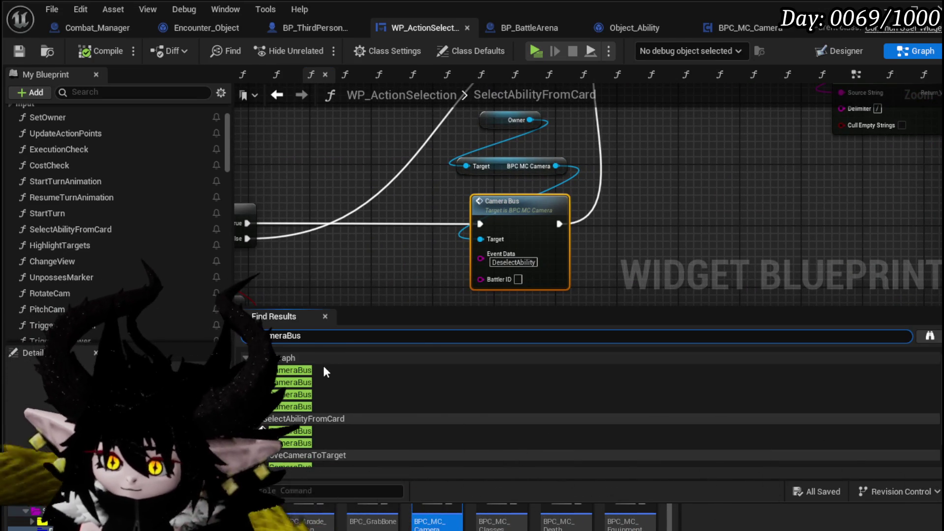
pyautogui.click(323, 369)
pyautogui.scroll(-5, 405, 192)
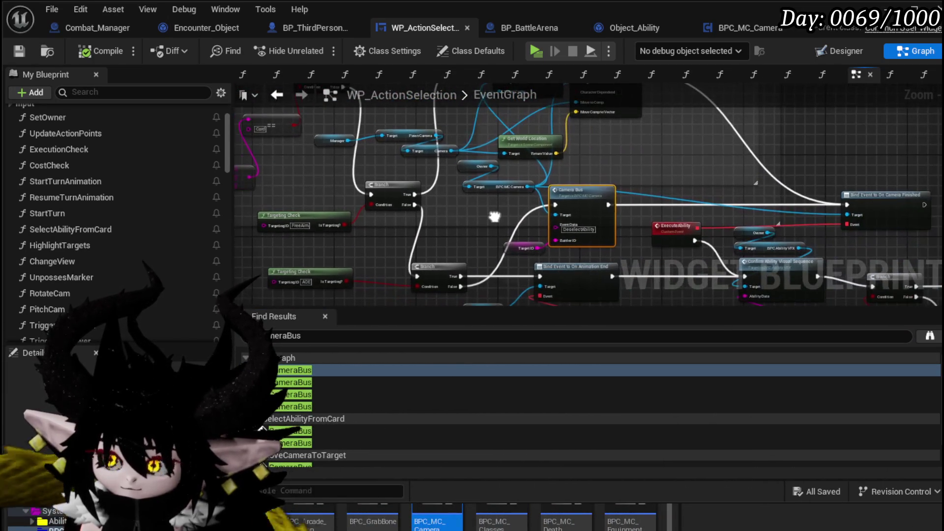
pyautogui.moveTo(473, 220)
pyautogui.mouseDown()
pyautogui.moveTo(426, 163)
pyautogui.moveTo(411, 245)
pyautogui.moveTo(627, 215)
pyautogui.mouseUp()
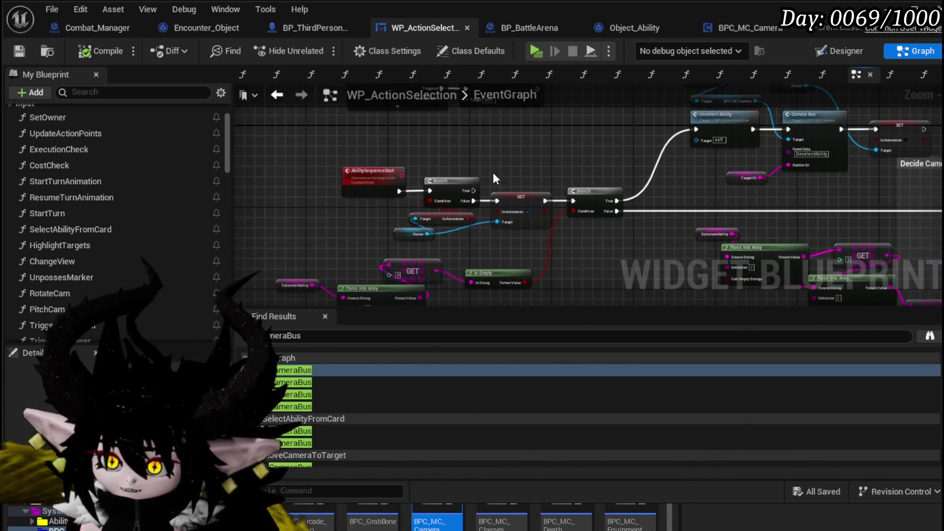
pyautogui.moveTo(747, 175)
pyautogui.mouseDown()
pyautogui.moveTo(380, 143)
pyautogui.moveTo(471, 216)
pyautogui.moveTo(201, 148)
pyautogui.moveTo(264, 149)
pyautogui.mouseUp()
pyautogui.moveTo(632, 177)
pyautogui.mouseDown()
pyautogui.moveTo(443, 161)
pyautogui.moveTo(471, 205)
pyautogui.mouseUp()
pyautogui.moveTo(452, 253)
pyautogui.mouseDown()
pyautogui.moveTo(467, 181)
pyautogui.moveTo(506, 215)
pyautogui.moveTo(500, 223)
pyautogui.moveTo(487, 155)
pyautogui.mouseUp()
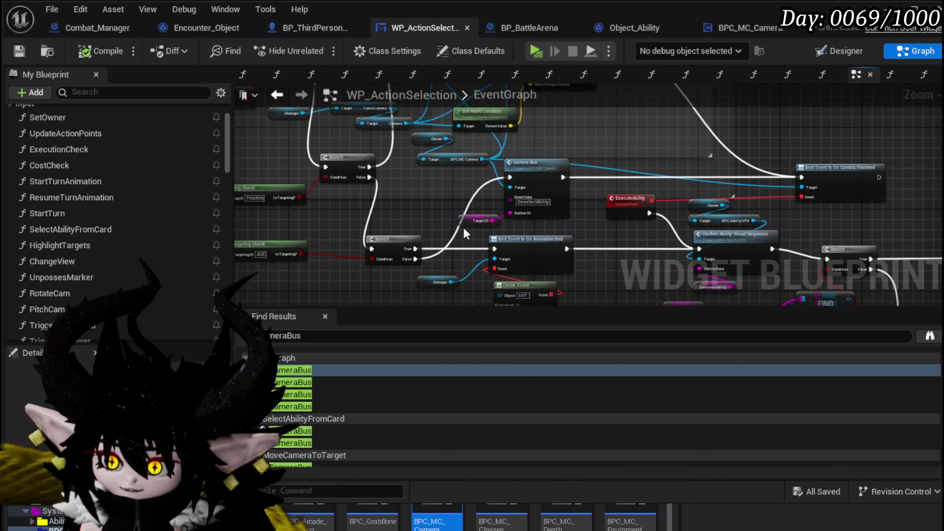
# Move the Target ID getter slightly left beside Camera Bus's Battler ID.
pyautogui.moveTo(473, 220); pyautogui.dragTo(423, 211)
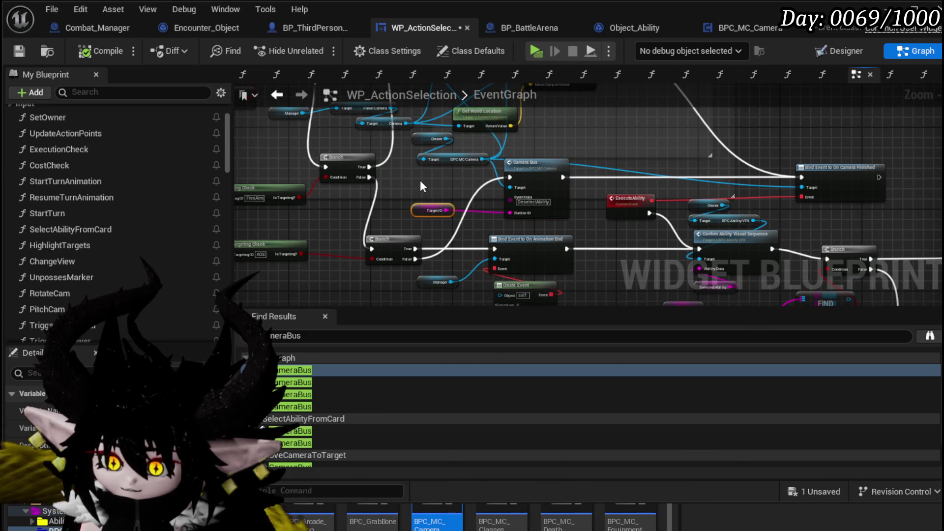
pyautogui.click(420, 180)
pyautogui.scroll(-1, 419, 180)
pyautogui.scroll(5, 494, 211)
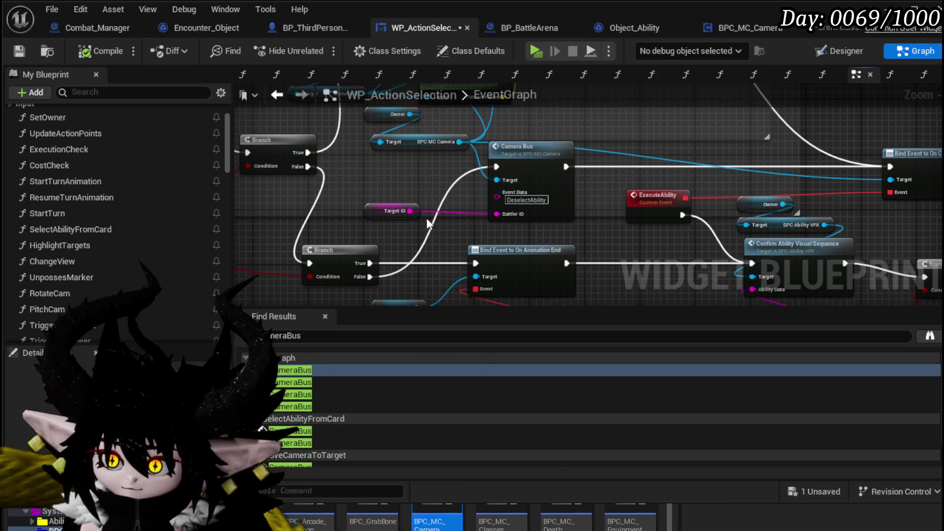
# Add a breakpoint on the Camera Bus call, save the blueprint, and start Play.
pyautogui.rightClick(548, 164)
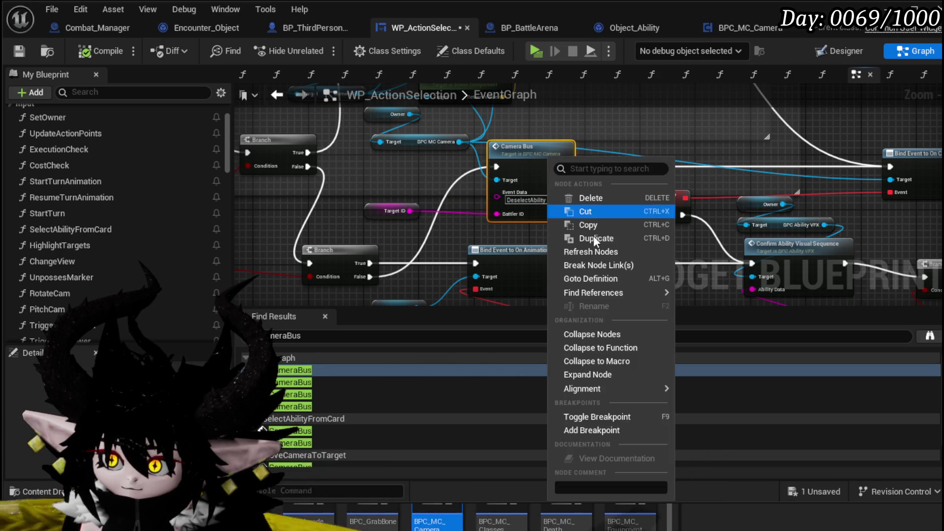
pyautogui.click(594, 432)
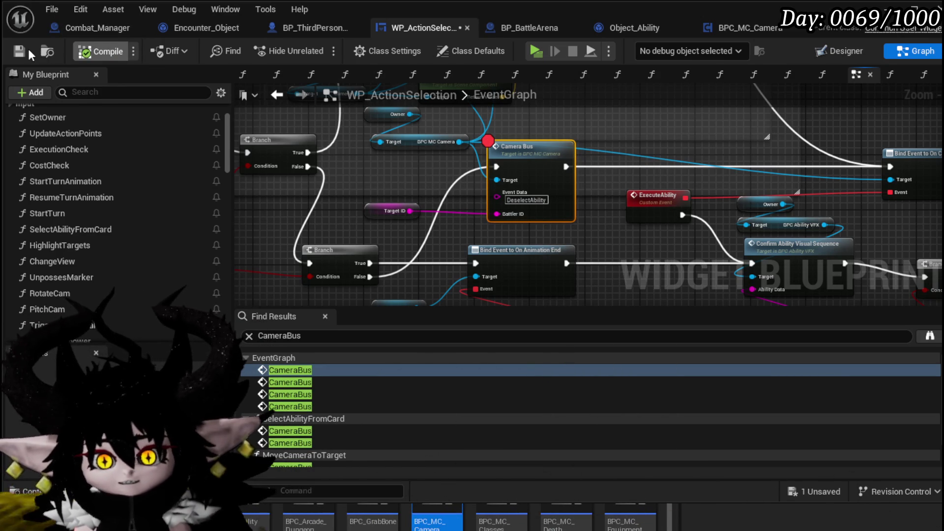
pyautogui.click(20, 51)
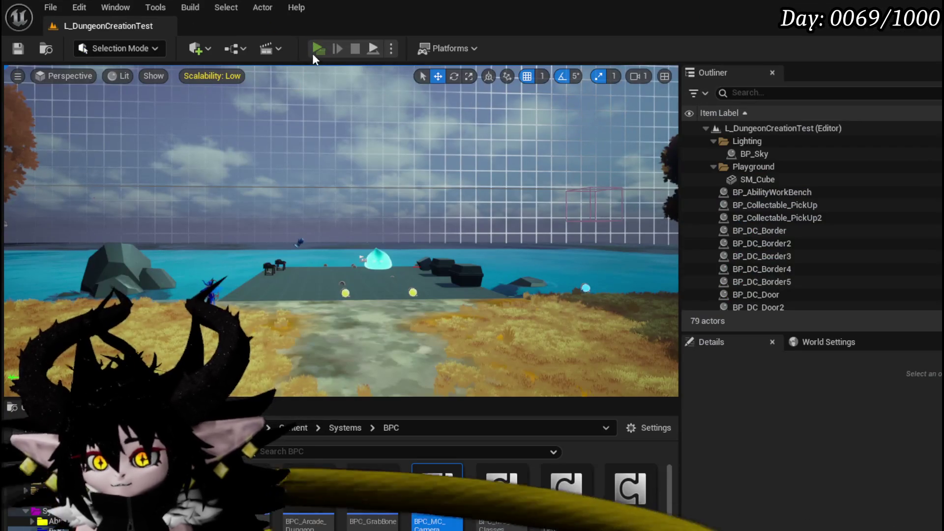
pyautogui.click(313, 50)
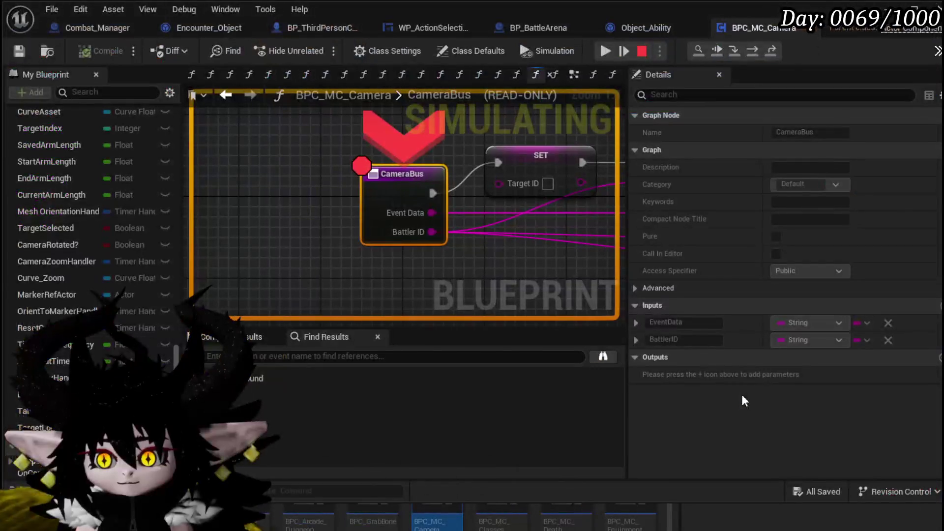
# Resume past three breakpoint pauses and play the More Cards card.
pyautogui.click(606, 50)
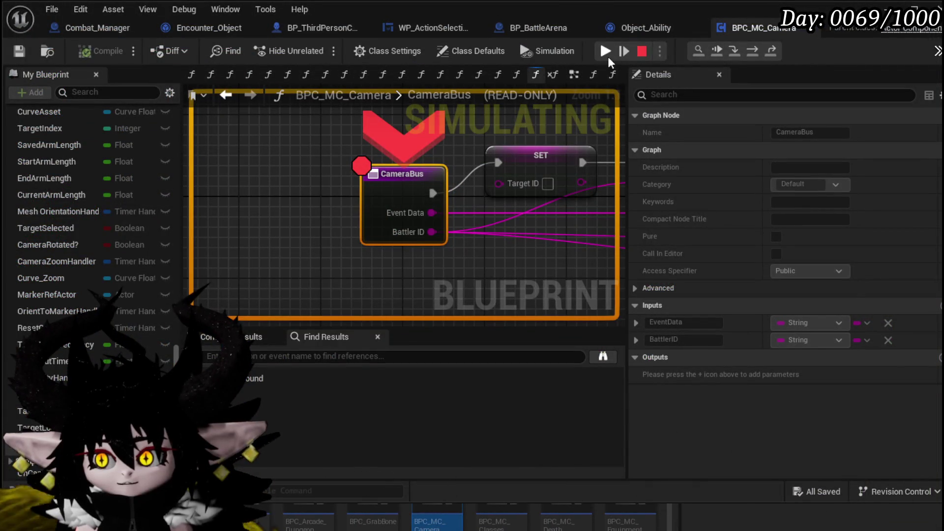
pyautogui.click(606, 51)
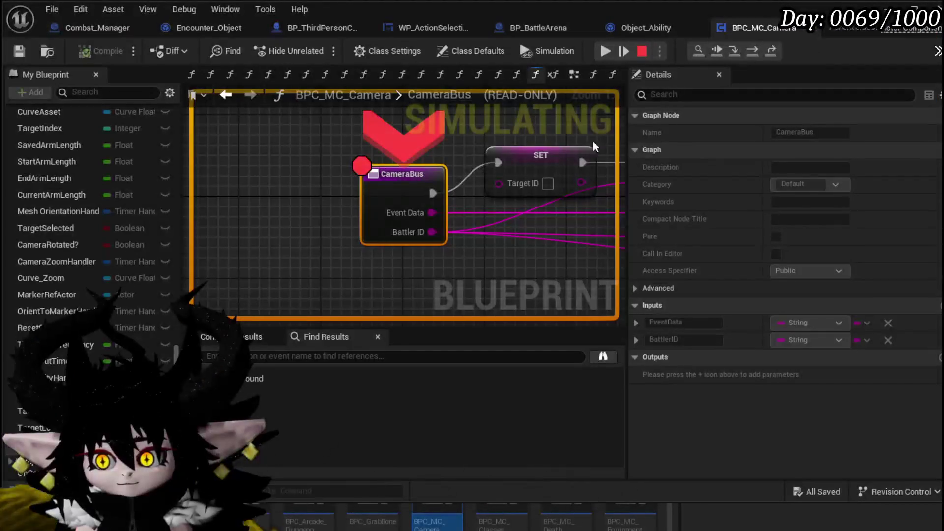
pyautogui.click(605, 50)
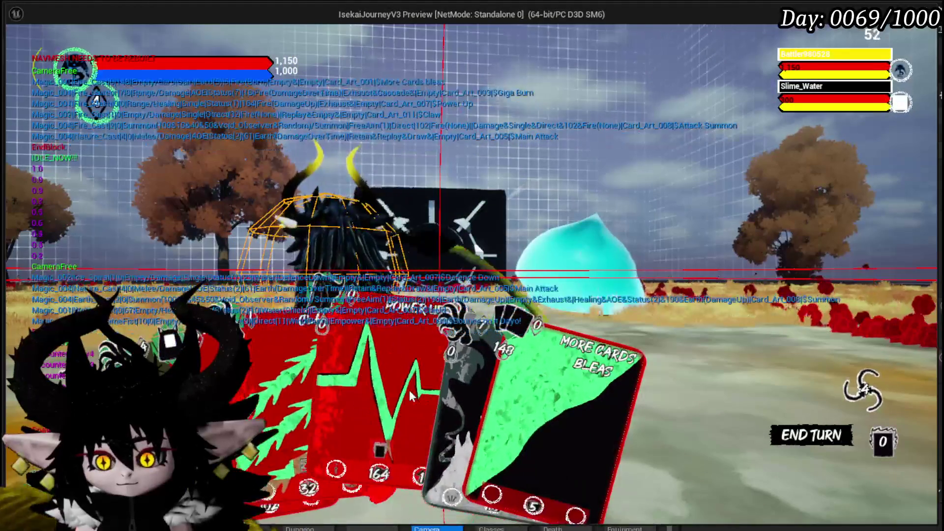
pyautogui.click(474, 382)
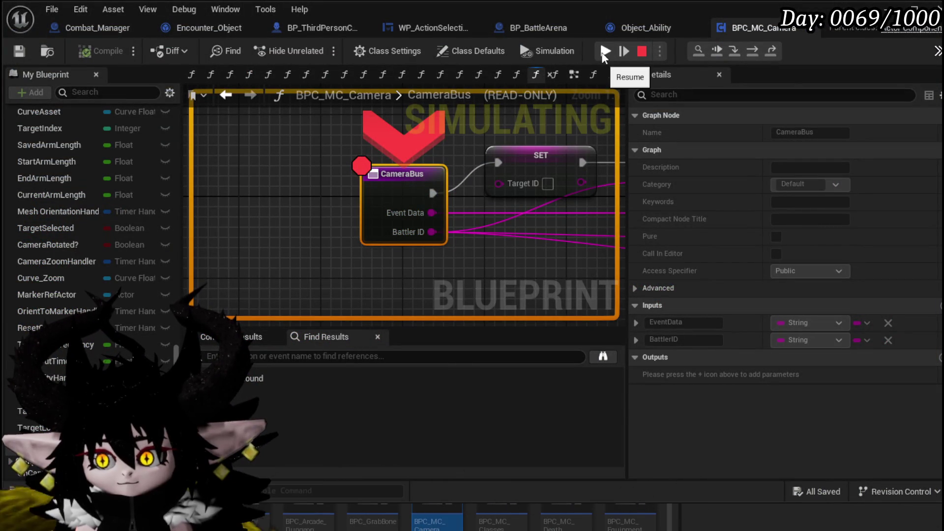
# Remove the CameraBus entry breakpoint and resume until WP_ActionSelection's Camera Bus call breaks.
pyautogui.rightClick(407, 200)
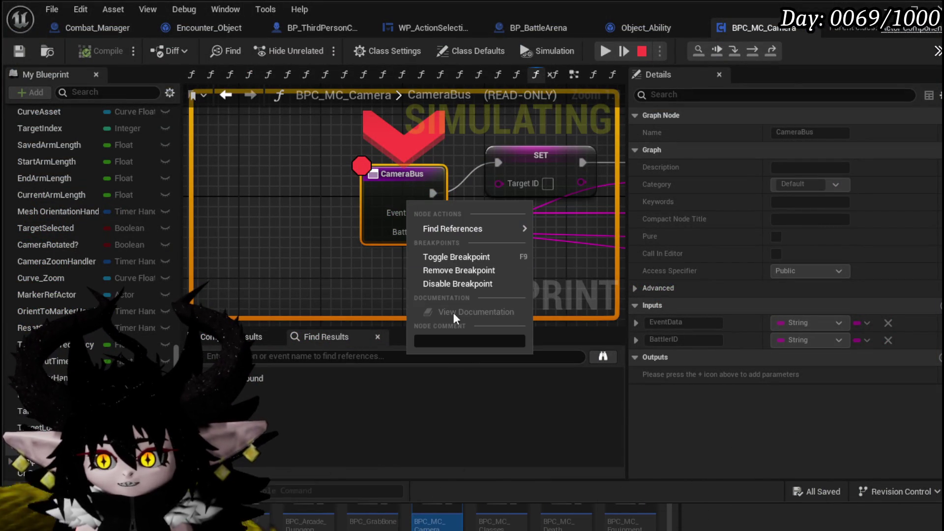
pyautogui.click(445, 273)
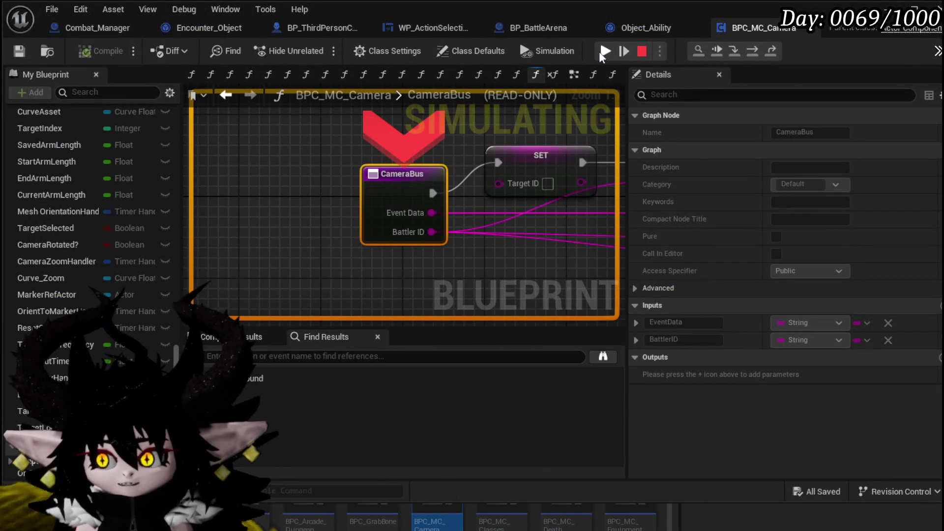
pyautogui.click(604, 51)
pyautogui.rightClick(437, 191)
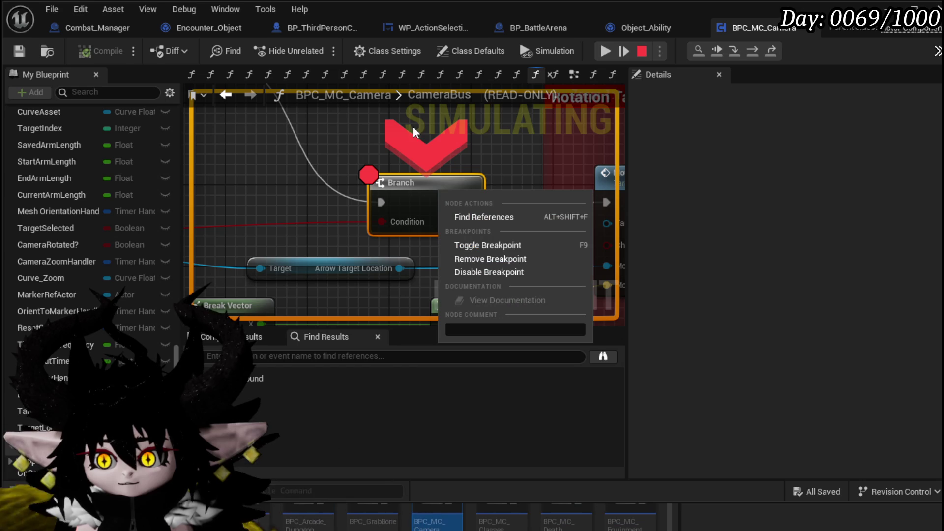
pyautogui.click(605, 51)
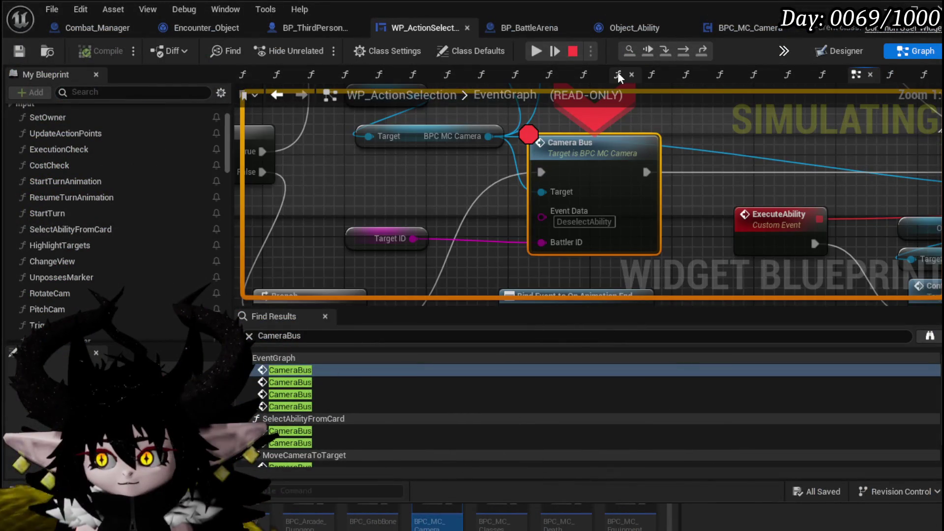
# Resume the game past three more breakpoint pauses.
pyautogui.moveTo(578, 229)
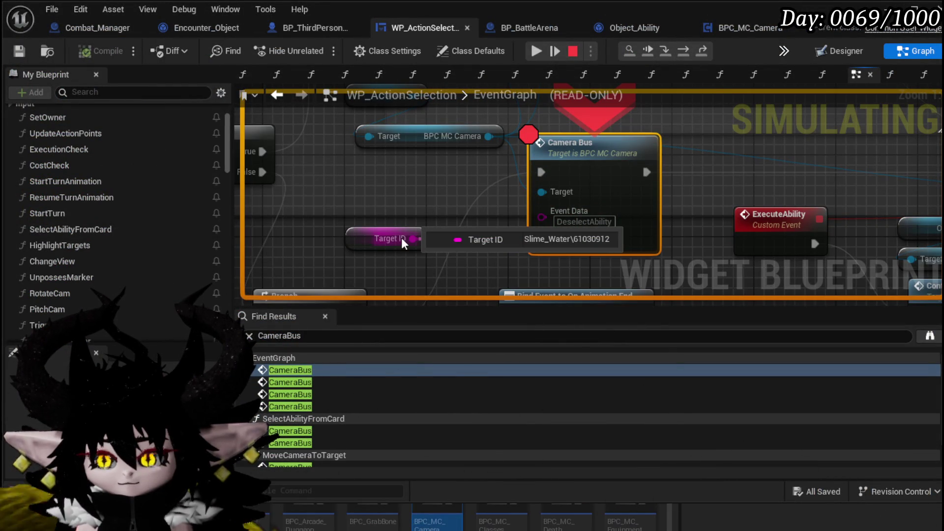
pyautogui.moveTo(616, 222)
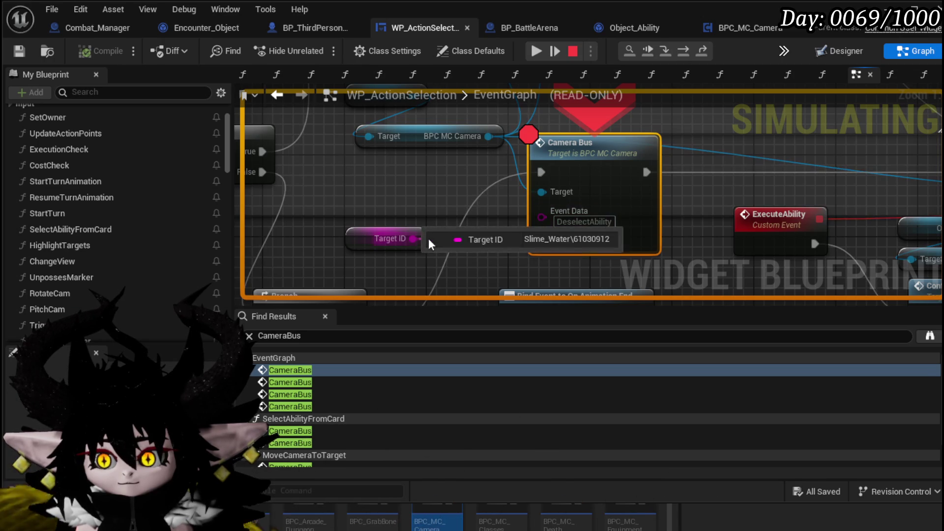
pyautogui.click(538, 52)
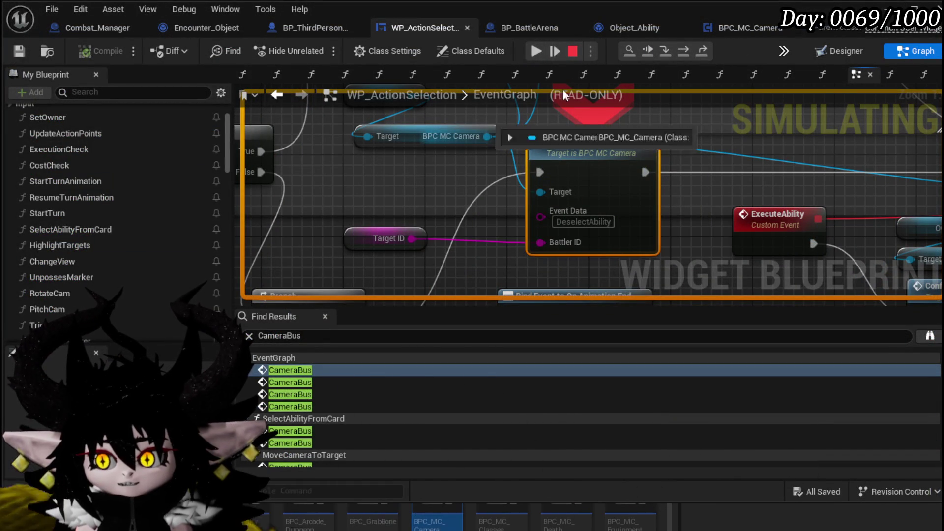
pyautogui.click(543, 54)
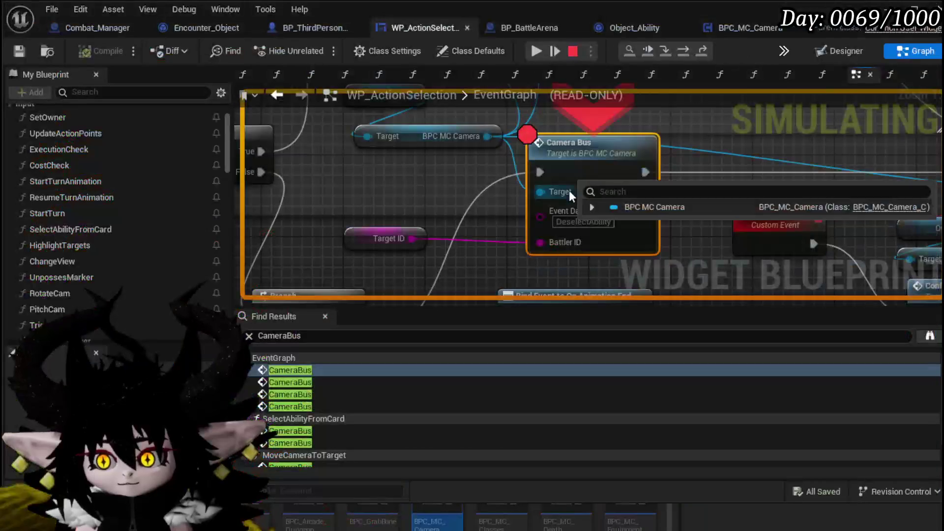
pyautogui.moveTo(550, 245)
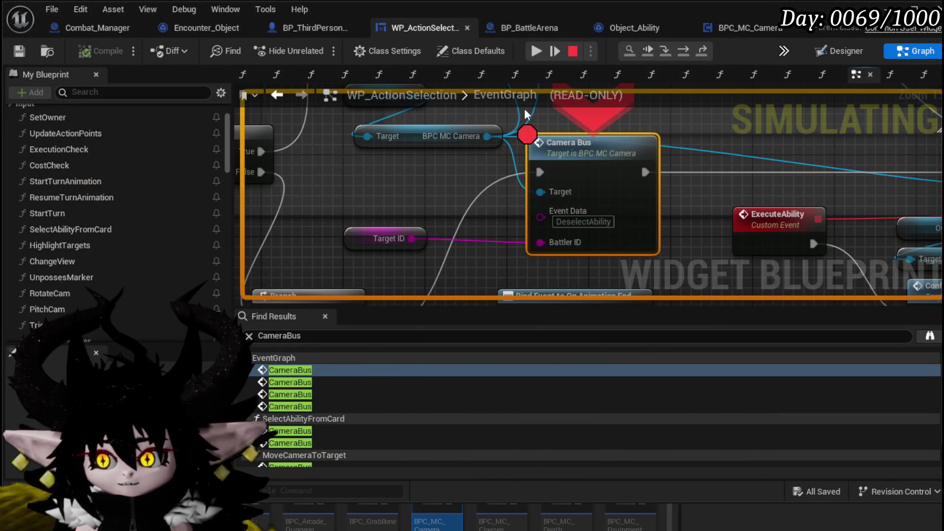
pyautogui.click(528, 54)
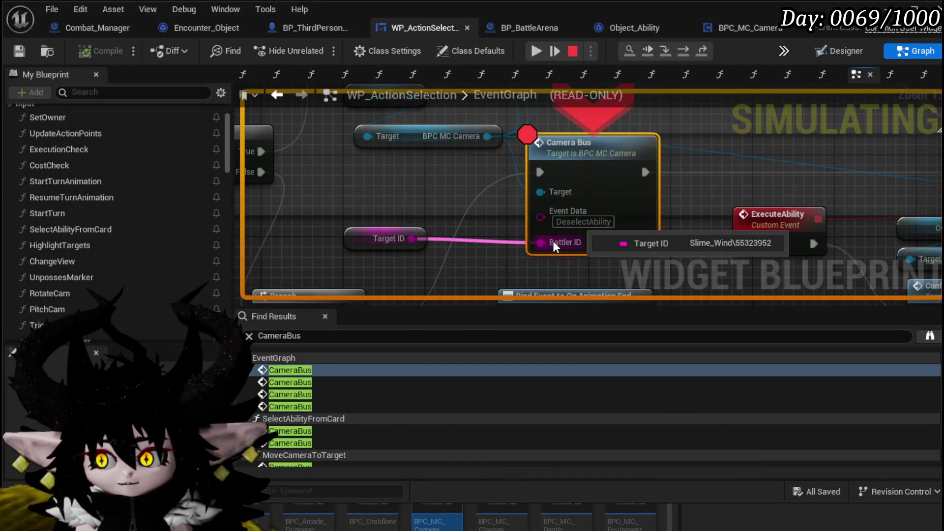
# Stop the play session and pan the EventGraph to Camera Bus and its Targeting Check nodes.
pyautogui.scroll(-3, 539, 239)
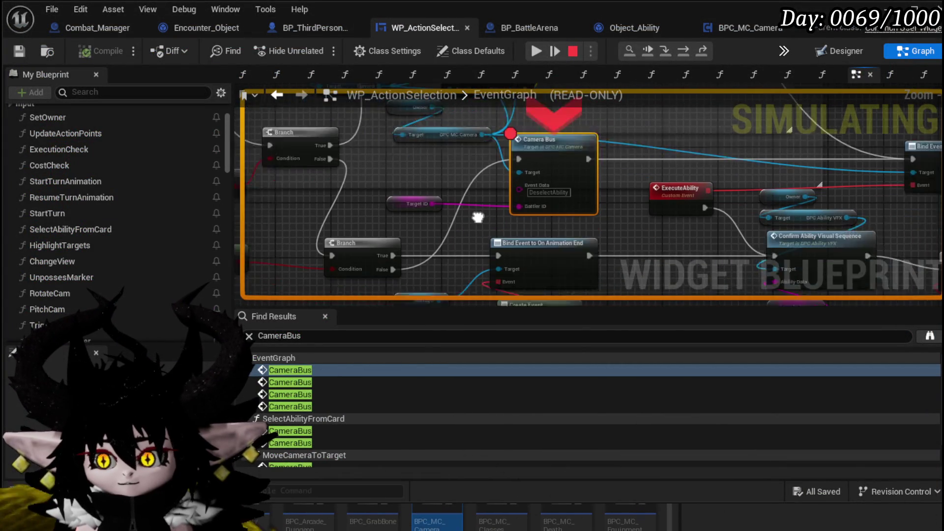
pyautogui.moveTo(448, 190); pyautogui.dragTo(453, 214)
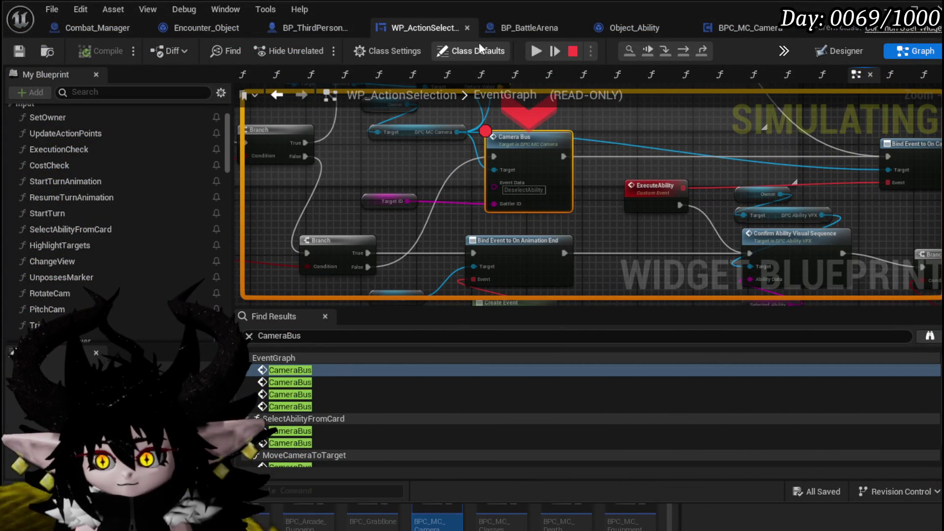
pyautogui.click(528, 50)
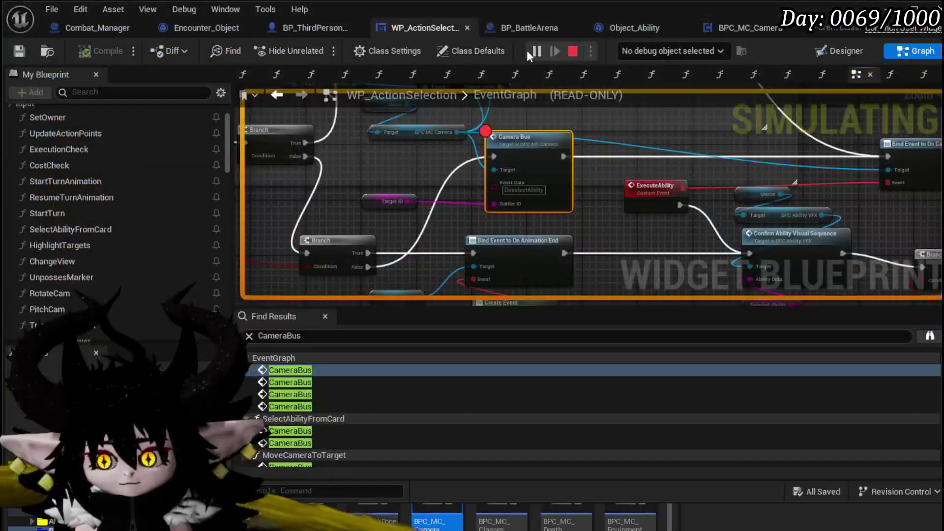
pyautogui.click(573, 51)
pyautogui.moveTo(331, 180); pyautogui.dragTo(396, 211)
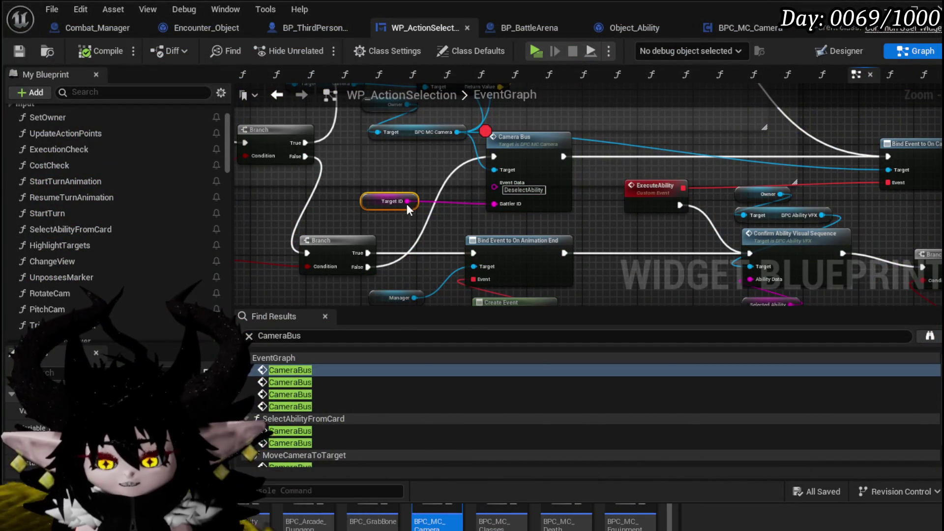
pyautogui.moveTo(364, 182); pyautogui.dragTo(476, 199)
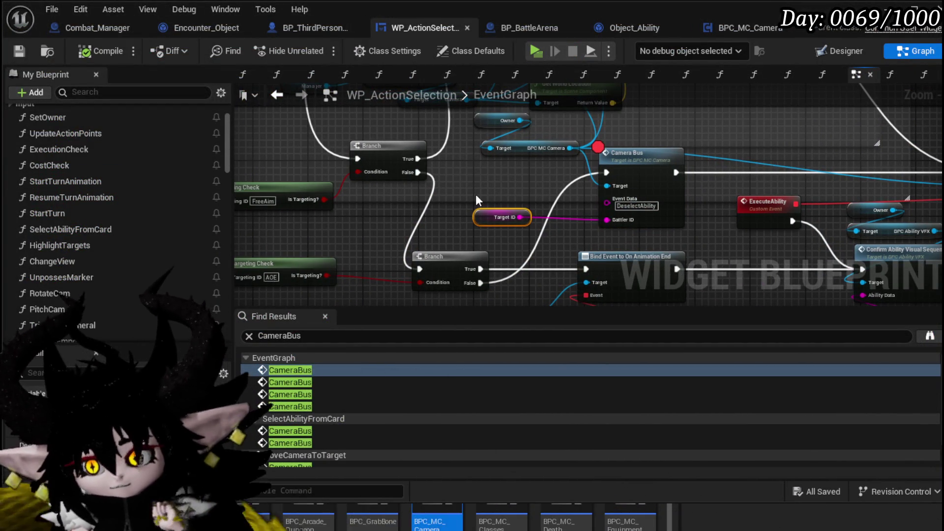
pyautogui.scroll(-3, 476, 194)
pyautogui.moveTo(476, 193); pyautogui.dragTo(758, 274)
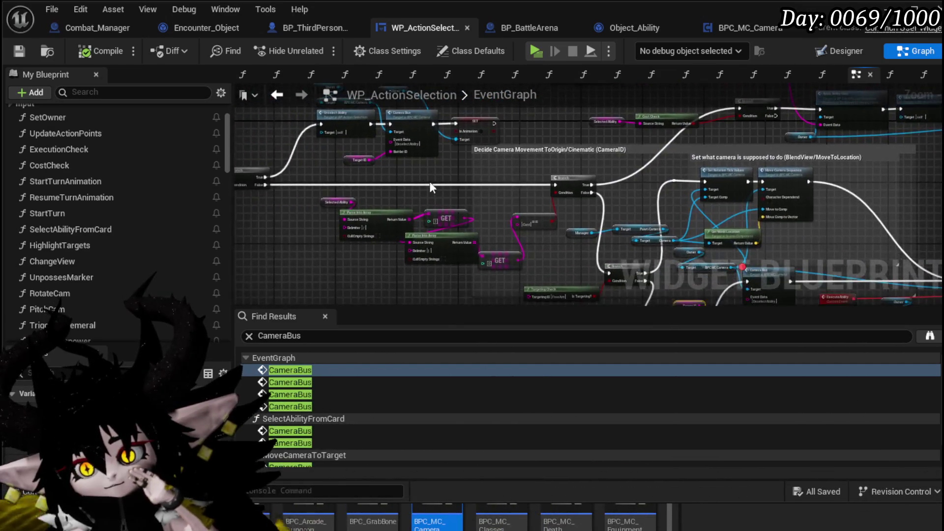
pyautogui.scroll(3, 435, 182)
pyautogui.moveTo(503, 259)
pyautogui.mouseDown()
pyautogui.moveTo(547, 202)
pyautogui.moveTo(812, 220)
pyautogui.moveTo(486, 98)
pyautogui.mouseUp()
pyautogui.scroll(-2, 676, 161)
pyautogui.moveTo(677, 161); pyautogui.dragTo(475, 146)
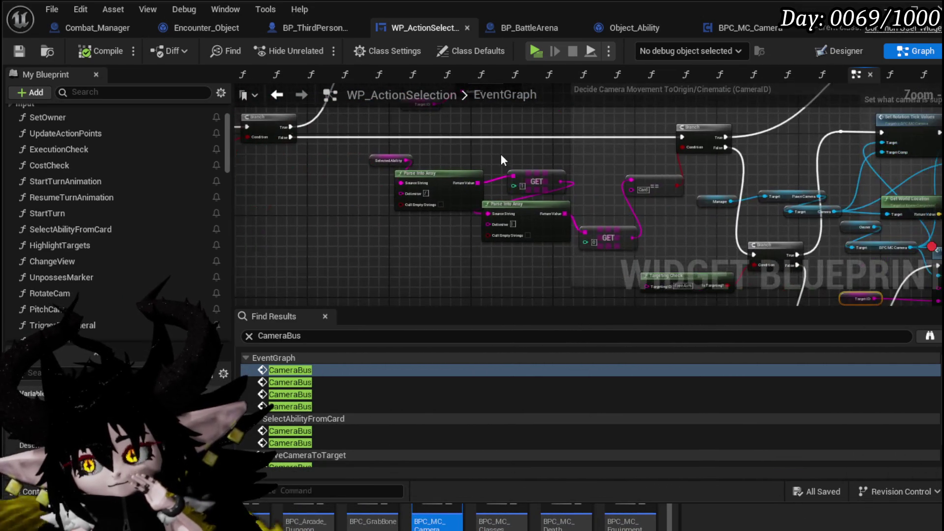
pyautogui.scroll(2, 690, 220)
pyautogui.moveTo(691, 220); pyautogui.dragTo(585, 216)
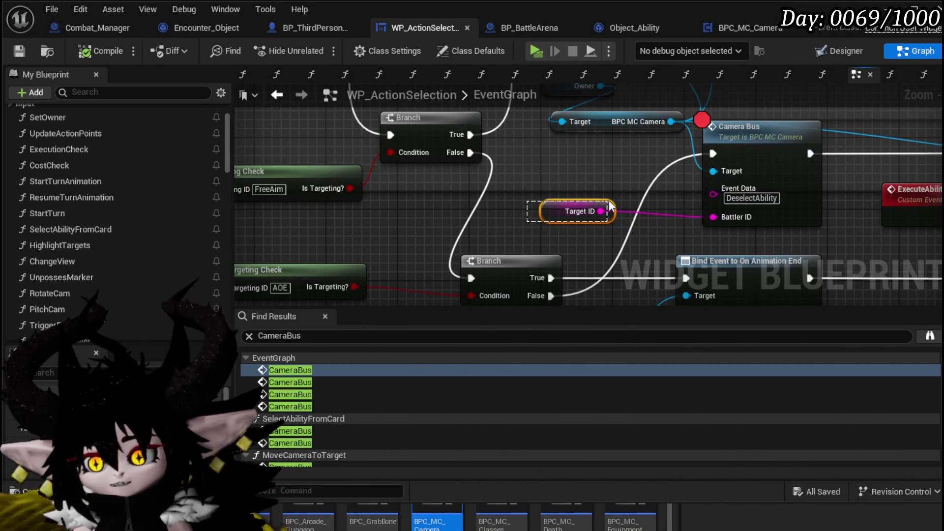
pyautogui.click(279, 336)
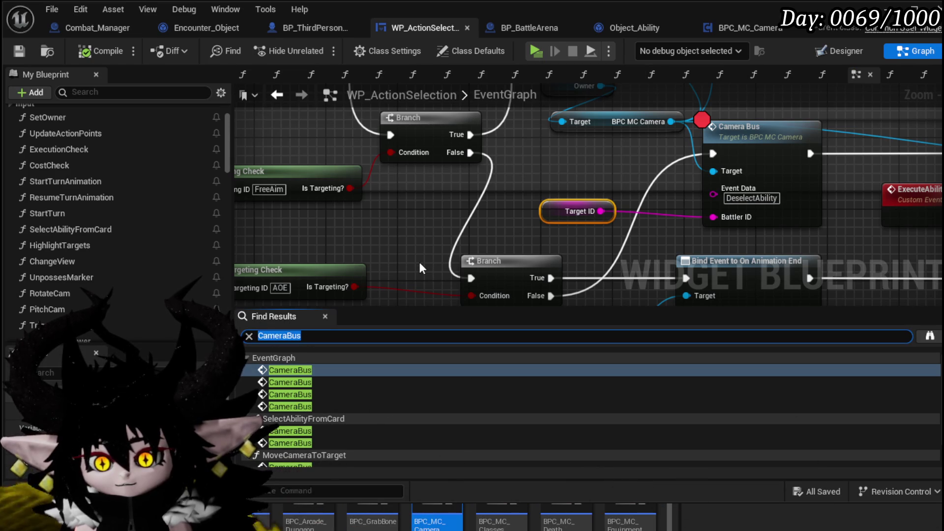
pyautogui.write('SetTarget')
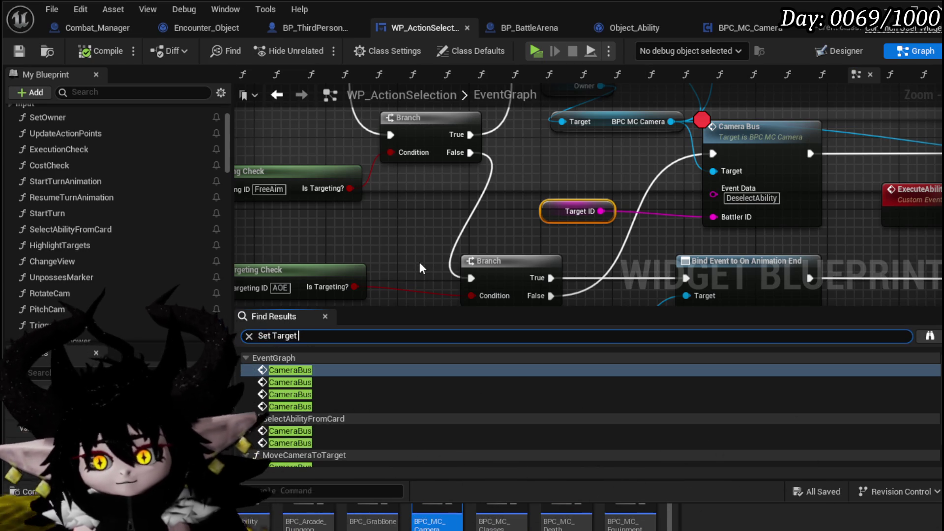
pyautogui.write('ID')
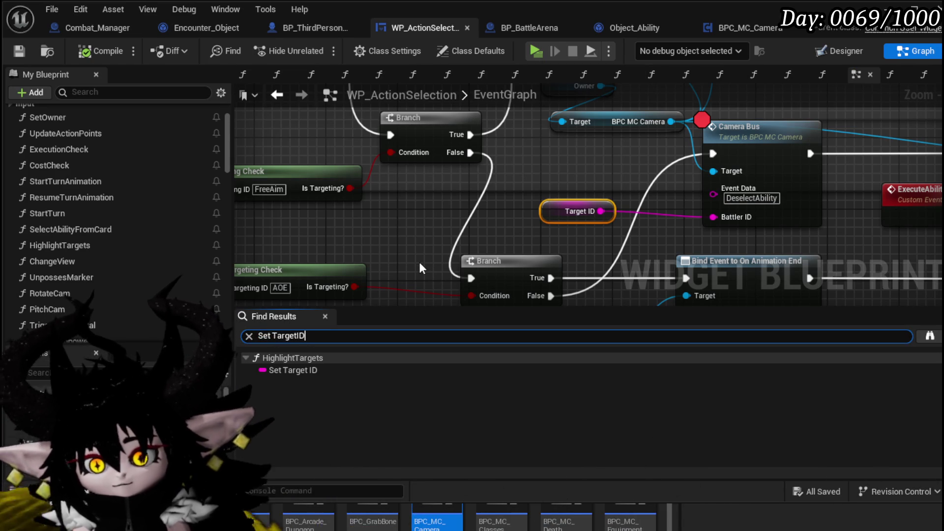
# Jump to the single Set TargetID hit and view the whole HighlightTargets graph around it.
pyautogui.click(308, 371)
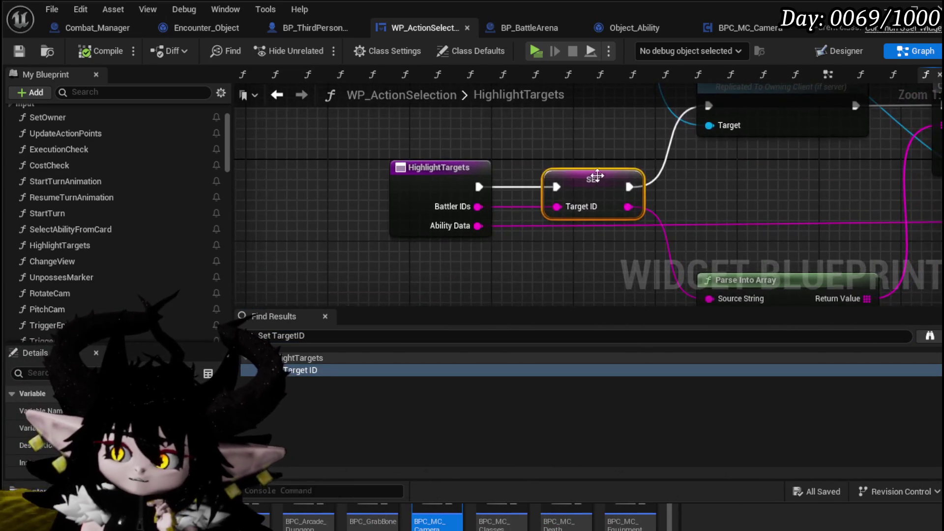
pyautogui.moveTo(534, 148); pyautogui.dragTo(259, 171)
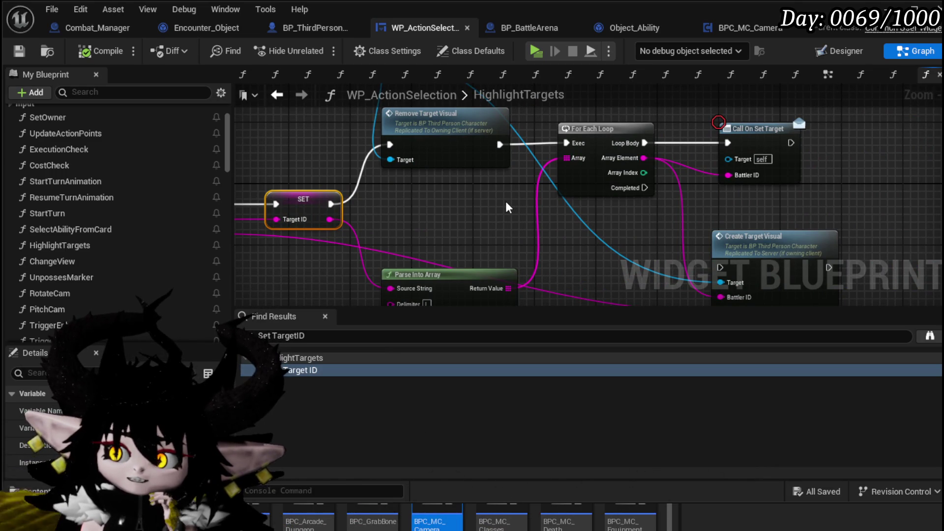
pyautogui.scroll(-1, 505, 204)
pyautogui.moveTo(505, 204)
pyautogui.mouseDown()
pyautogui.moveTo(596, 224)
pyautogui.moveTo(583, 212)
pyautogui.mouseUp()
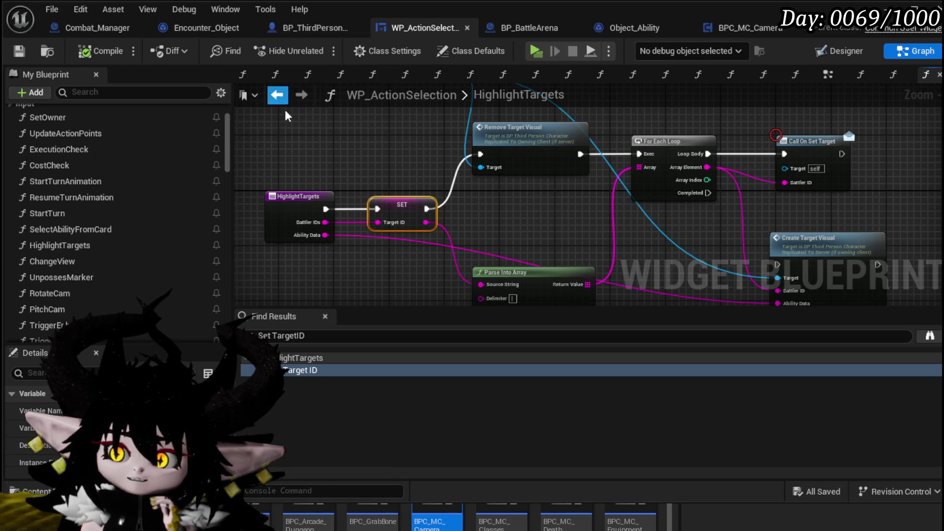
pyautogui.click(313, 336)
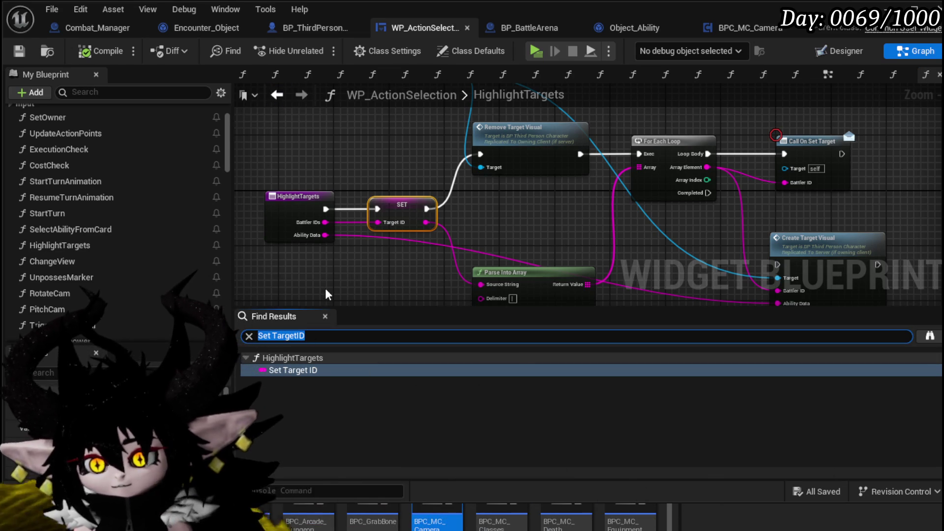
# Search for HighlightTargets and jump to its call in the EventGraph.
pyautogui.write('High')
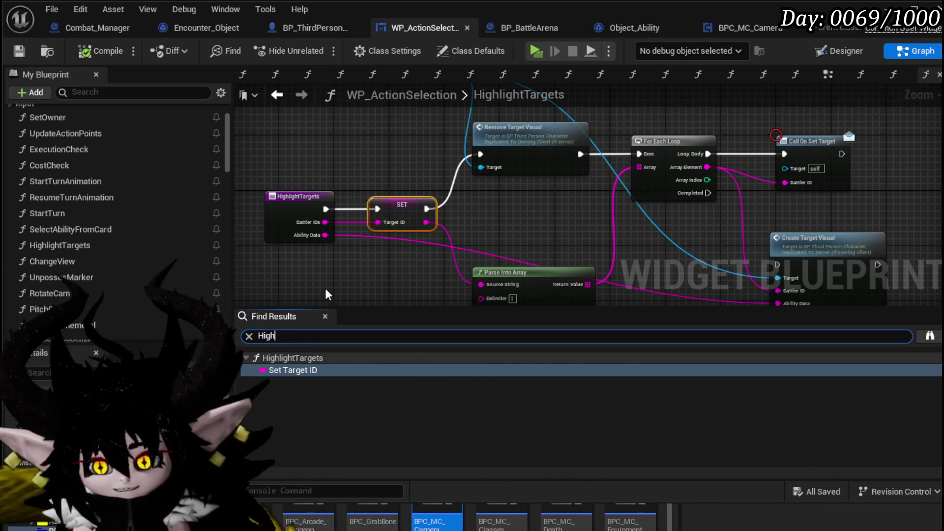
pyautogui.write('light')
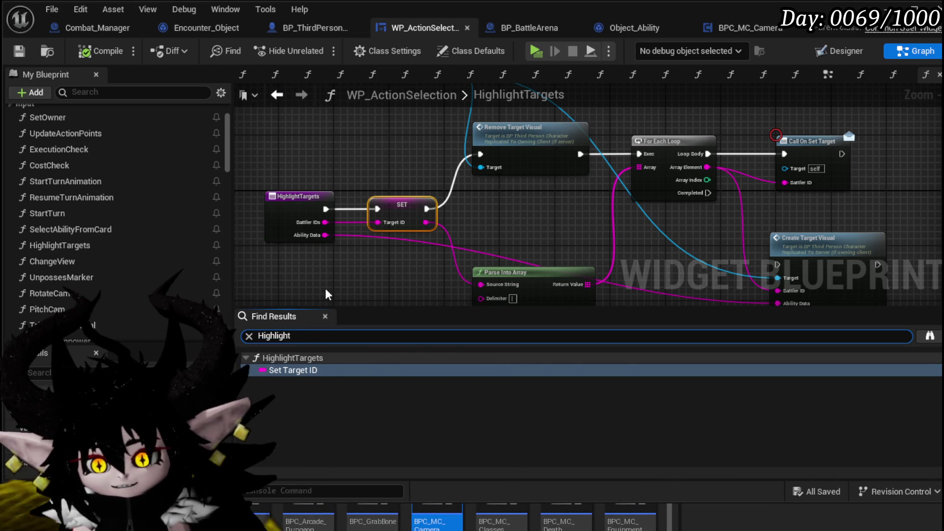
pyautogui.write('Targets')
pyautogui.press('Return')
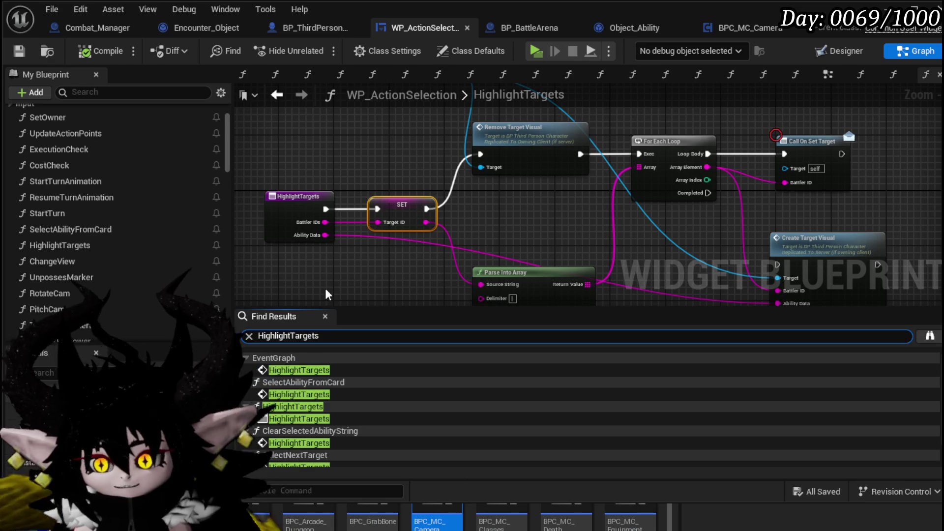
pyautogui.click(311, 370)
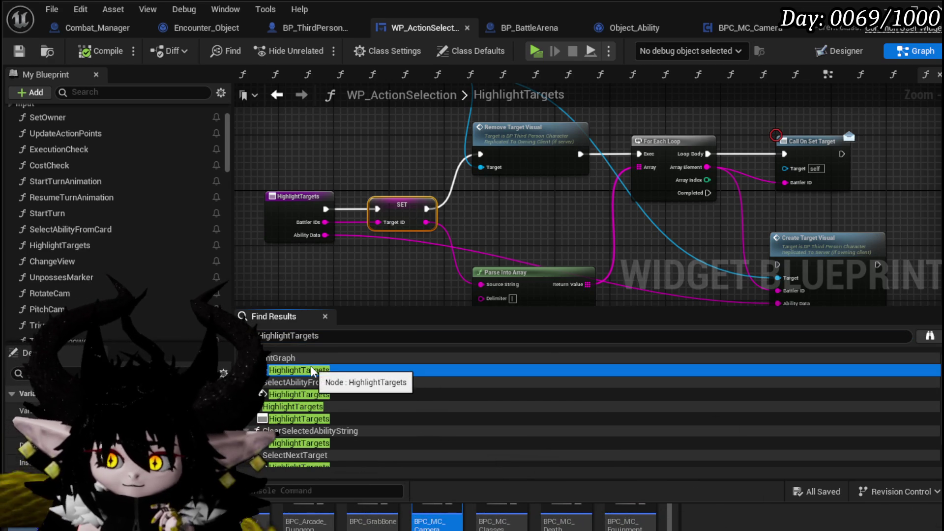
pyautogui.doubleClick(311, 370)
# Pan to the Branch chain before Camera Bus and select the Camera Bus node.
pyautogui.moveTo(456, 143); pyautogui.dragTo(521, 264)
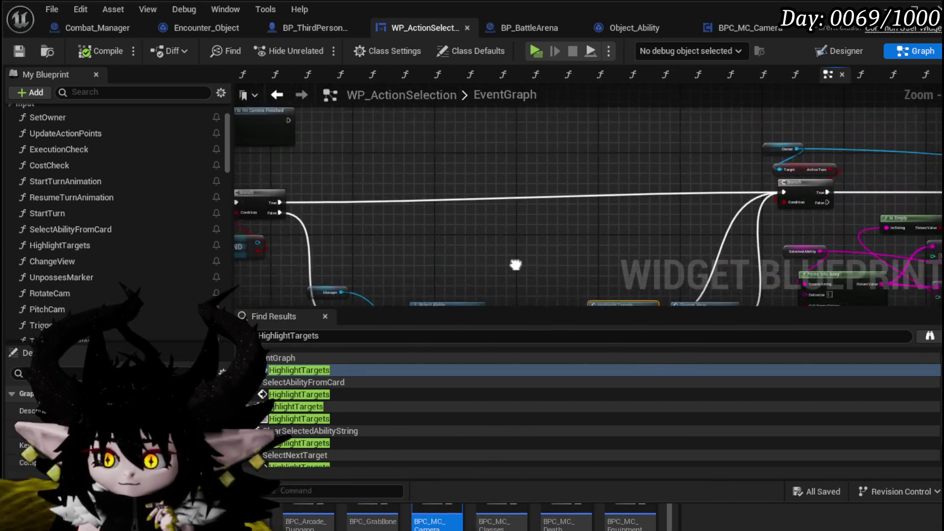
pyautogui.scroll(-6, 521, 264)
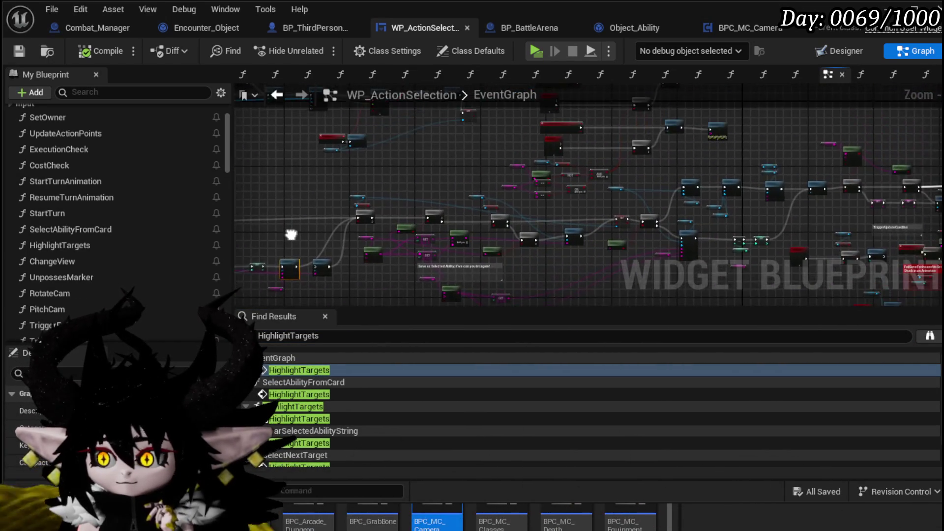
pyautogui.scroll(8, 502, 170)
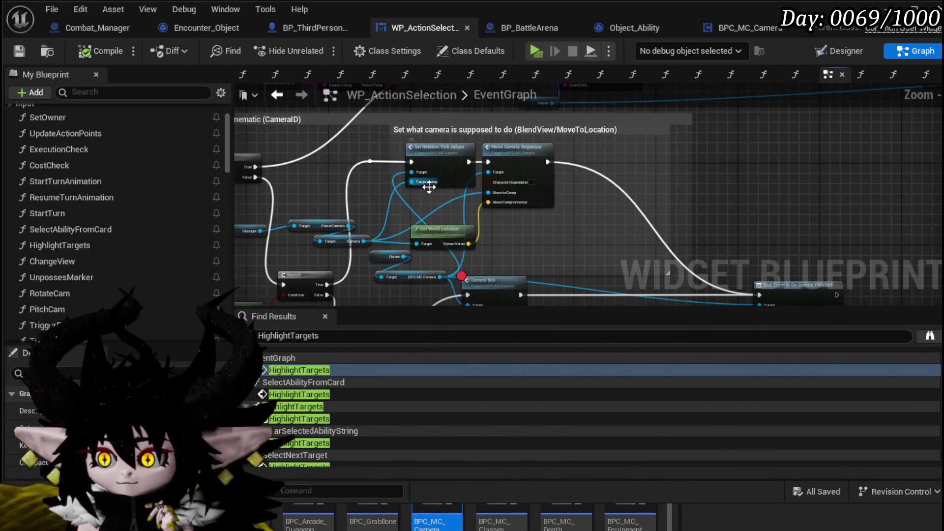
pyautogui.scroll(-6, 434, 184)
pyautogui.scroll(6, 565, 173)
pyautogui.moveTo(568, 180)
pyautogui.mouseDown()
pyautogui.moveTo(569, 212)
pyautogui.moveTo(660, 243)
pyautogui.moveTo(467, 169)
pyautogui.moveTo(873, 155)
pyautogui.moveTo(570, 147)
pyautogui.moveTo(505, 193)
pyautogui.moveTo(632, 204)
pyautogui.moveTo(315, 126)
pyautogui.mouseUp()
pyautogui.click(693, 150)
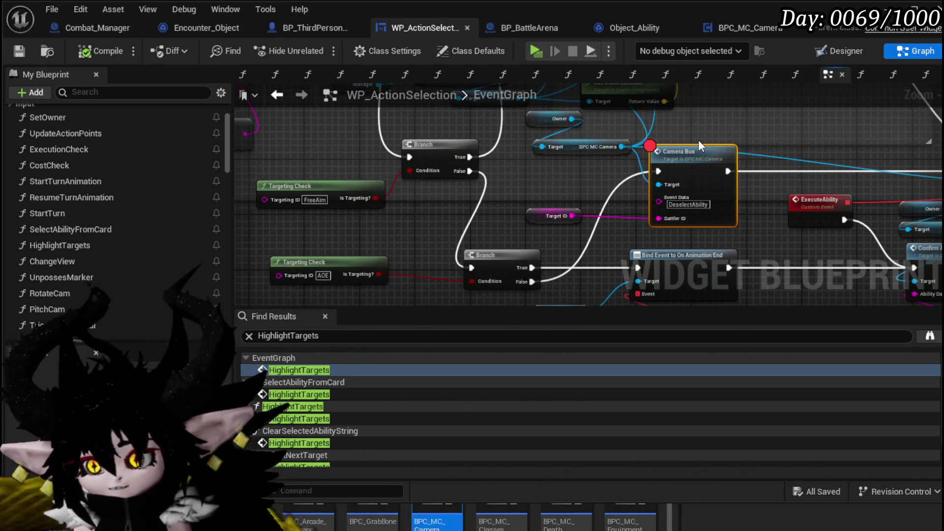
# Wrap the Camera Bus node in a comment titled 'Need to reset Target, if dead' and enlarge it to fit.
pyautogui.press('c')
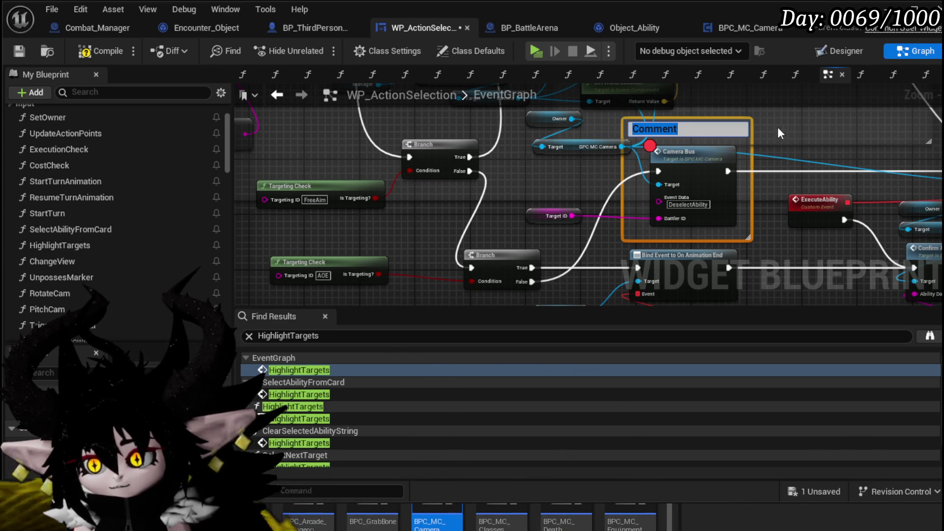
pyautogui.click(822, 137)
pyautogui.scroll(-5, 578, 147)
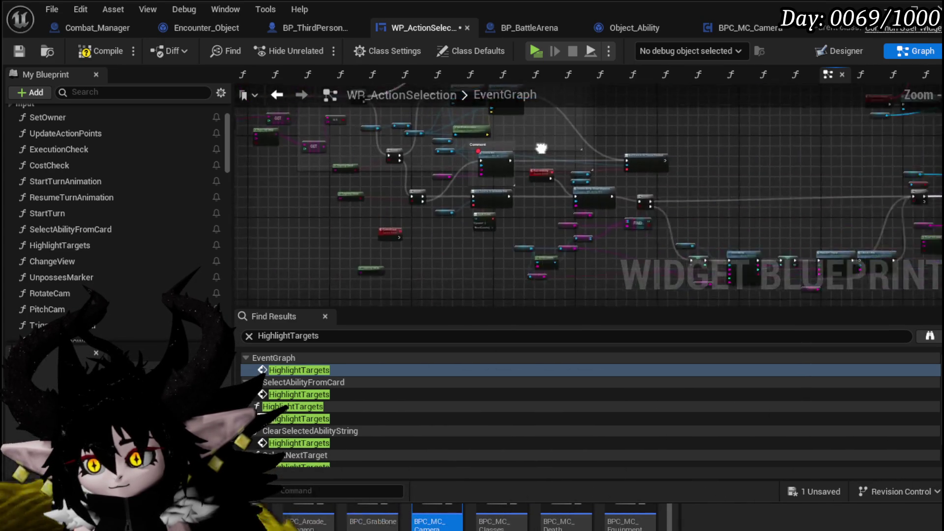
pyautogui.scroll(5, 436, 147)
pyautogui.doubleClick(414, 141)
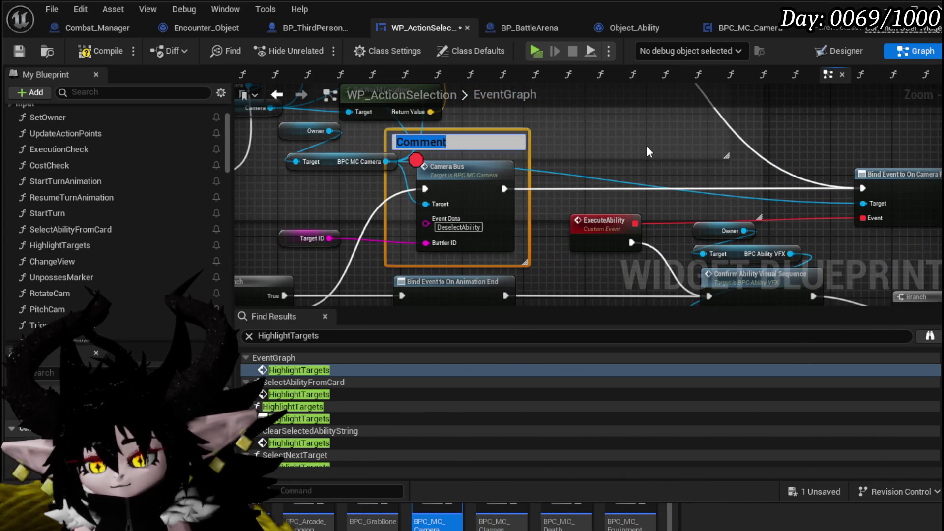
pyautogui.write('Need t')
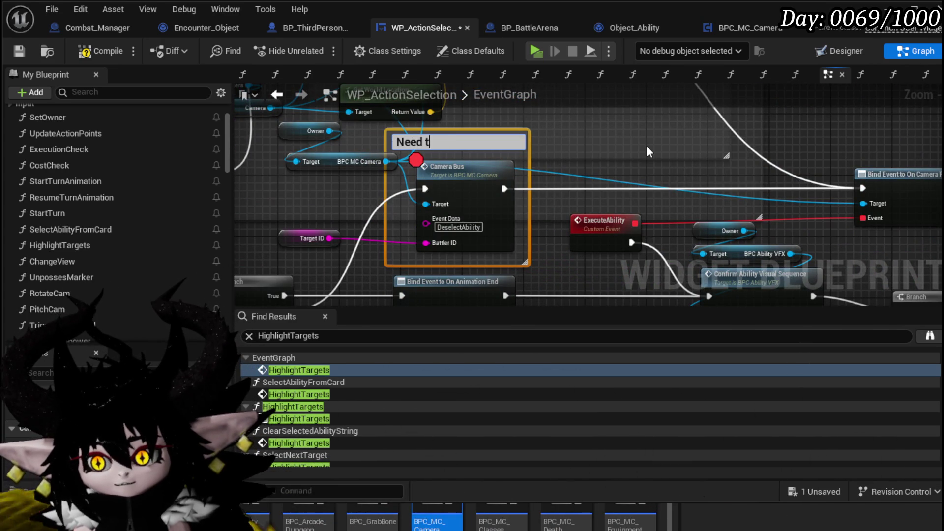
pyautogui.write('o reset T')
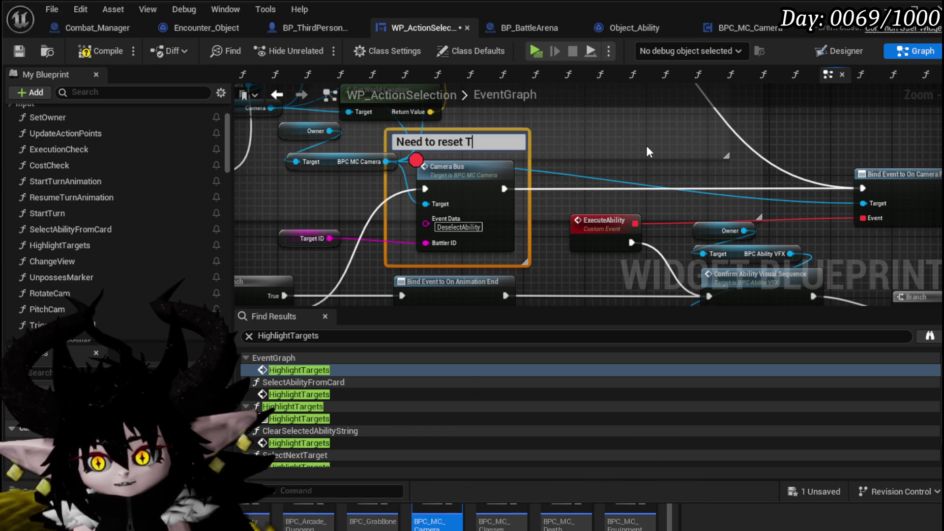
pyautogui.write('arget, if')
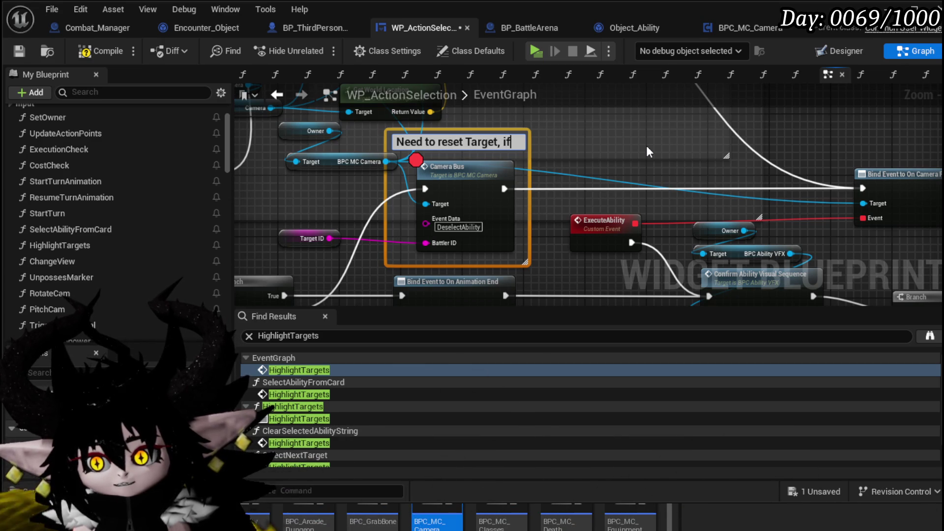
pyautogui.write(' dead')
pyautogui.press('Return')
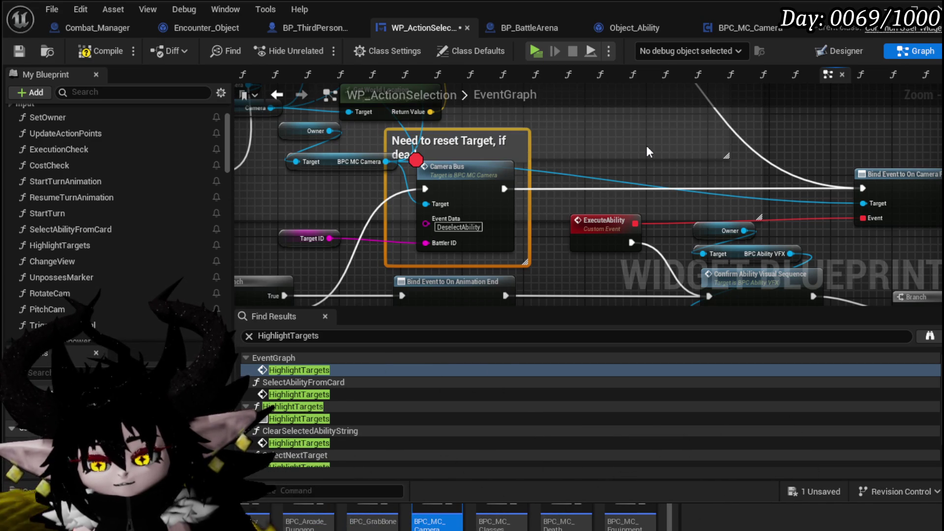
pyautogui.moveTo(529, 130)
pyautogui.mouseDown()
pyautogui.moveTo(535, 112)
pyautogui.moveTo(537, 122)
pyautogui.mouseUp()
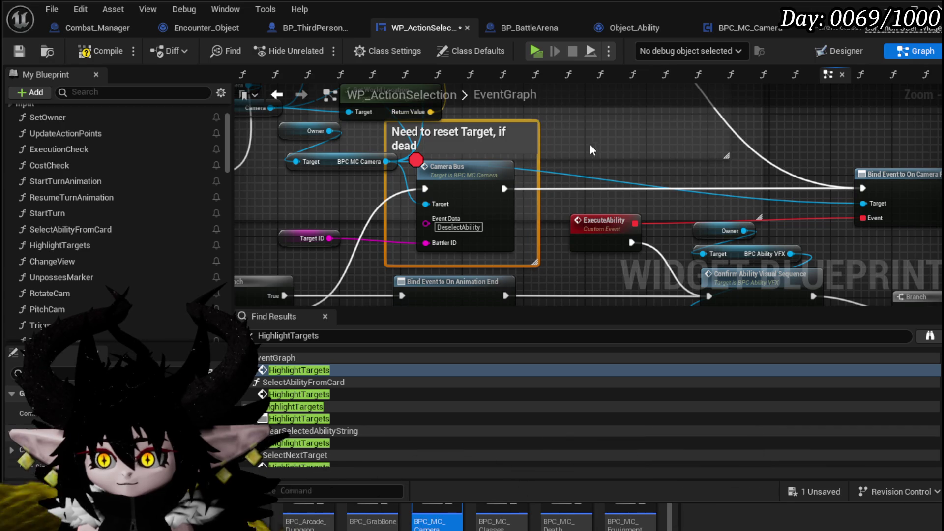
# Compile and save the WP_ActionSelection blueprint.
pyautogui.click(99, 52)
pyautogui.click(19, 50)
pyautogui.scroll(-1, 636, 178)
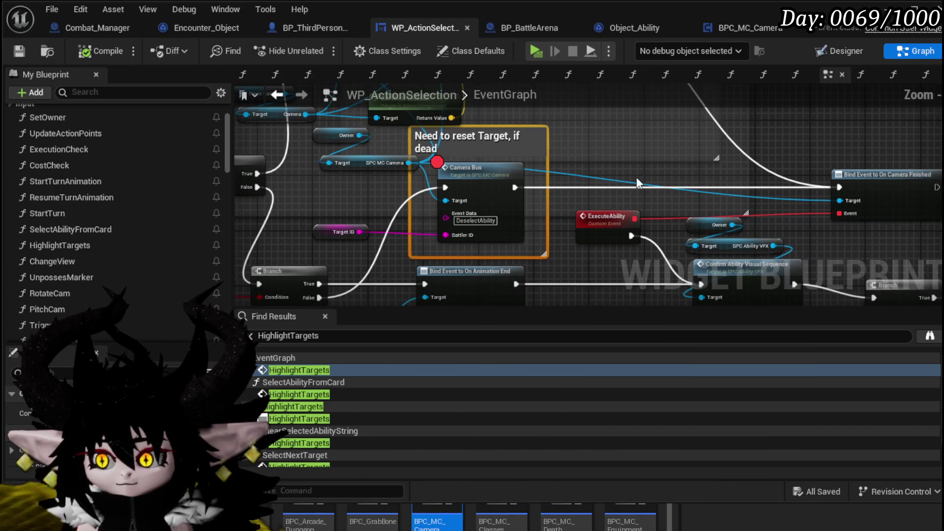
# Shift the Target ID getter feeding the FIND node slightly to the right.
pyautogui.scroll(-4, 636, 173)
pyautogui.scroll(4, 437, 184)
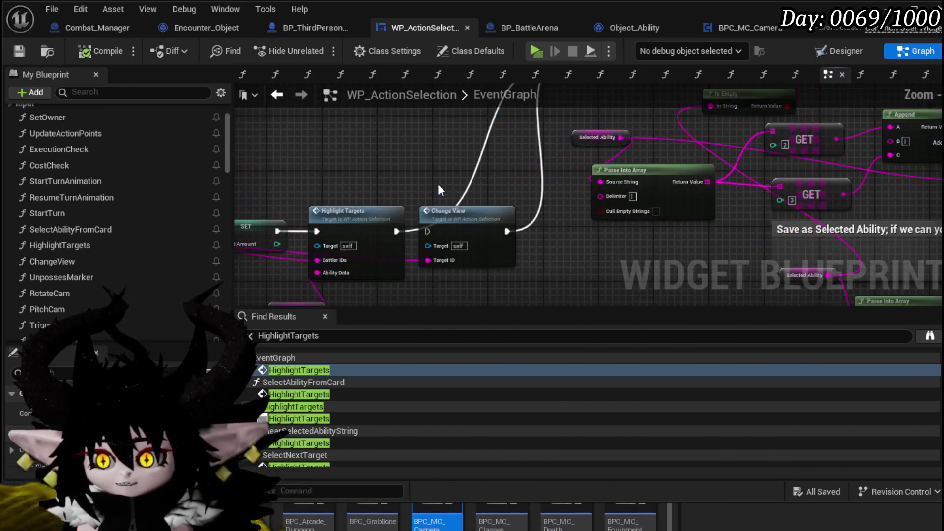
pyautogui.click(354, 211)
pyautogui.scroll(-4, 346, 164)
pyautogui.scroll(3, 568, 199)
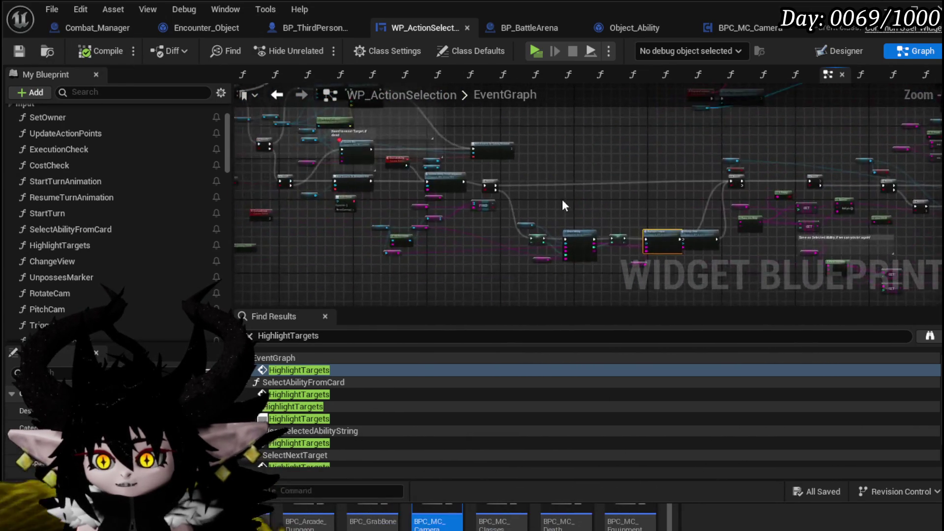
pyautogui.moveTo(551, 200)
pyautogui.mouseDown()
pyautogui.moveTo(716, 267)
pyautogui.moveTo(833, 259)
pyautogui.moveTo(812, 230)
pyautogui.moveTo(559, 160)
pyautogui.mouseUp()
pyautogui.scroll(4, 411, 186)
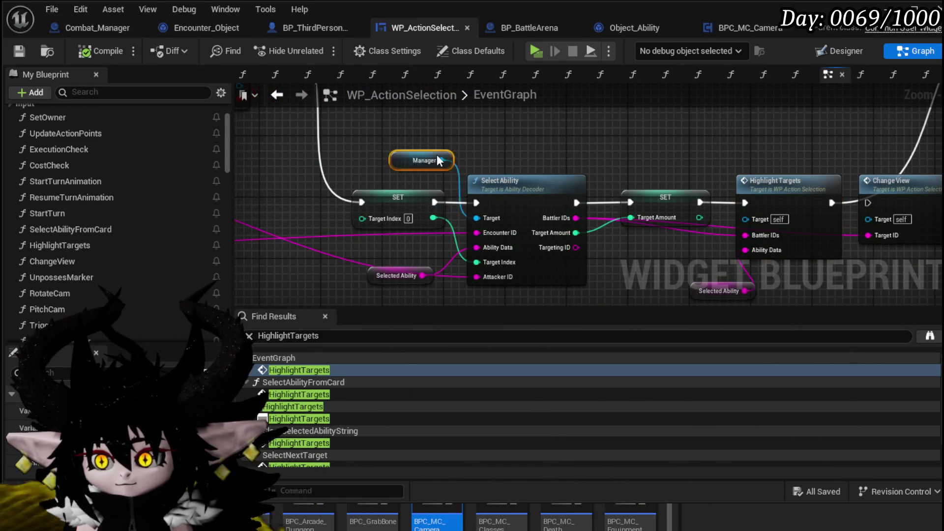
pyautogui.moveTo(362, 129)
pyautogui.mouseDown()
pyautogui.moveTo(565, 273)
pyautogui.moveTo(527, 249)
pyautogui.moveTo(649, 177)
pyautogui.moveTo(568, 130)
pyautogui.moveTo(542, 208)
pyautogui.moveTo(530, 188)
pyautogui.moveTo(471, 188)
pyautogui.moveTo(498, 184)
pyautogui.mouseUp()
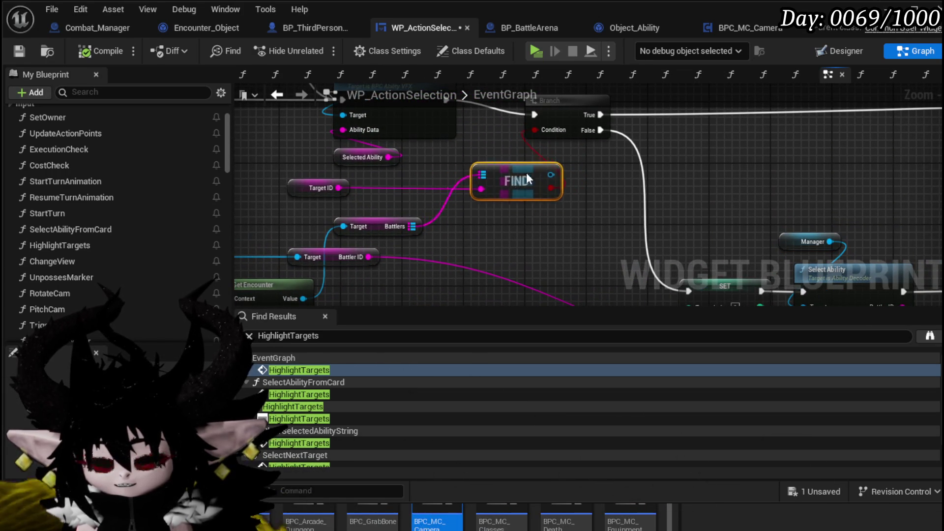
pyautogui.scroll(-3, 492, 177)
pyautogui.moveTo(539, 232); pyautogui.dragTo(720, 250)
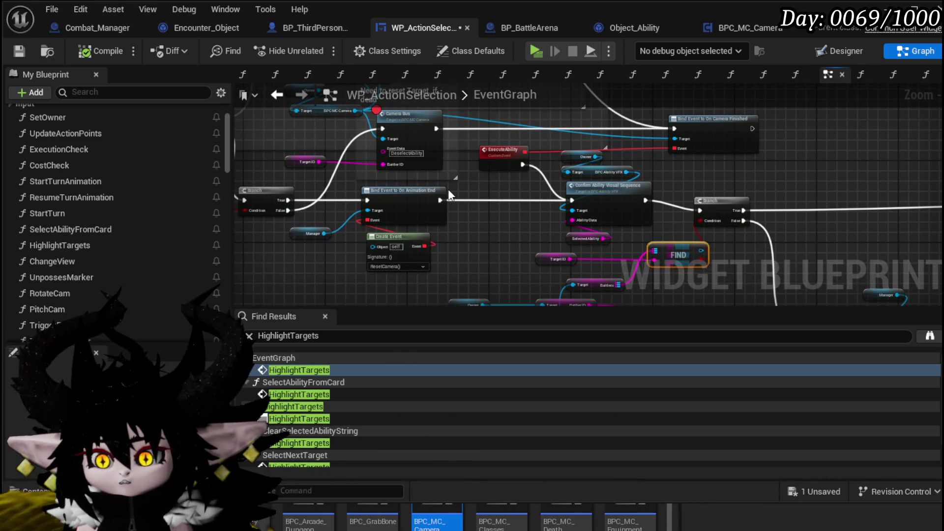
pyautogui.moveTo(788, 263); pyautogui.dragTo(603, 208)
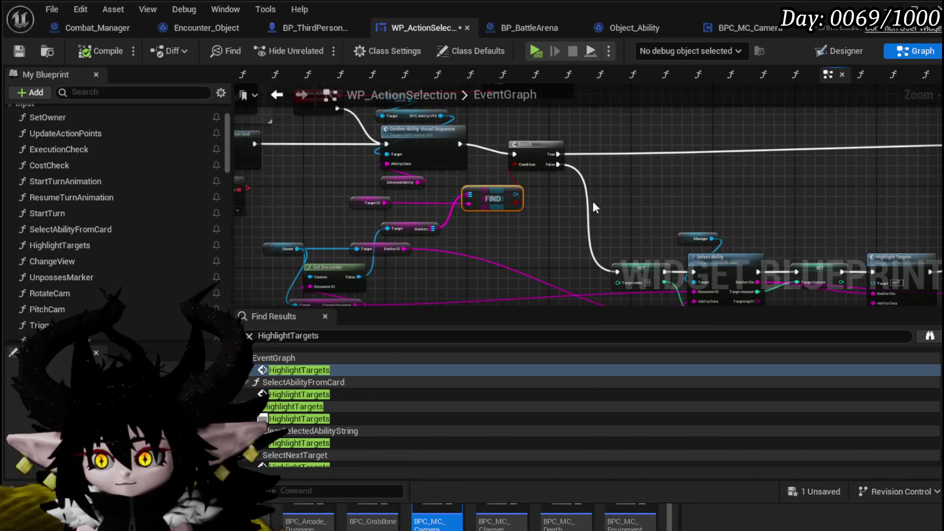
pyautogui.moveTo(374, 203); pyautogui.dragTo(413, 203)
# Box-select the nodes from Select Ability through Highlight Targets.
pyautogui.moveTo(354, 230); pyautogui.dragTo(365, 172)
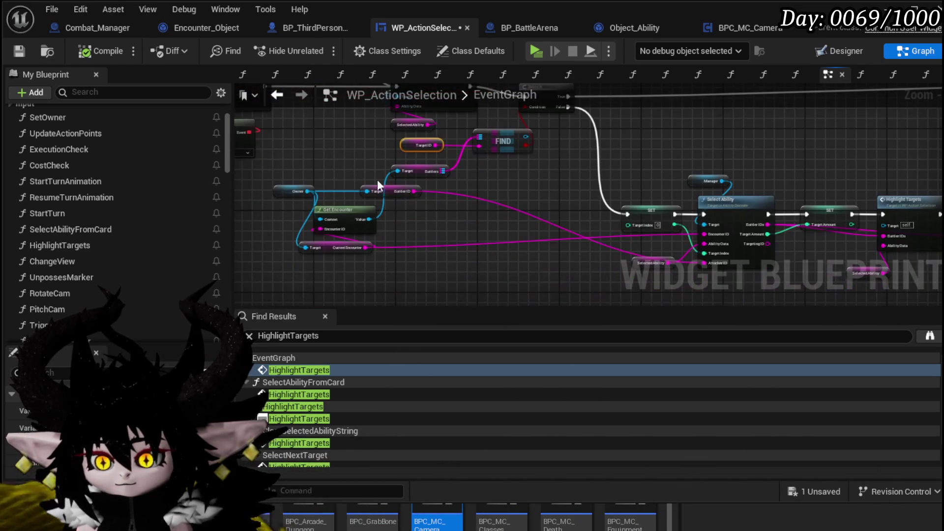
pyautogui.moveTo(544, 198); pyautogui.dragTo(275, 187)
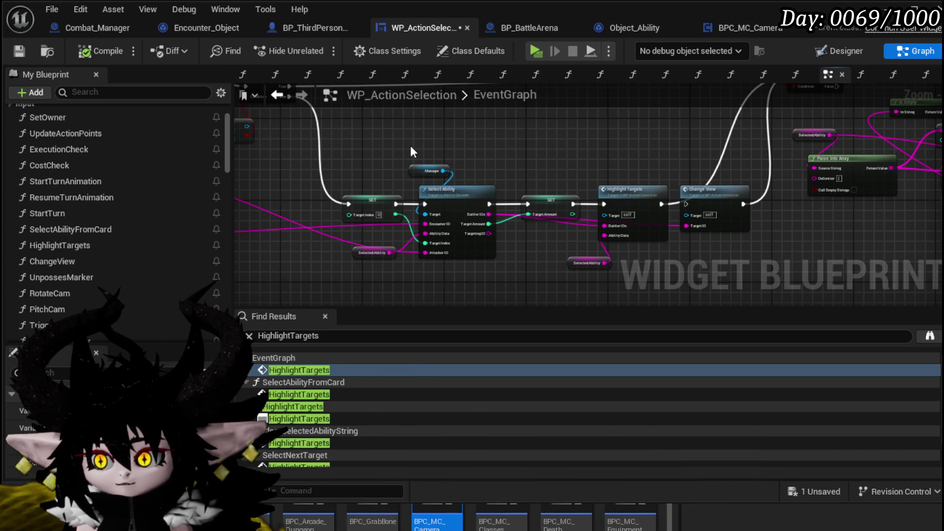
pyautogui.moveTo(348, 143)
pyautogui.mouseDown()
pyautogui.moveTo(495, 241)
pyautogui.moveTo(666, 267)
pyautogui.moveTo(667, 167)
pyautogui.moveTo(667, 210)
pyautogui.moveTo(852, 285)
pyautogui.mouseUp()
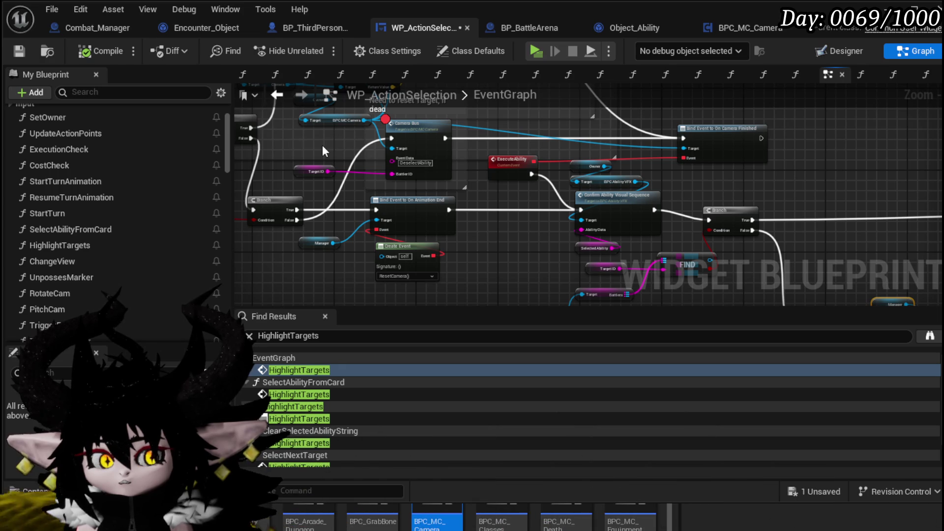
# Survey the EventGraph's Custom Event, Camera Bus, Branch and Select Ability sections.
pyautogui.moveTo(322, 146)
pyautogui.mouseDown()
pyautogui.moveTo(295, 177)
pyautogui.moveTo(279, 158)
pyautogui.mouseUp()
pyautogui.moveTo(453, 206); pyautogui.dragTo(551, 147)
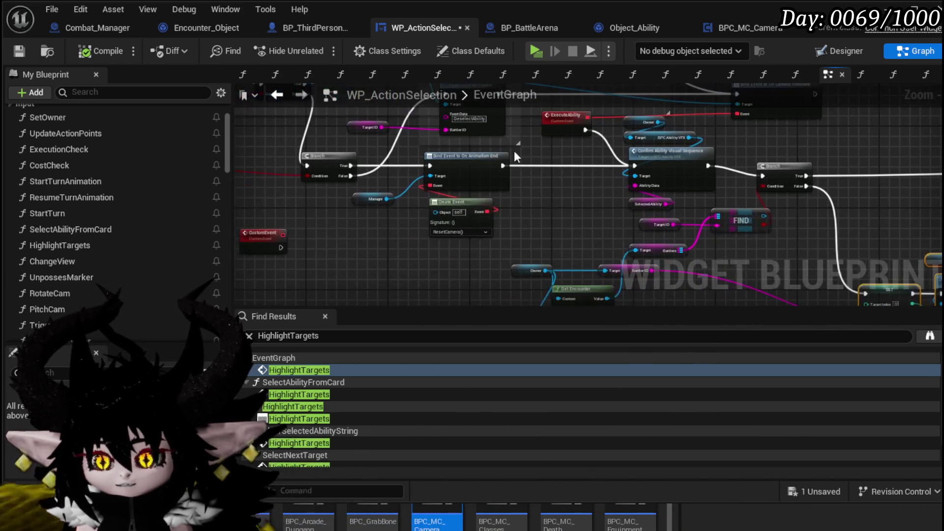
pyautogui.moveTo(605, 249)
pyautogui.mouseDown()
pyautogui.moveTo(464, 175)
pyautogui.moveTo(485, 186)
pyautogui.mouseUp()
pyautogui.scroll(-4, 712, 202)
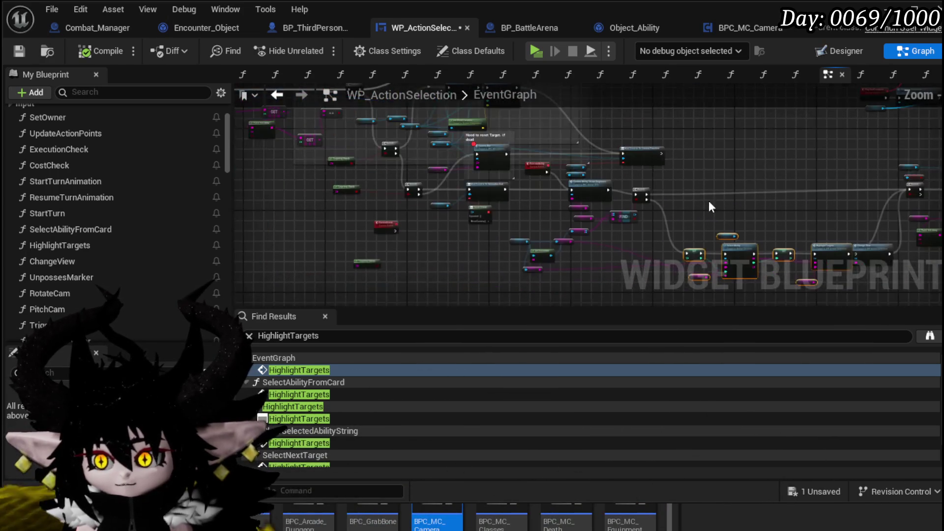
pyautogui.scroll(5, 595, 162)
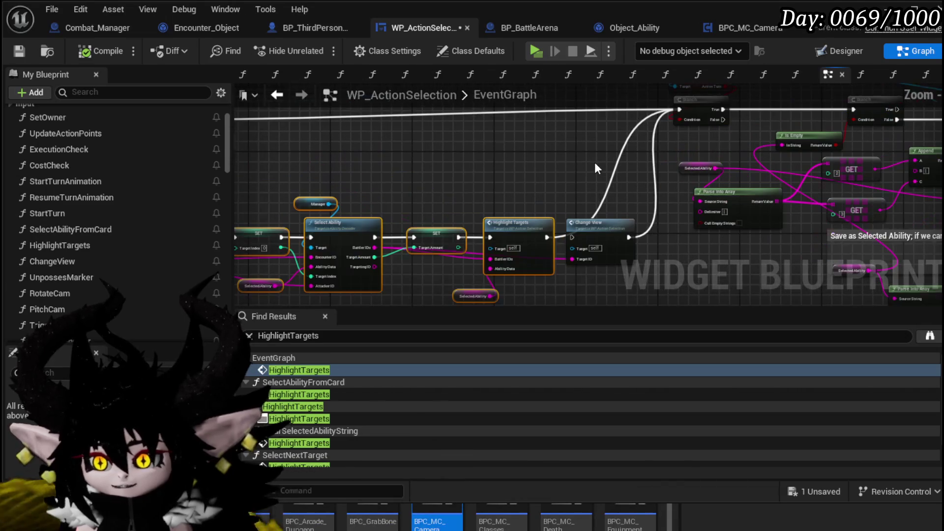
pyautogui.moveTo(527, 169)
pyautogui.mouseDown()
pyautogui.moveTo(444, 152)
pyautogui.moveTo(525, 192)
pyautogui.moveTo(429, 190)
pyautogui.moveTo(706, 206)
pyautogui.moveTo(687, 249)
pyautogui.moveTo(741, 250)
pyautogui.mouseUp()
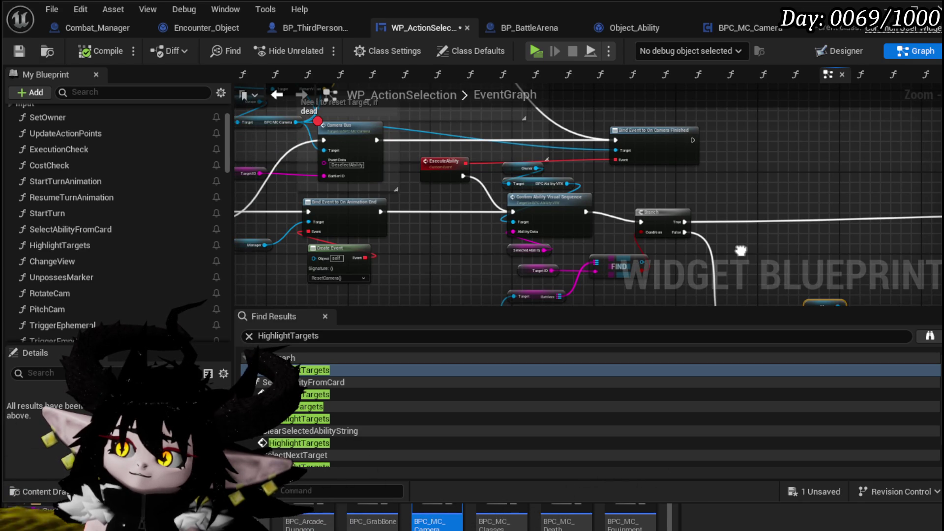
pyautogui.scroll(2, 629, 176)
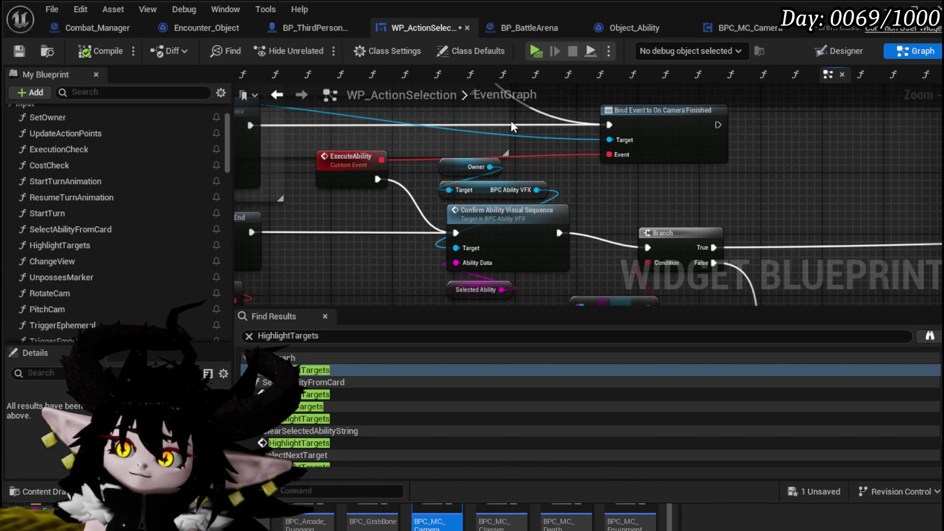
pyautogui.scroll(-1, 332, 157)
pyautogui.moveTo(361, 160)
pyautogui.mouseDown()
pyautogui.moveTo(414, 174)
pyautogui.moveTo(448, 166)
pyautogui.mouseUp()
pyautogui.moveTo(387, 184); pyautogui.dragTo(526, 219)
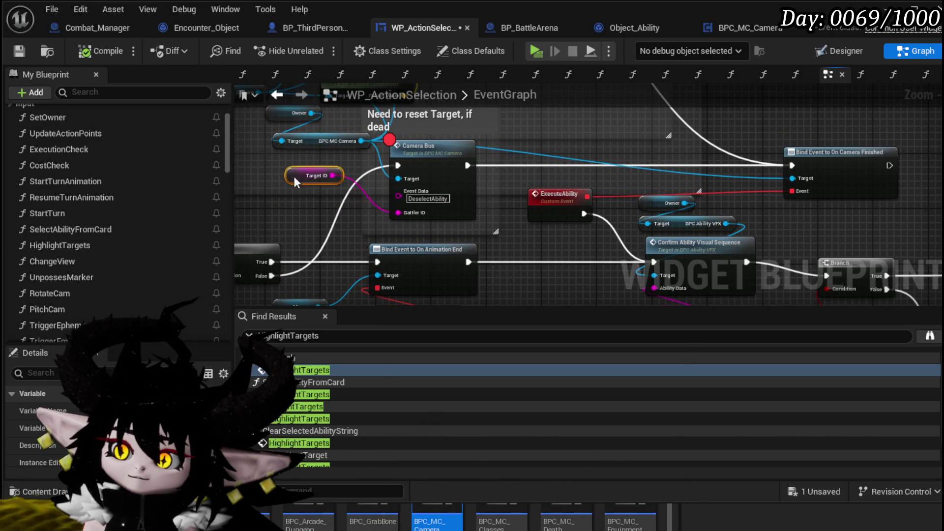
pyautogui.moveTo(275, 200)
pyautogui.mouseDown()
pyautogui.moveTo(463, 172)
pyautogui.moveTo(248, 126)
pyautogui.mouseUp()
pyautogui.moveTo(860, 212); pyautogui.dragTo(425, 141)
pyautogui.moveTo(484, 187); pyautogui.dragTo(593, 172)
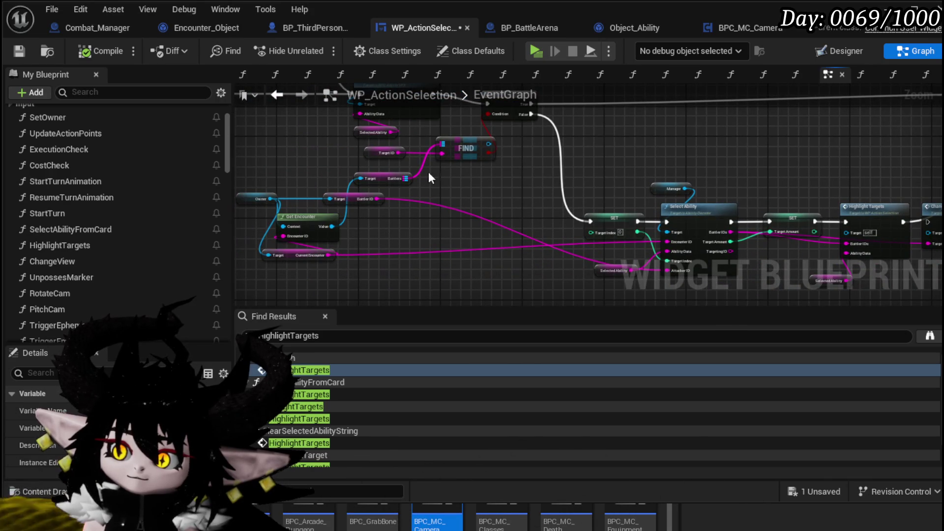
pyautogui.moveTo(519, 173); pyautogui.dragTo(372, 156)
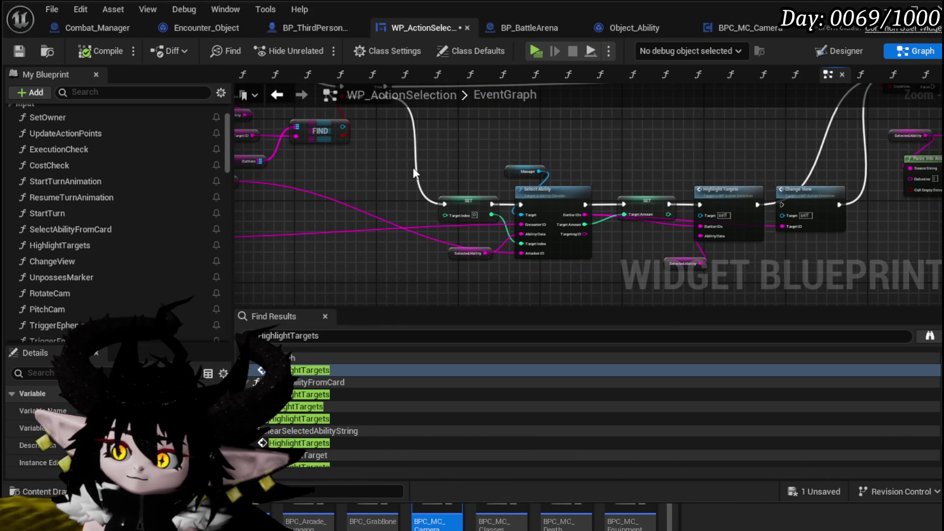
# Select Highlight Targets, Selected Ability, the Target ID getter and the FIND node.
pyautogui.moveTo(690, 243); pyautogui.dragTo(733, 264)
pyautogui.moveTo(659, 152); pyautogui.dragTo(922, 180)
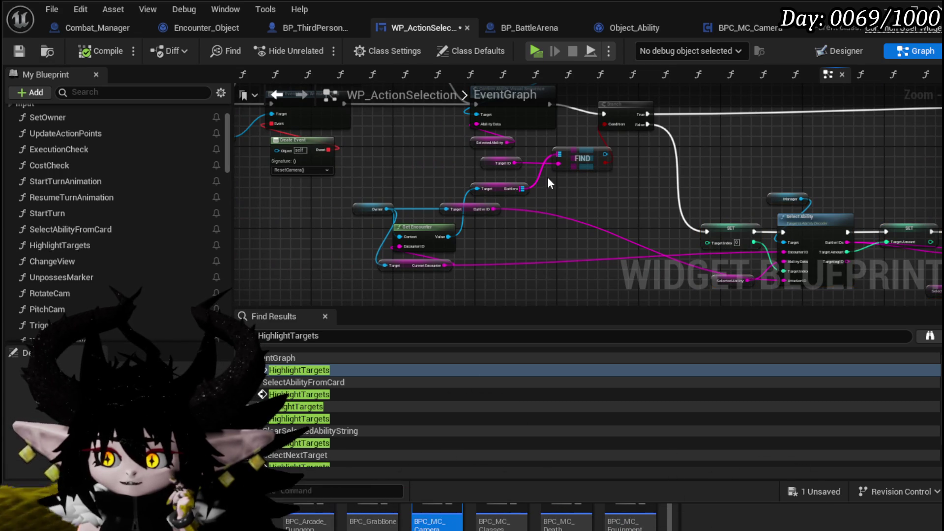
pyautogui.moveTo(507, 172)
pyautogui.mouseDown()
pyautogui.moveTo(614, 160)
pyautogui.moveTo(379, 143)
pyautogui.mouseUp()
pyautogui.moveTo(625, 128); pyautogui.dragTo(450, 137)
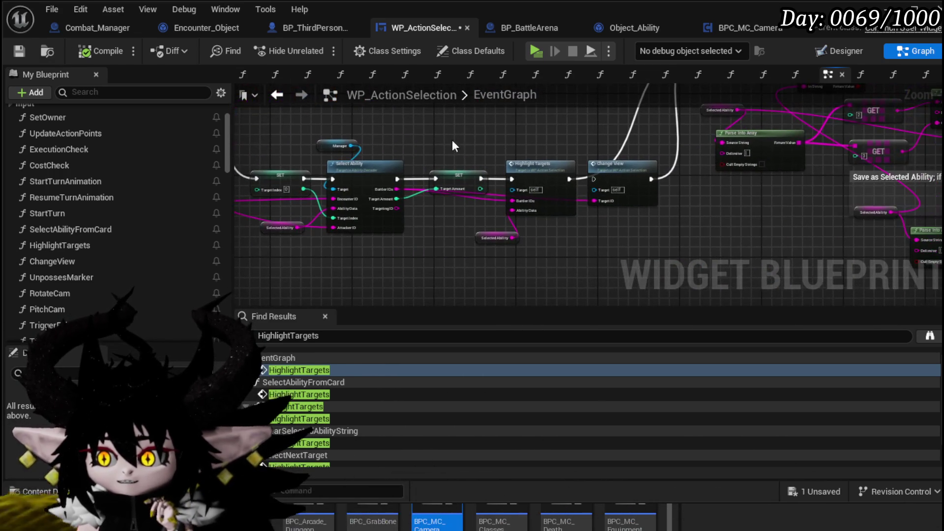
pyautogui.scroll(4, 473, 143)
pyautogui.moveTo(609, 135); pyautogui.dragTo(622, 135)
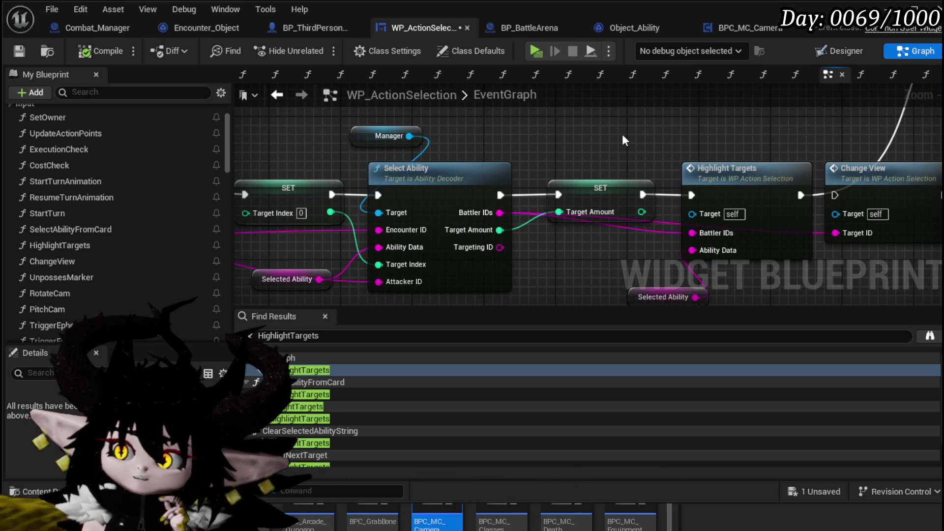
pyautogui.scroll(-2, 622, 136)
pyautogui.moveTo(622, 136)
pyautogui.mouseDown()
pyautogui.moveTo(435, 169)
pyautogui.moveTo(671, 137)
pyautogui.moveTo(657, 133)
pyautogui.moveTo(594, 244)
pyautogui.moveTo(532, 179)
pyautogui.moveTo(834, 179)
pyautogui.mouseUp()
pyautogui.scroll(2, 586, 229)
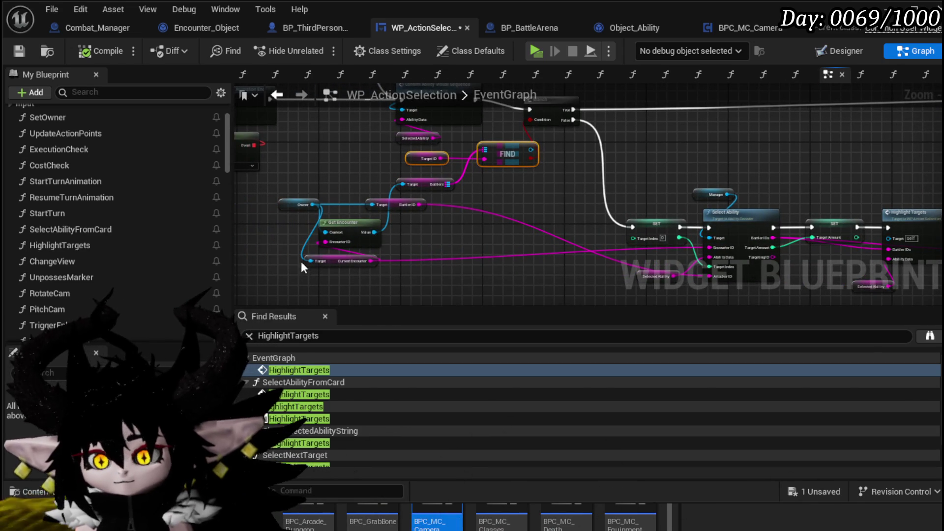
# Marquee-select the SET, Manager, Select Ability, SET and Highlight Targets chain.
pyautogui.moveTo(551, 185); pyautogui.dragTo(435, 227)
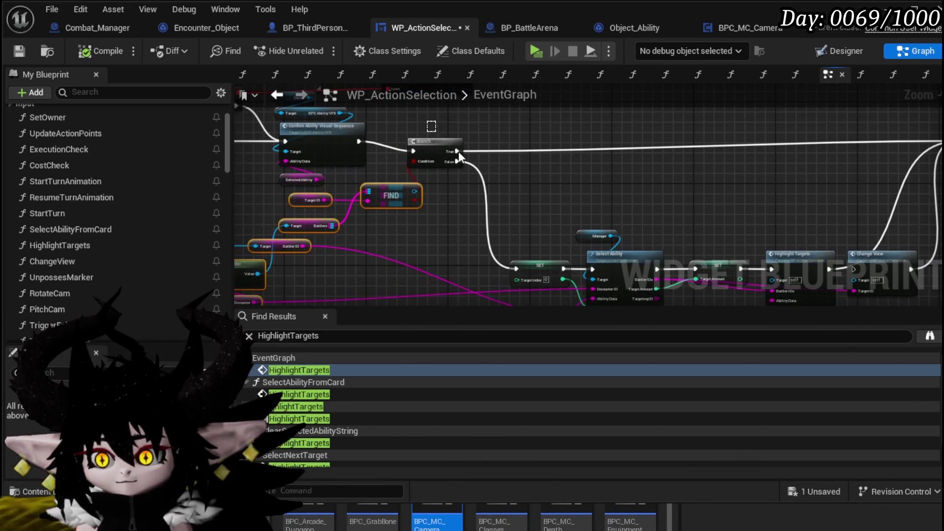
pyautogui.moveTo(436, 132); pyautogui.dragTo(387, 146)
pyautogui.moveTo(347, 278); pyautogui.dragTo(542, 144)
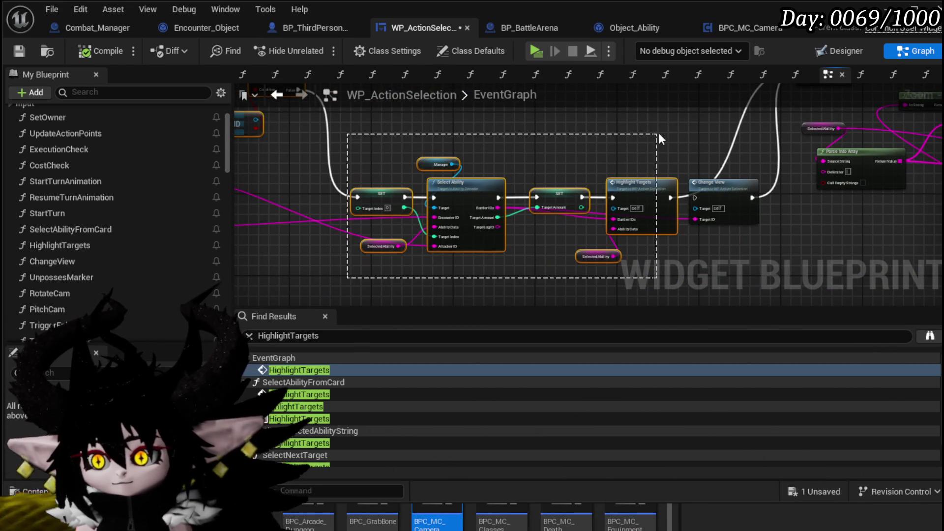
pyautogui.scroll(-5, 644, 140)
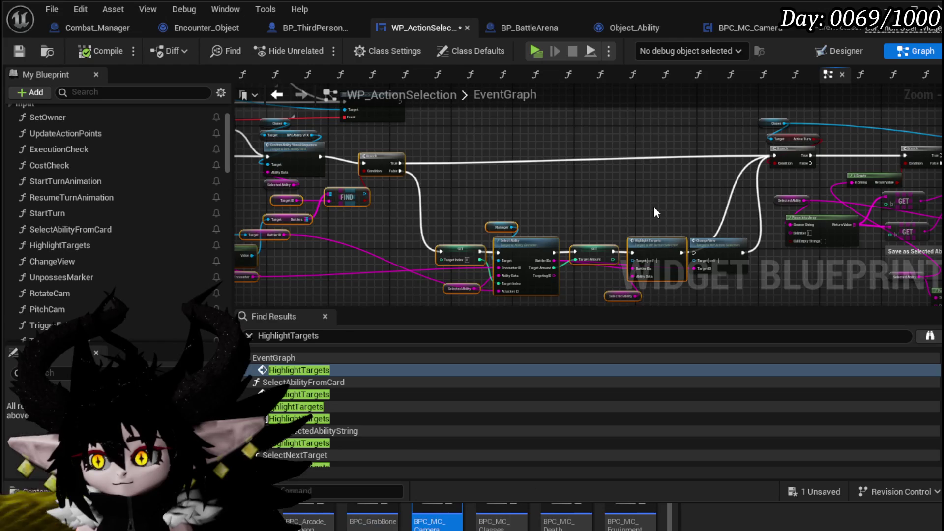
pyautogui.scroll(-5, 675, 128)
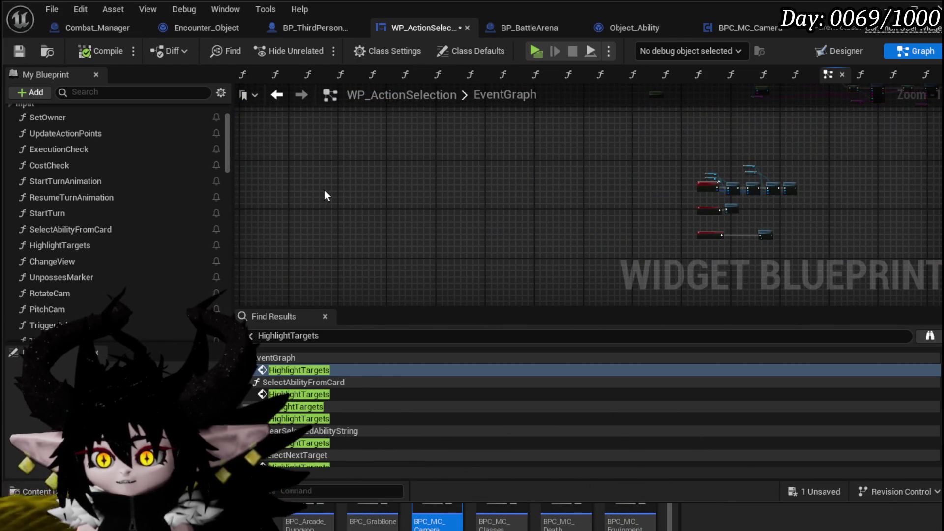
pyautogui.scroll(10, 444, 223)
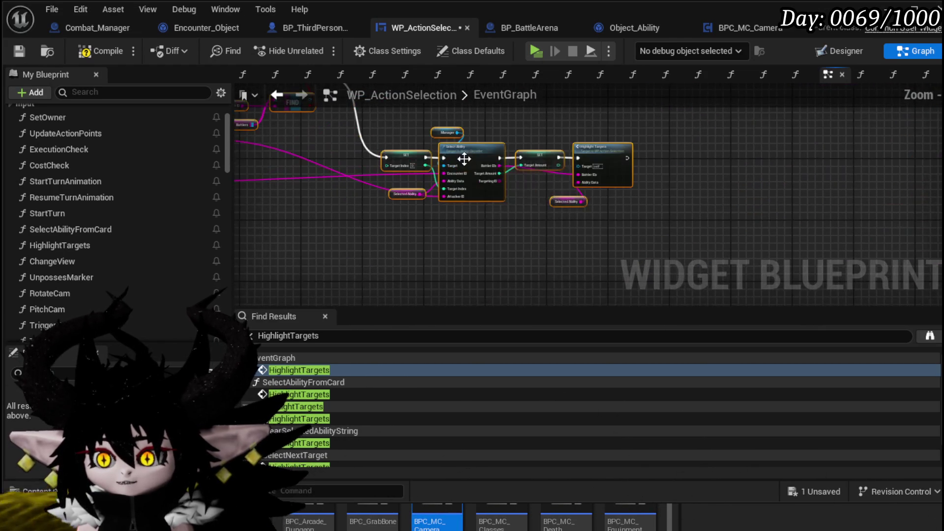
# Collapse the selected nodes into a function named DoesTargetIDStillExist? and align its entry node with the Branch.
pyautogui.rightClick(466, 157)
pyautogui.click(516, 349)
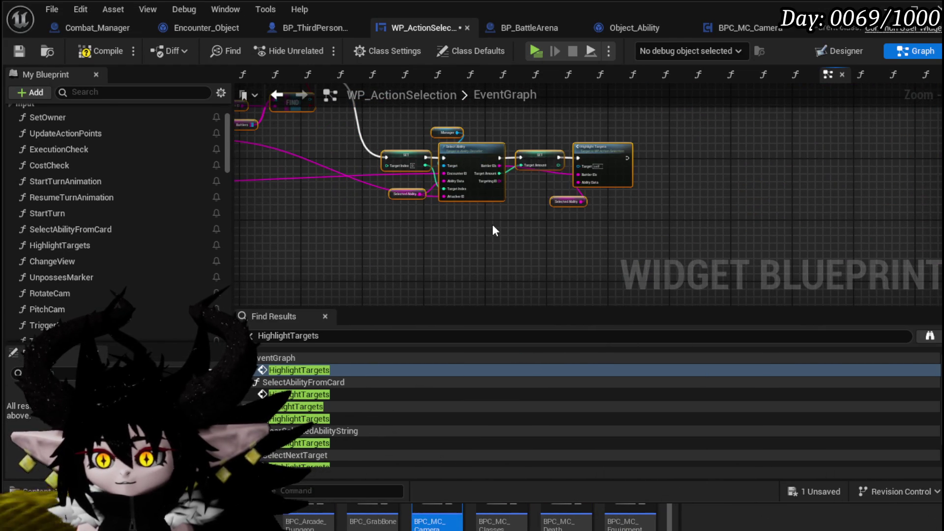
pyautogui.write('Does')
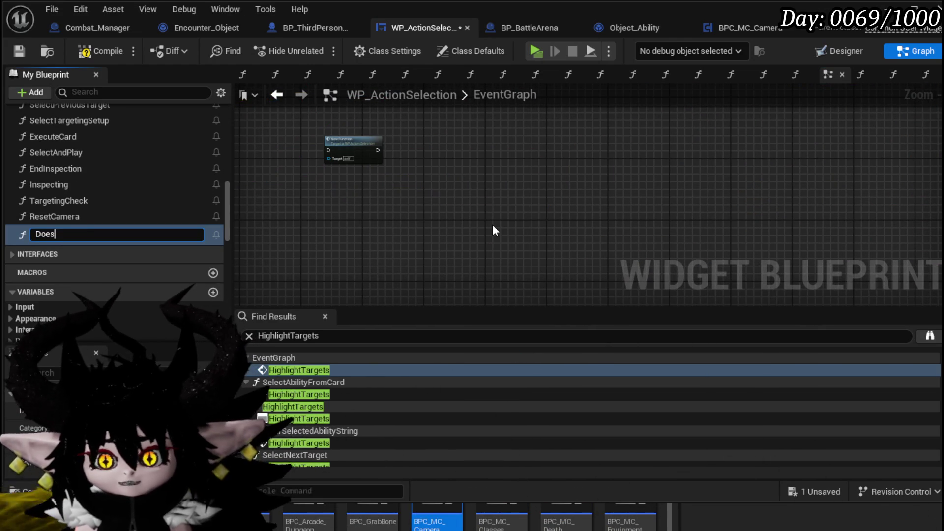
pyautogui.write('TargetS')
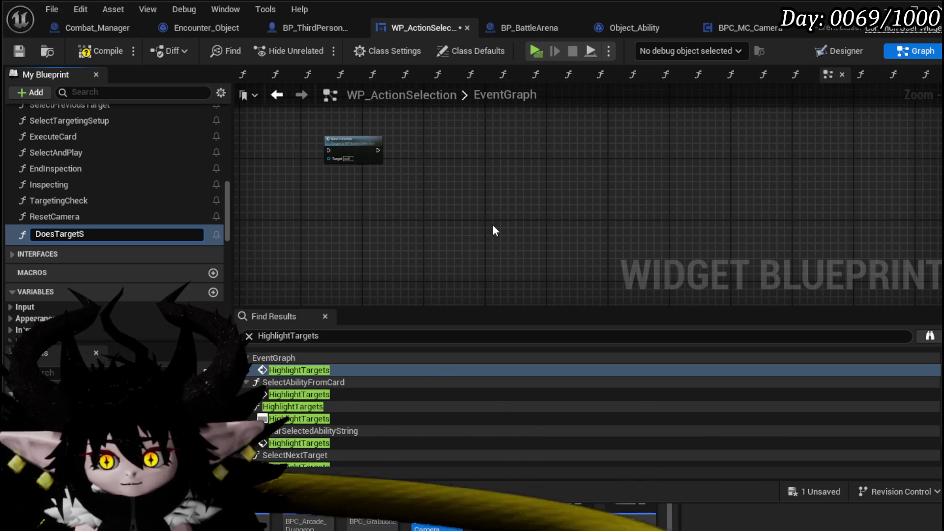
pyautogui.press('BackSpace')
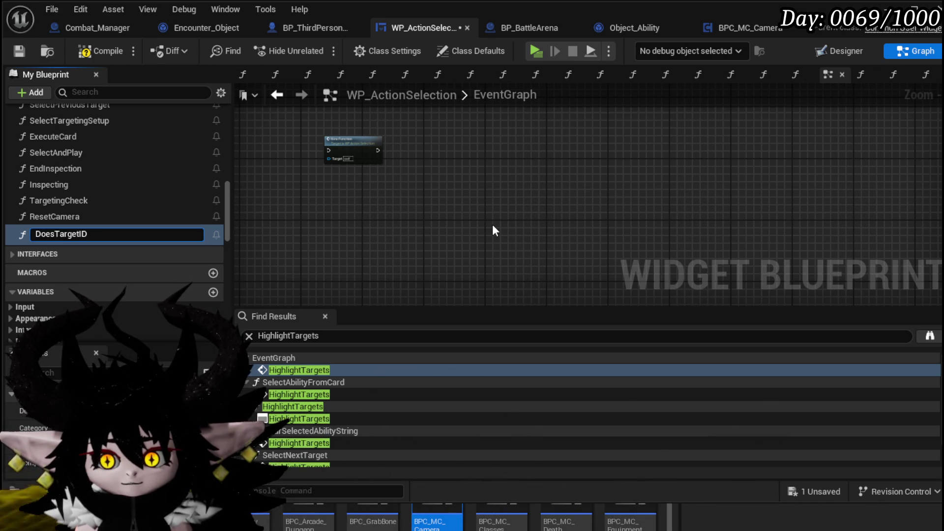
pyautogui.write('Still')
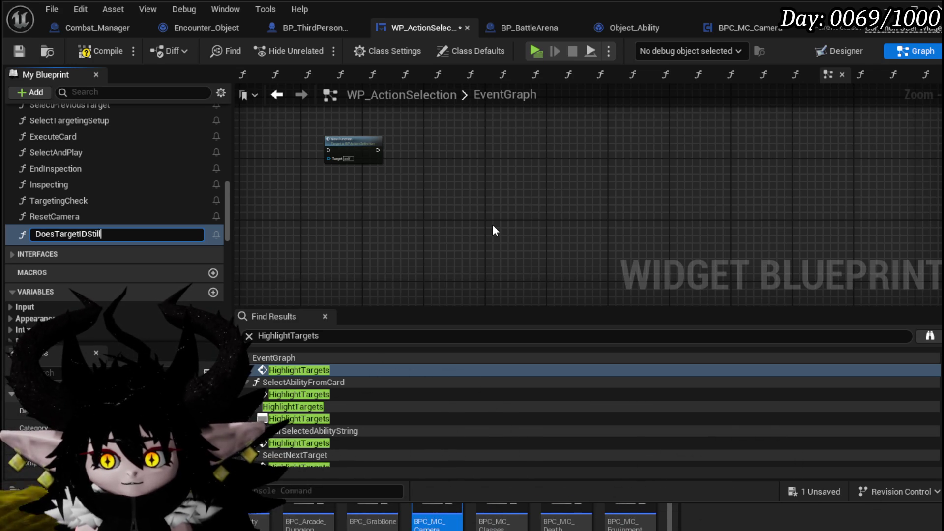
pyautogui.write('Exist?')
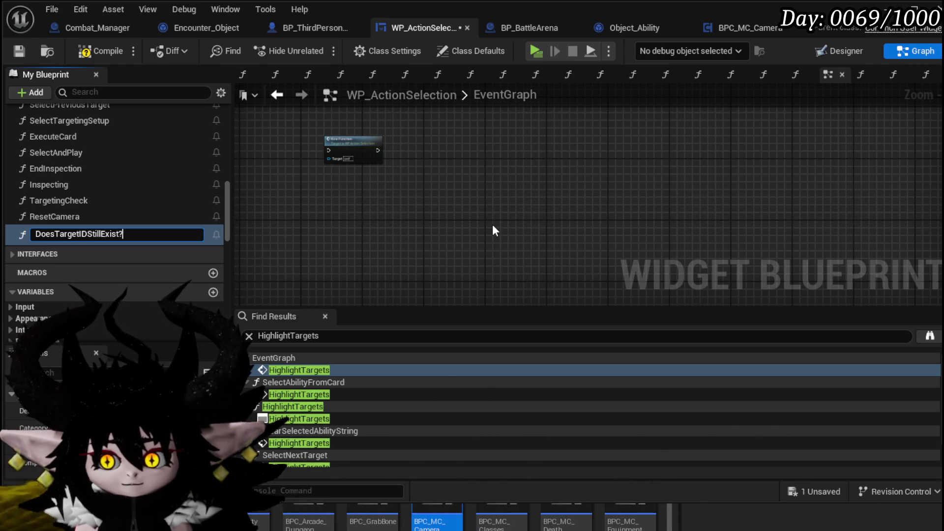
pyautogui.press('Return')
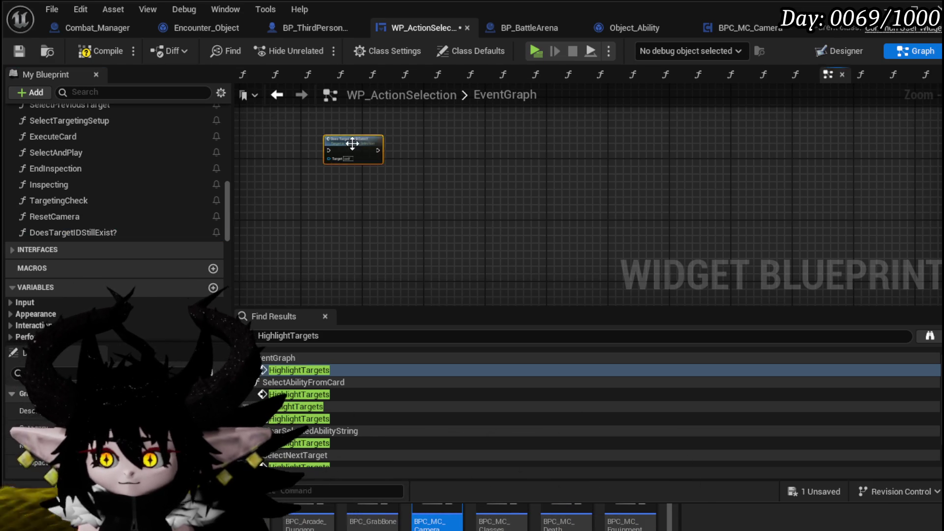
pyautogui.moveTo(398, 229)
pyautogui.mouseDown()
pyautogui.moveTo(400, 163)
pyautogui.moveTo(391, 163)
pyautogui.mouseUp()
pyautogui.moveTo(621, 157); pyautogui.dragTo(566, 163)
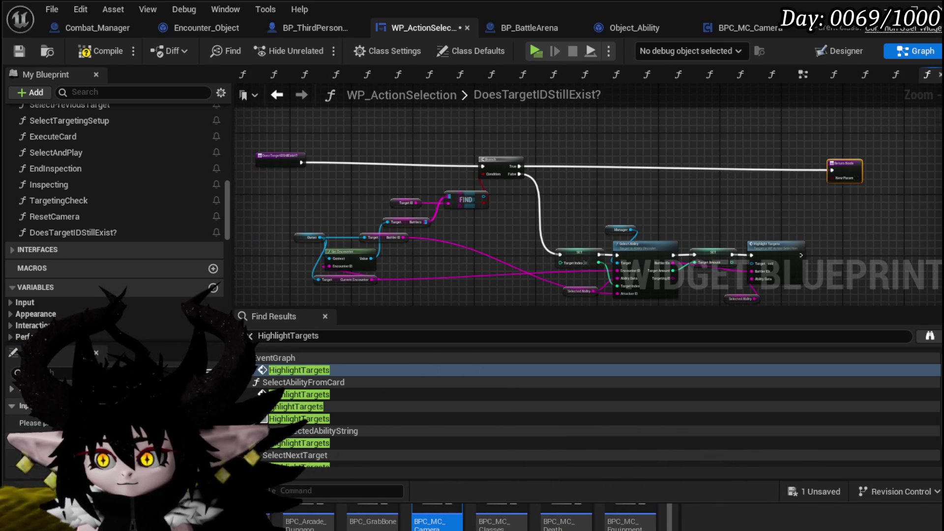
# Wire Highlight Targets' exec and FIND's result into the Return Node, then nudge the entry node.
pyautogui.moveTo(505, 195); pyautogui.dragTo(363, 172)
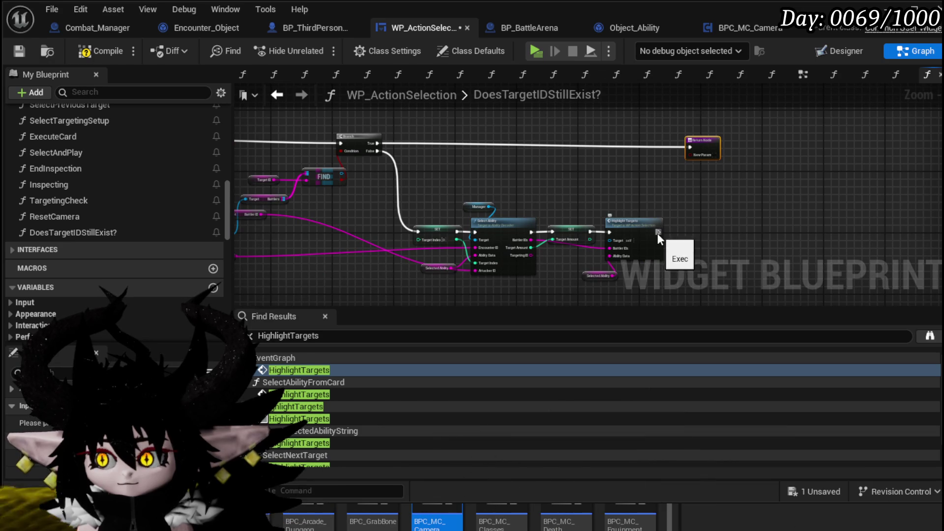
pyautogui.moveTo(686, 153); pyautogui.dragTo(688, 146)
pyautogui.moveTo(343, 179); pyautogui.dragTo(573, 172)
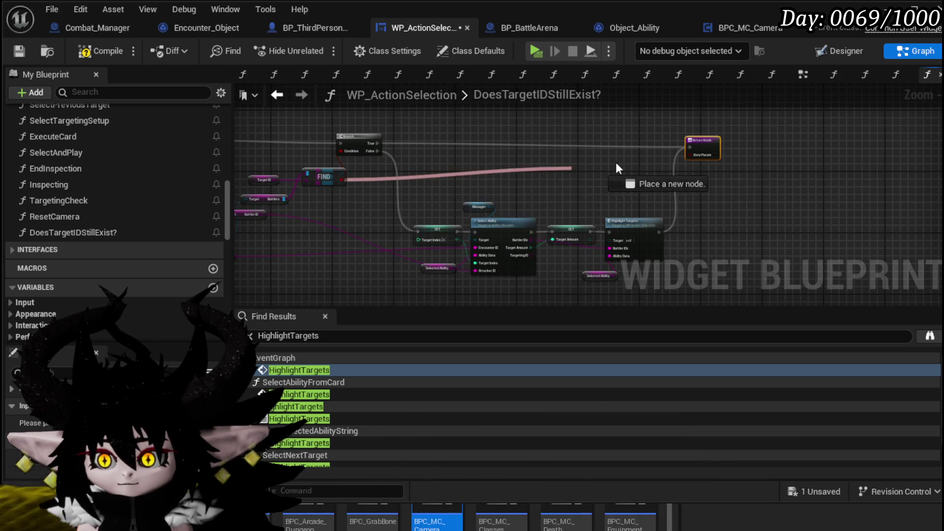
pyautogui.moveTo(700, 154); pyautogui.dragTo(699, 155)
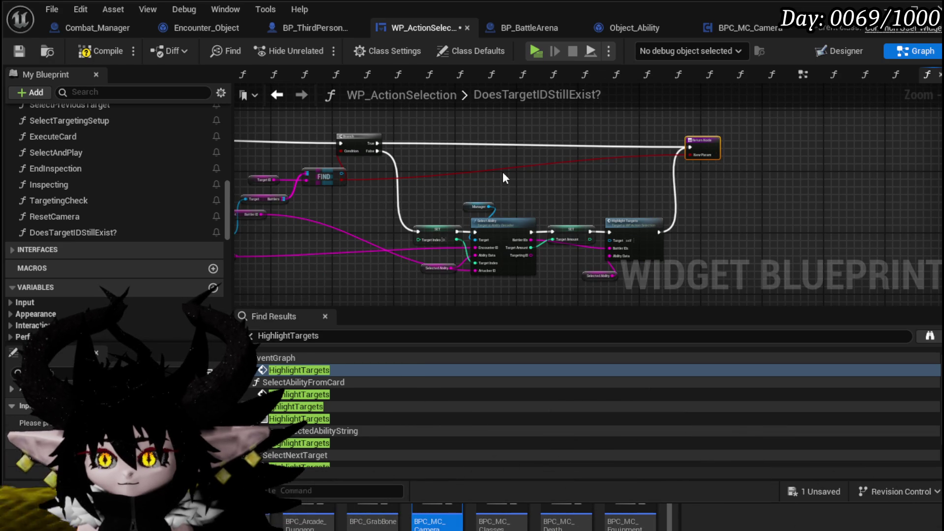
pyautogui.press('Home')
pyautogui.click(324, 167)
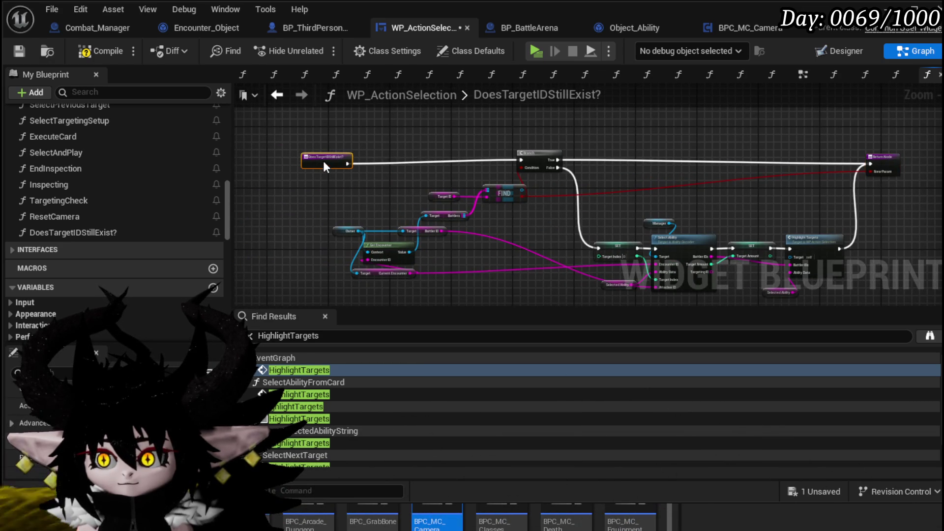
pyautogui.moveTo(325, 152); pyautogui.dragTo(326, 151)
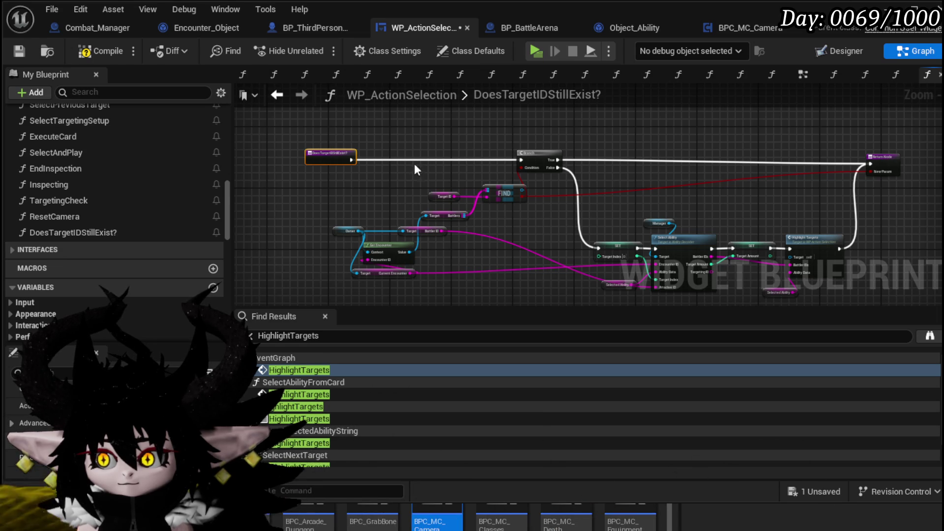
pyautogui.scroll(3, 579, 166)
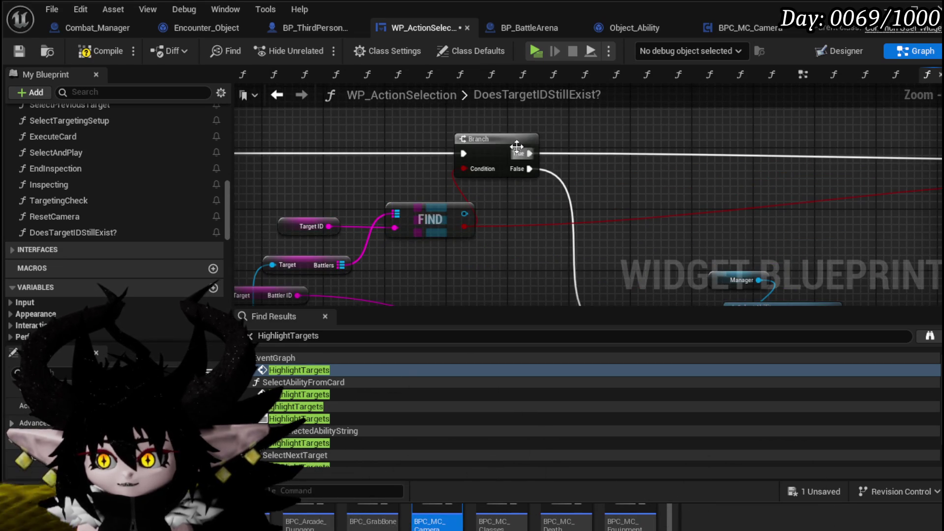
pyautogui.scroll(-5, 633, 183)
pyautogui.scroll(3, 639, 177)
# Compile and save the blueprint, then return to the EventGraph.
pyautogui.click(99, 50)
pyautogui.click(20, 51)
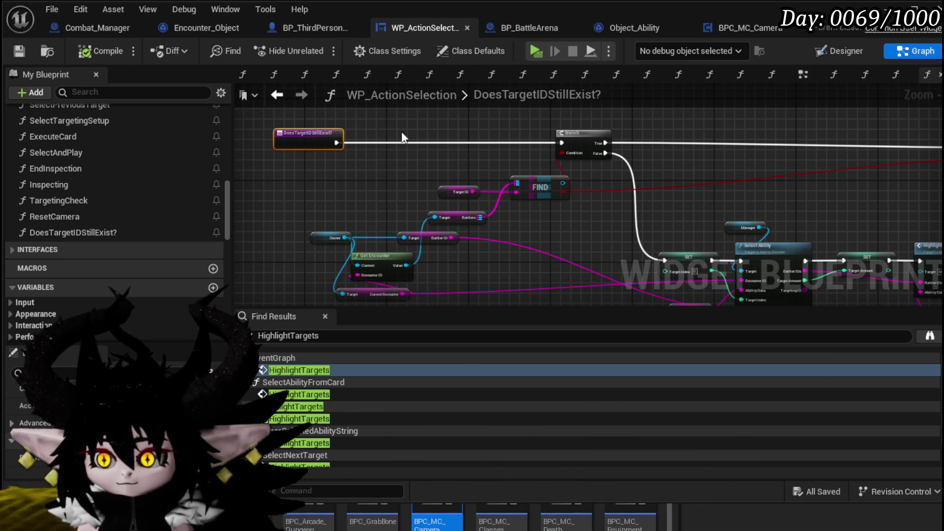
pyautogui.hotkey('alt', 'Left')
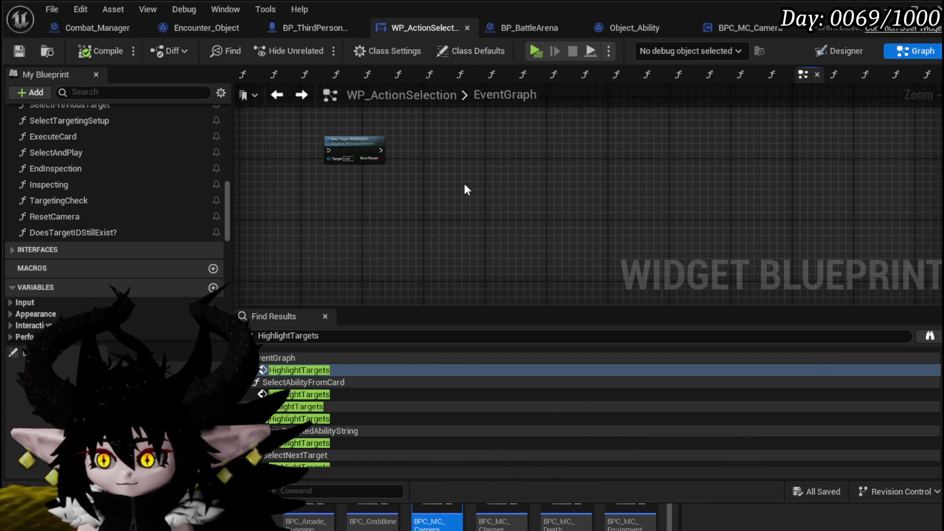
# Place the Does Target ID Still Exist? node beside the Branch and shift the Branch and AOE Targeting Check left.
pyautogui.scroll(-1, 419, 183)
pyautogui.scroll(4, 373, 238)
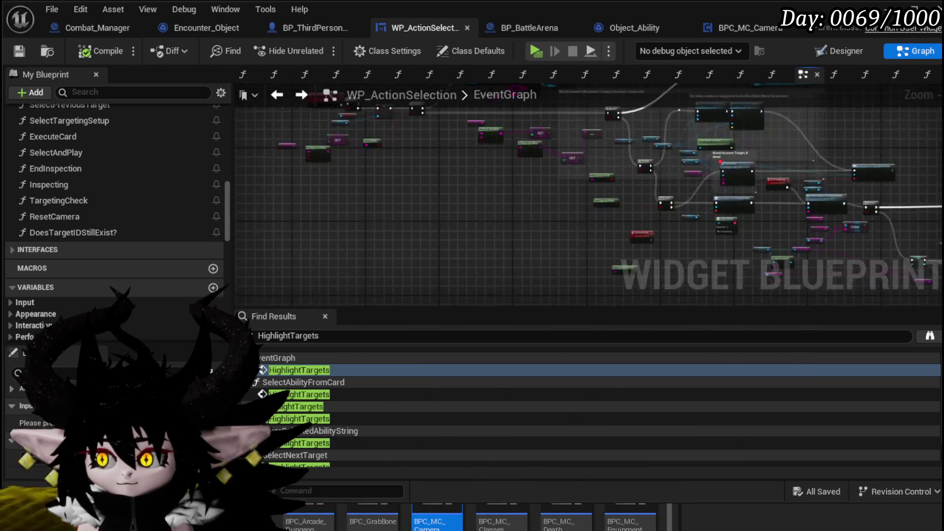
pyautogui.click(373, 238)
pyautogui.moveTo(517, 175)
pyautogui.mouseDown()
pyautogui.moveTo(243, 158)
pyautogui.moveTo(221, 184)
pyautogui.moveTo(394, 248)
pyautogui.mouseUp()
pyautogui.scroll(5, 730, 262)
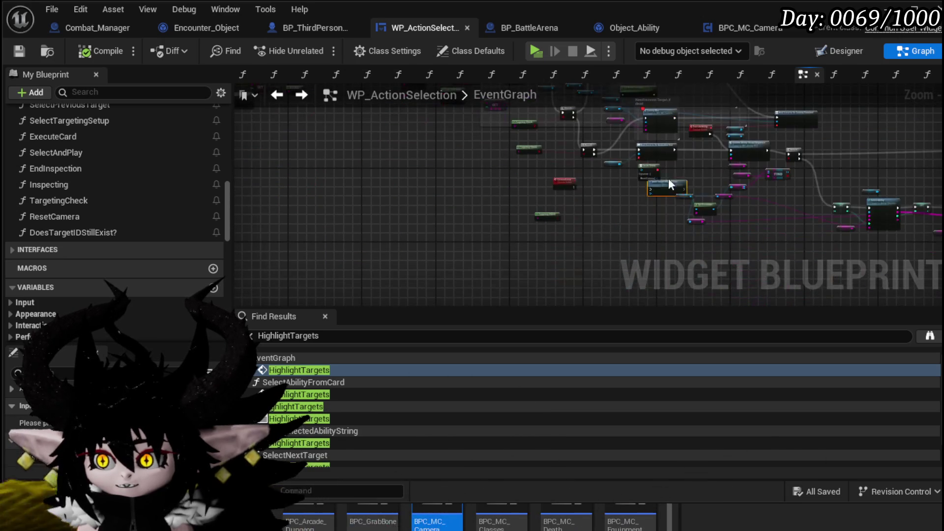
pyautogui.moveTo(399, 247); pyautogui.dragTo(354, 157)
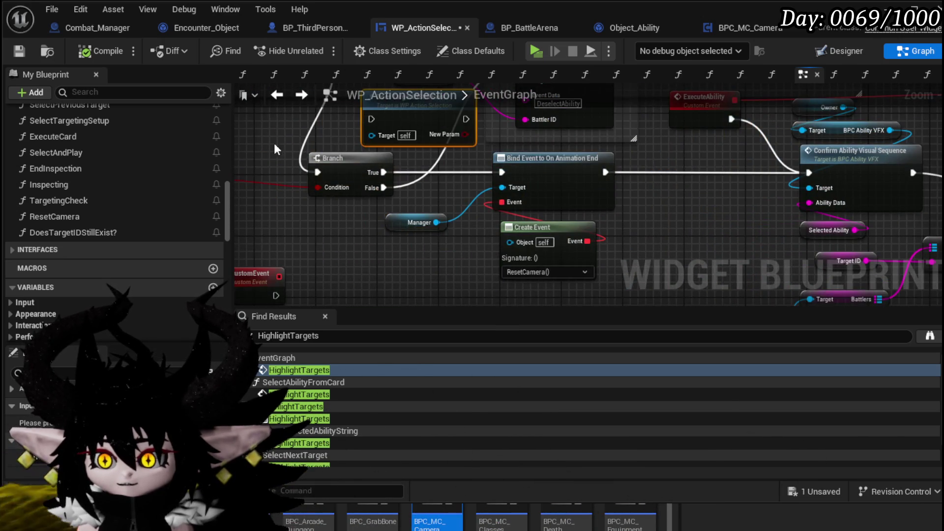
pyautogui.scroll(-4, 556, 172)
pyautogui.scroll(4, 470, 216)
pyautogui.moveTo(565, 207)
pyautogui.mouseDown()
pyautogui.moveTo(431, 204)
pyautogui.moveTo(297, 233)
pyautogui.mouseUp()
# Connect the Branch's False output to the target check so it runs before Camera Bus.
pyautogui.moveTo(509, 153)
pyautogui.mouseDown()
pyautogui.moveTo(509, 205)
pyautogui.moveTo(590, 191)
pyautogui.moveTo(607, 173)
pyautogui.moveTo(597, 131)
pyautogui.mouseUp()
pyautogui.click(430, 188)
pyautogui.moveTo(327, 299); pyautogui.dragTo(376, 246)
pyautogui.moveTo(310, 276)
pyautogui.mouseDown()
pyautogui.moveTo(509, 159)
pyautogui.moveTo(614, 166)
pyautogui.moveTo(612, 157)
pyautogui.moveTo(637, 159)
pyautogui.moveTo(595, 159)
pyautogui.moveTo(757, 179)
pyautogui.moveTo(561, 129)
pyautogui.mouseUp()
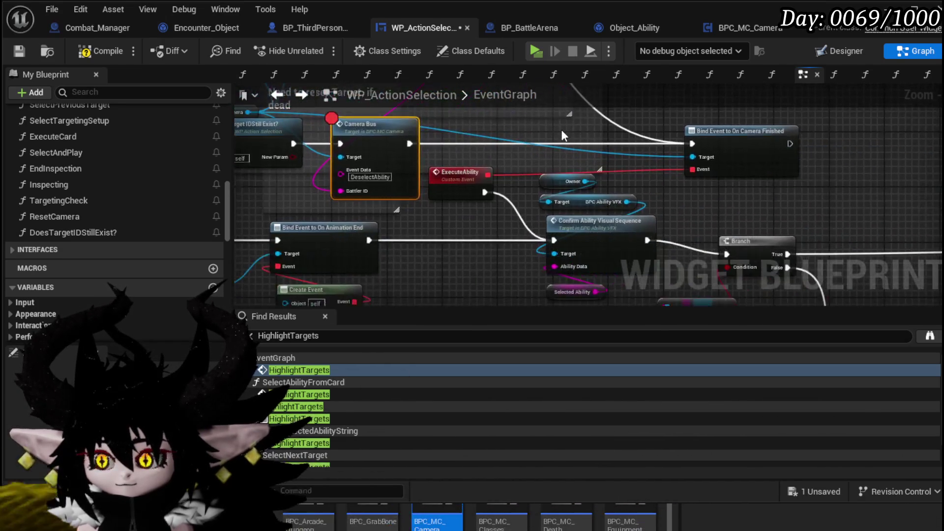
pyautogui.scroll(-2, 561, 129)
pyautogui.moveTo(742, 186)
pyautogui.mouseDown()
pyautogui.moveTo(703, 184)
pyautogui.moveTo(803, 202)
pyautogui.moveTo(629, 162)
pyautogui.moveTo(542, 128)
pyautogui.mouseUp()
pyautogui.scroll(-4, 418, 143)
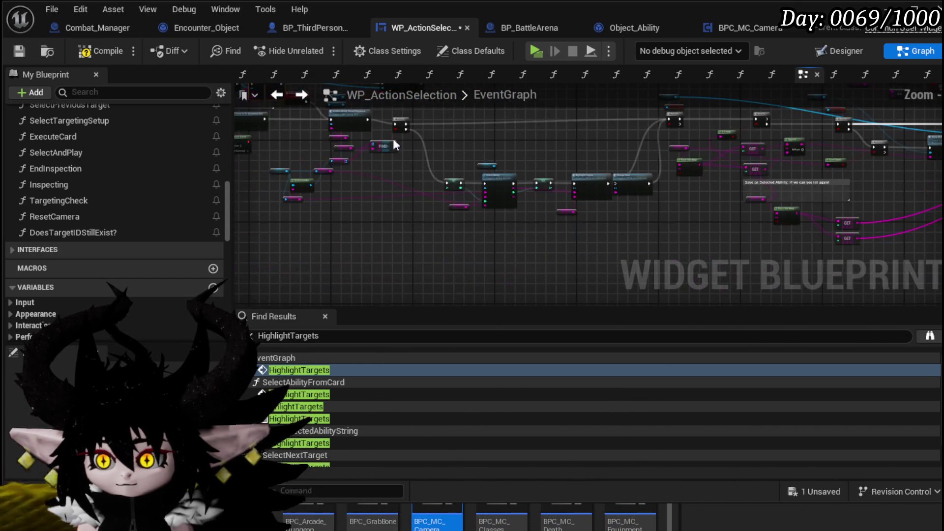
pyautogui.scroll(6, 497, 158)
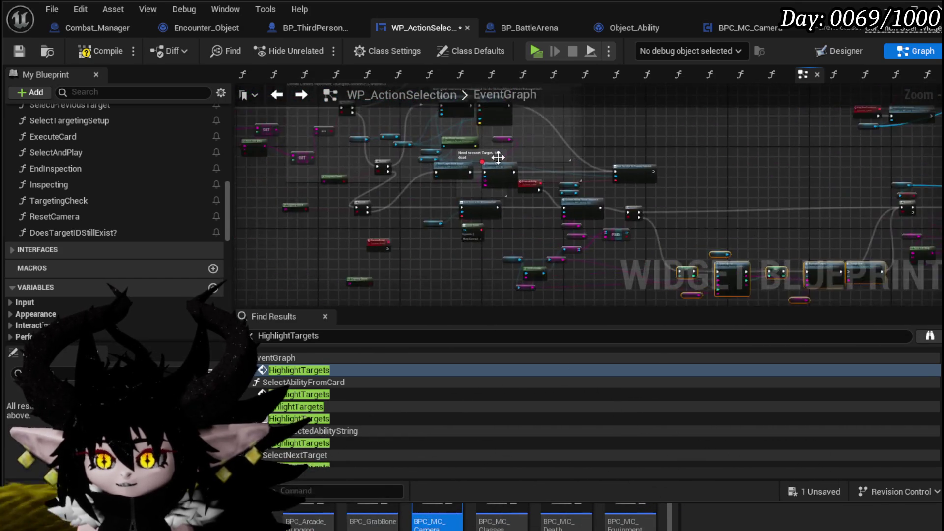
pyautogui.moveTo(412, 133); pyautogui.dragTo(502, 162)
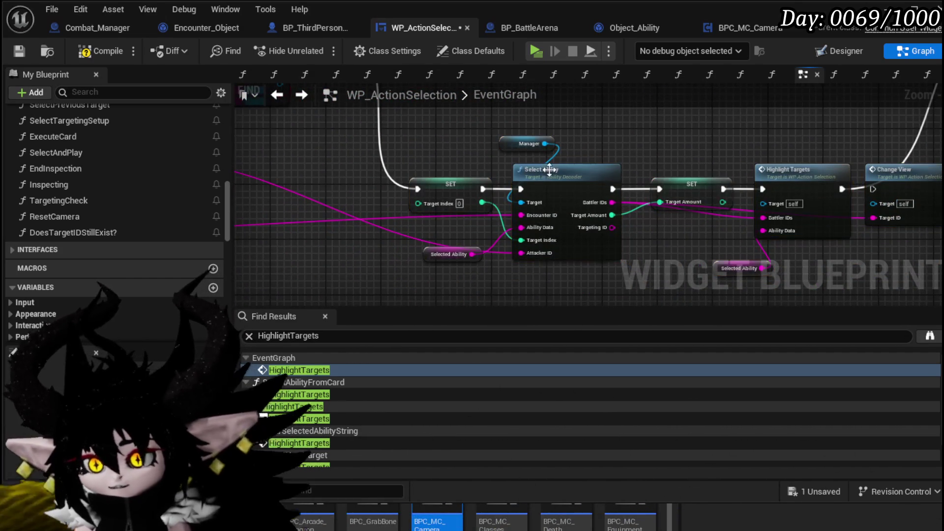
# Inspect AbilityDecoder's SelectAbility graph, then minimize the Blueprint editor and save L_DungeonCreationTest.
pyautogui.doubleClick(539, 177)
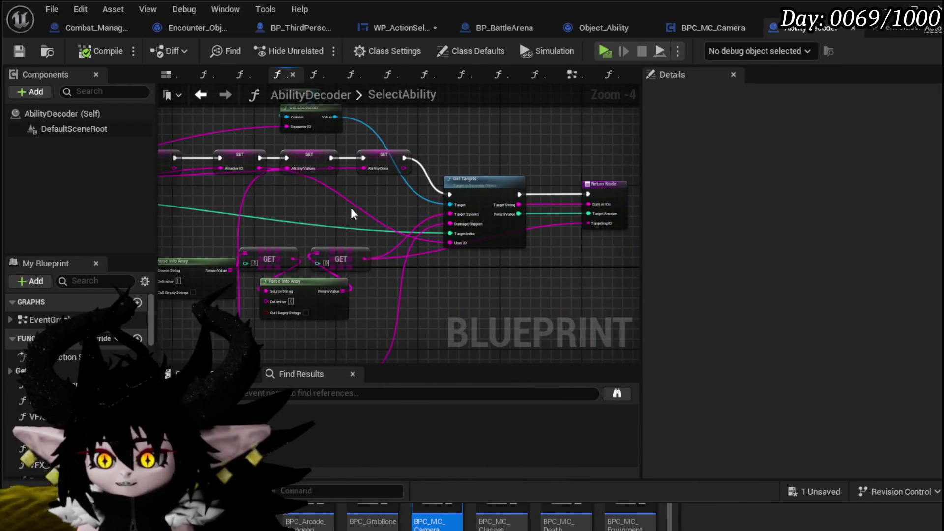
pyautogui.scroll(-3, 415, 165)
pyautogui.scroll(3, 413, 171)
pyautogui.scroll(-2, 489, 278)
pyautogui.scroll(2, 354, 193)
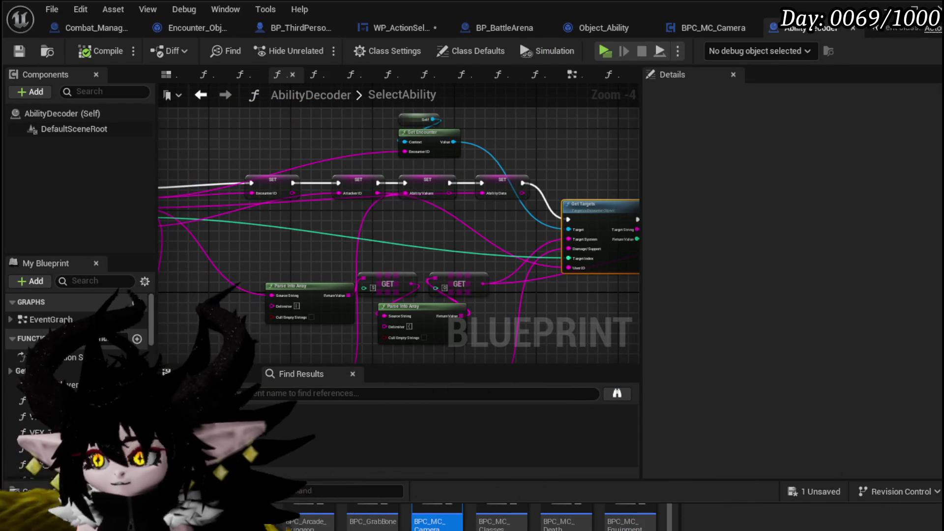
pyautogui.click(888, 10)
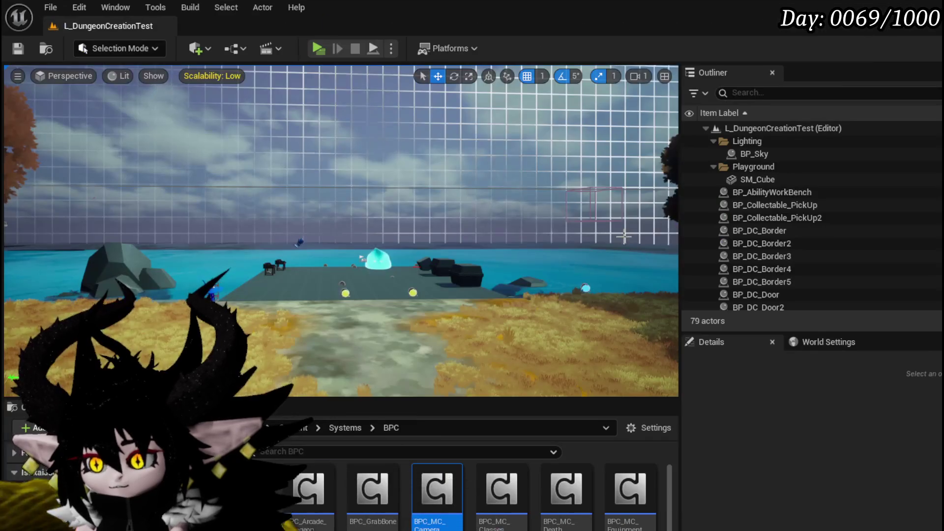
pyautogui.hotkey('ctrl', 's')
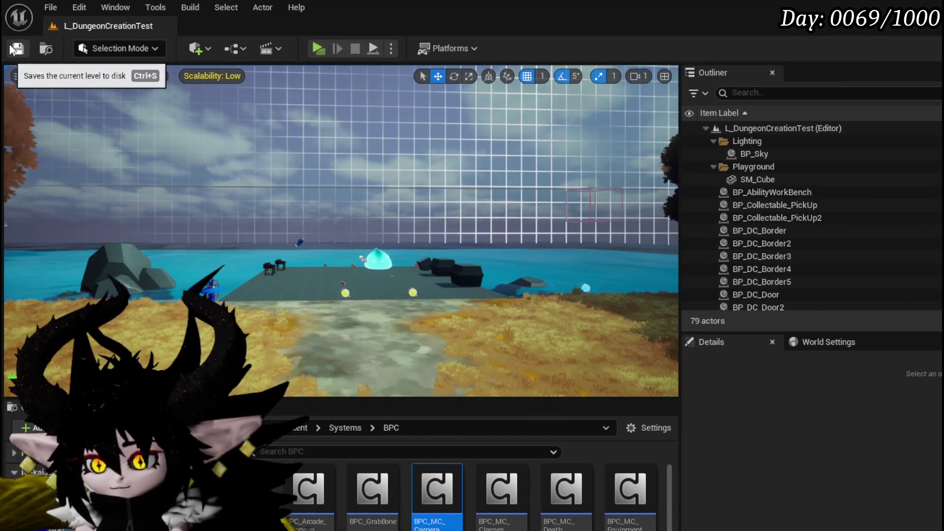
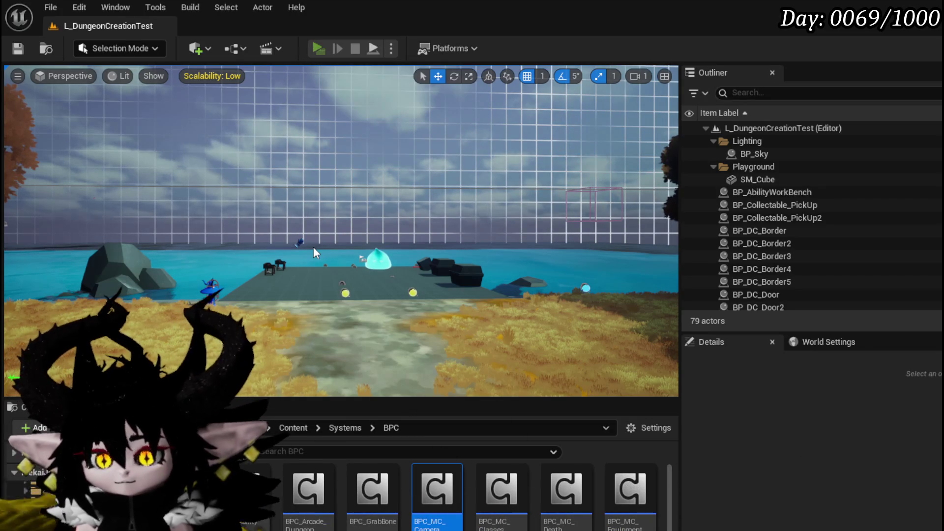
# Start Play In Editor and run the character into the cyan water slime to enter battle.
pyautogui.hotkey('alt', 'p')
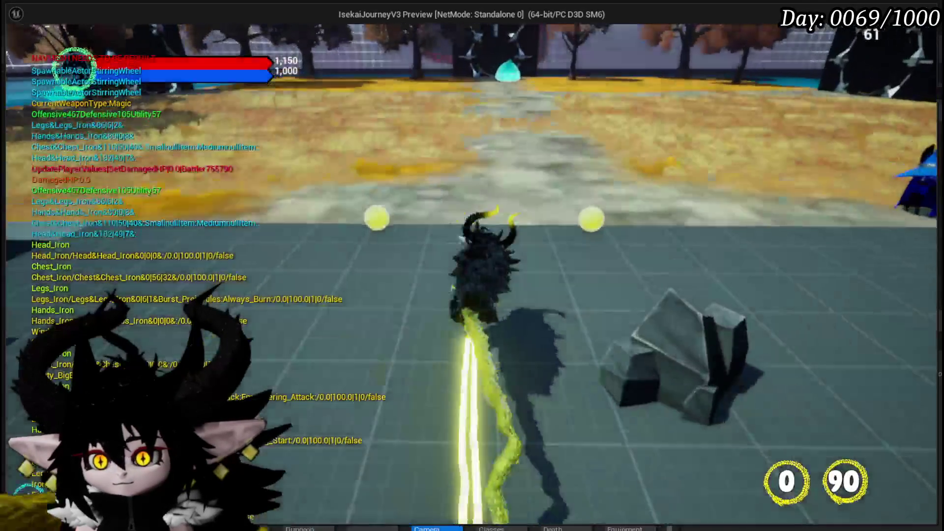
pyautogui.press('w')
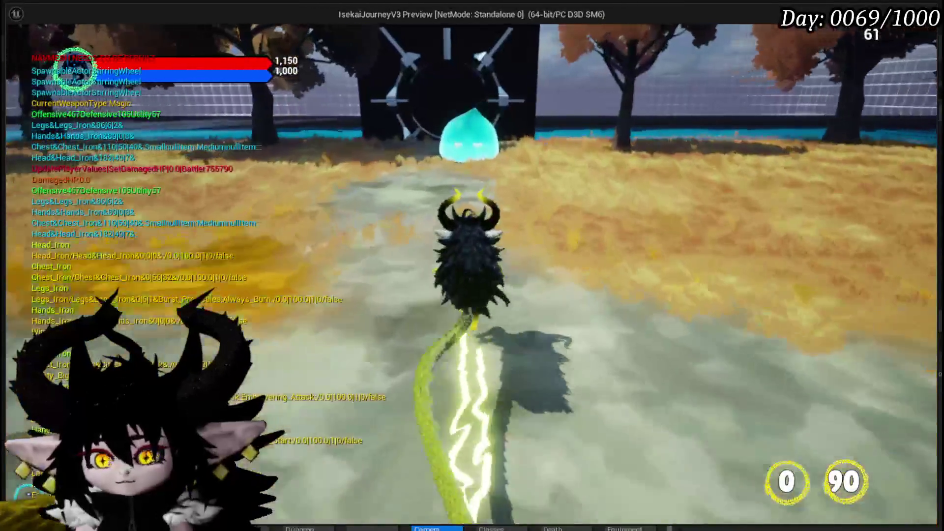
pyautogui.press('e')
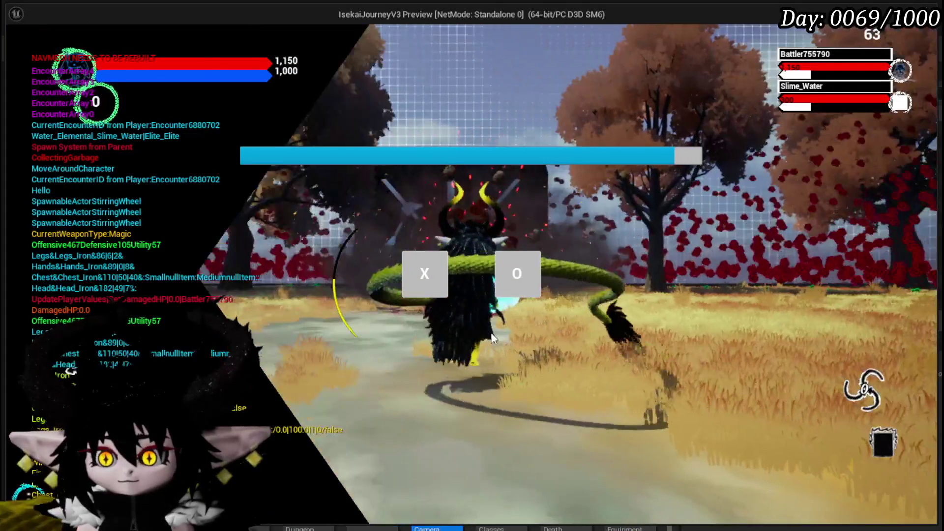
pyautogui.click(445, 270)
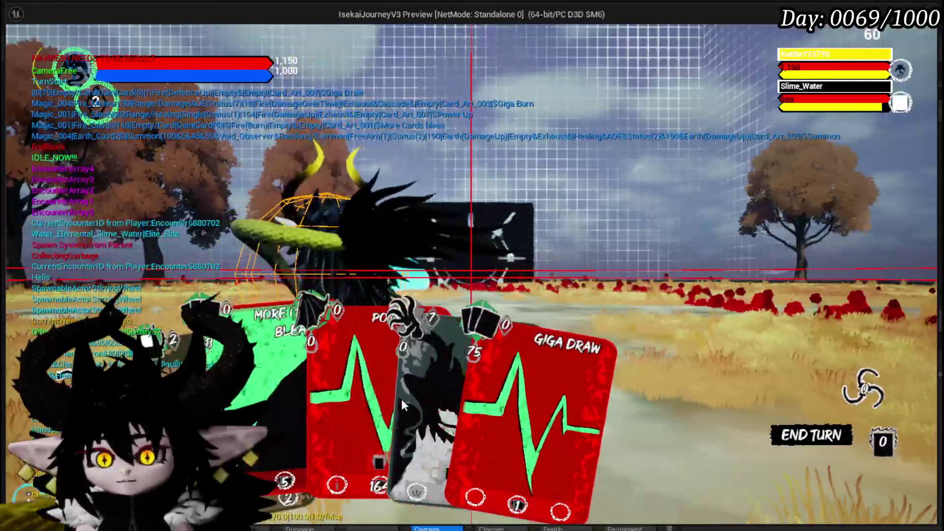
# Play the Giga Draw and Haste cards, then the next card in hand.
pyautogui.click(464, 383)
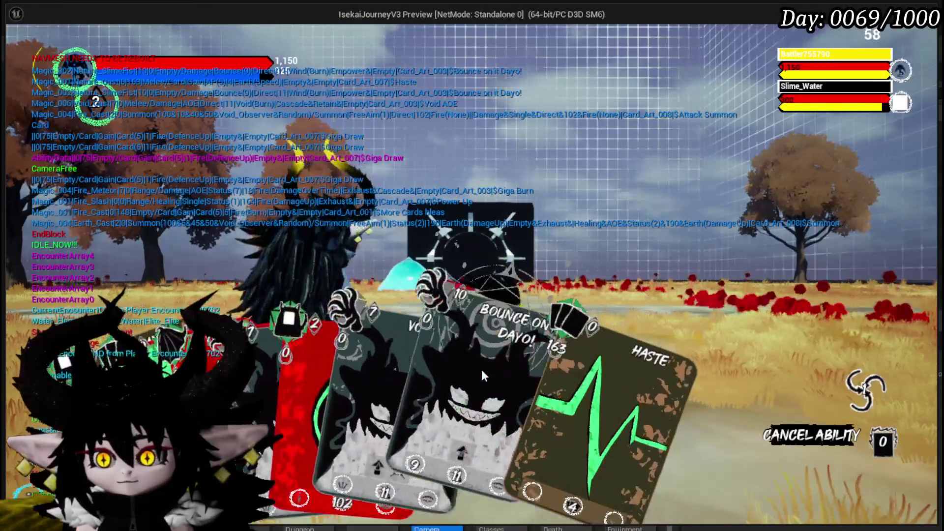
pyautogui.click(527, 376)
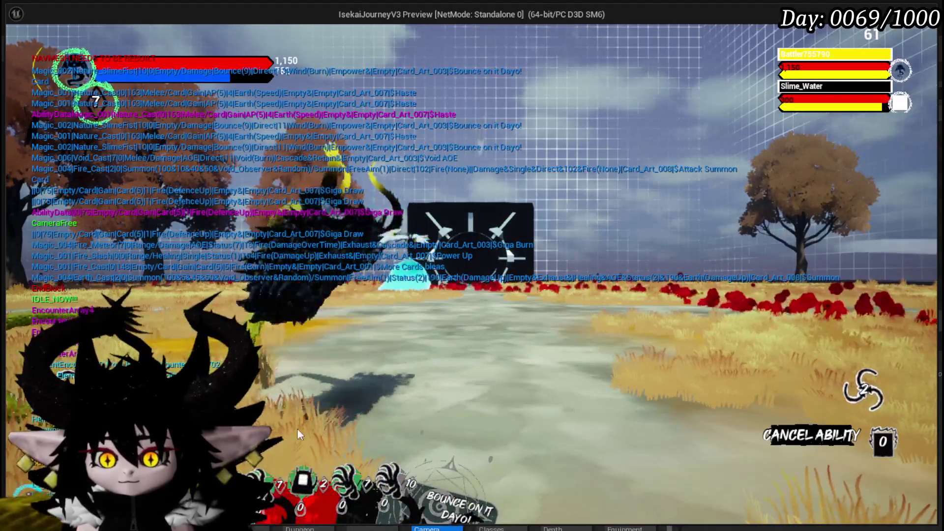
pyautogui.click(356, 407)
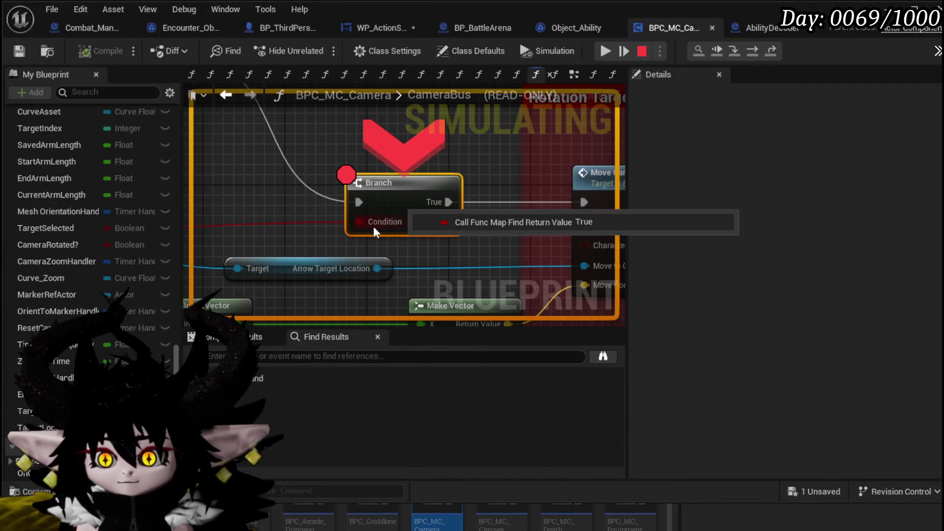
# Resume past four BPC_MC_Camera and WP_ActionSelection breakpoints until the Claw attacks hit the slimes.
pyautogui.click(608, 51)
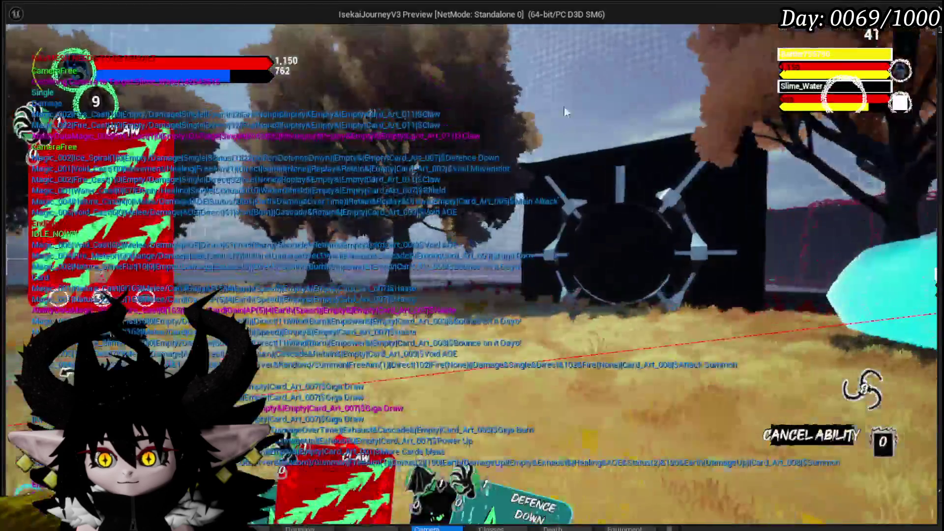
pyautogui.click(538, 46)
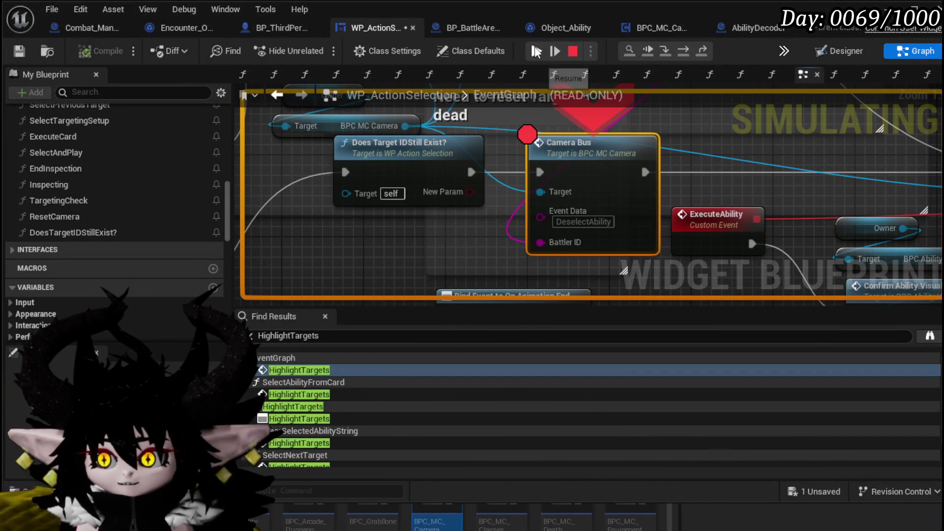
pyautogui.click(536, 51)
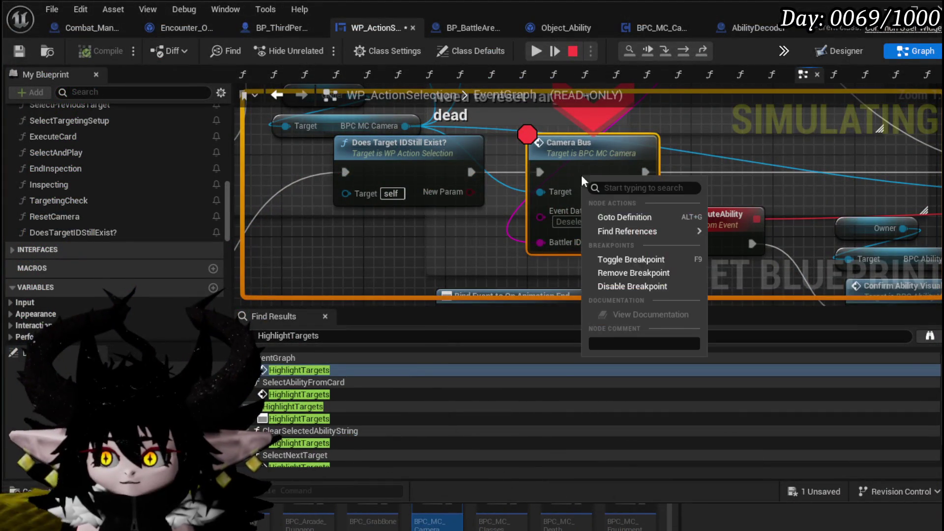
pyautogui.click(533, 52)
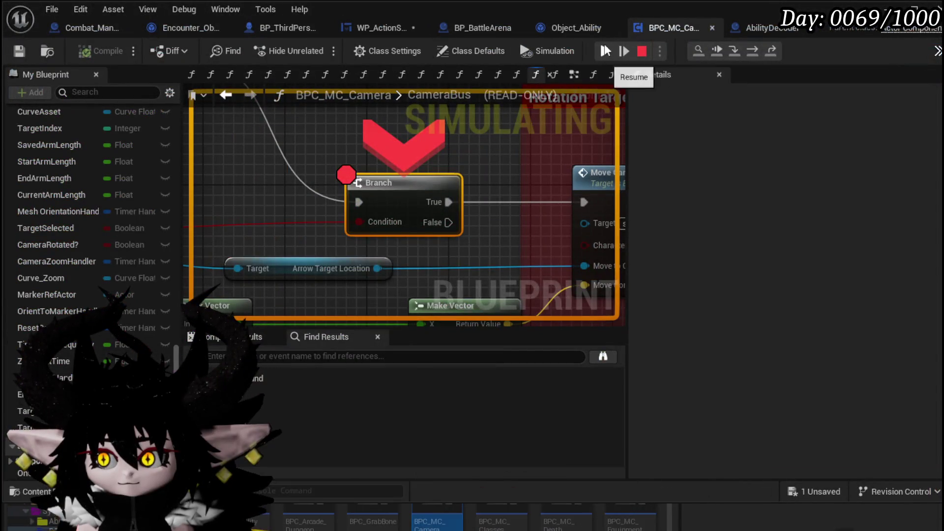
# Resume the game four more times past the CameraBus Branch breakpoint.
pyautogui.click(605, 50)
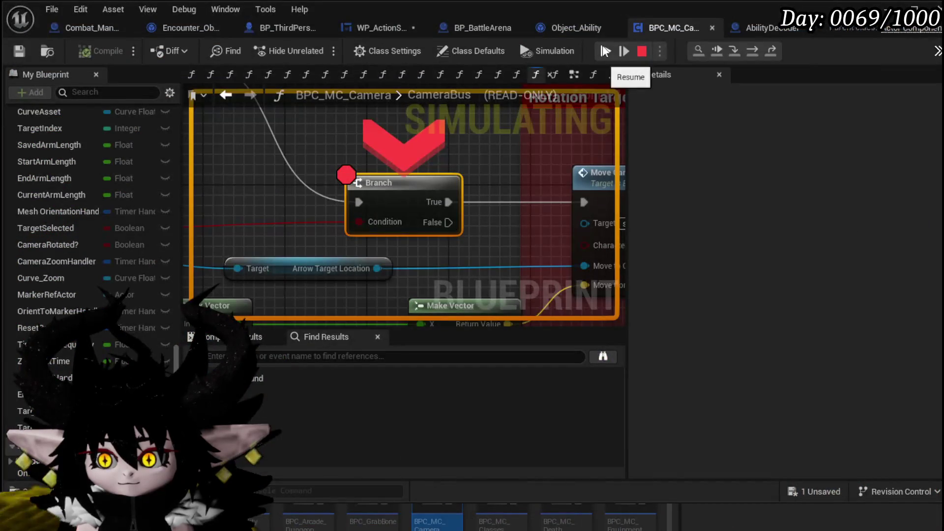
pyautogui.click(606, 51)
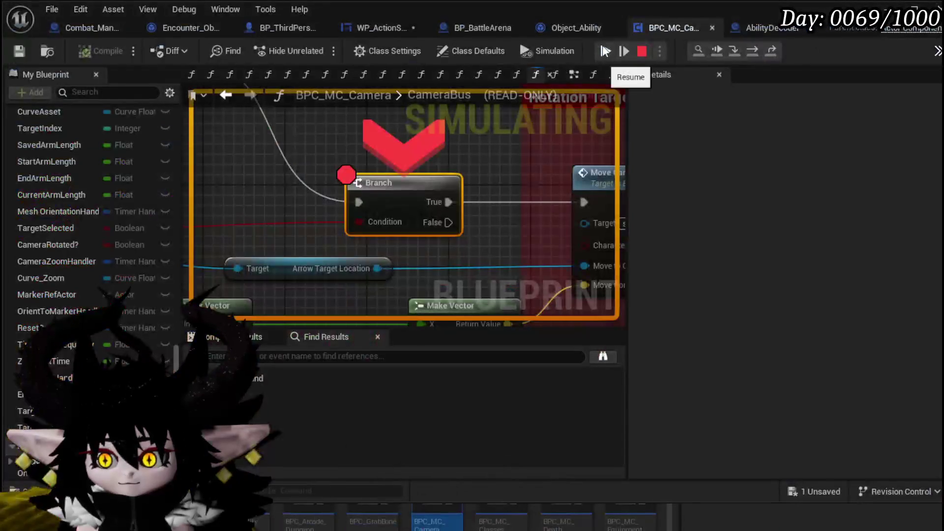
pyautogui.click(604, 49)
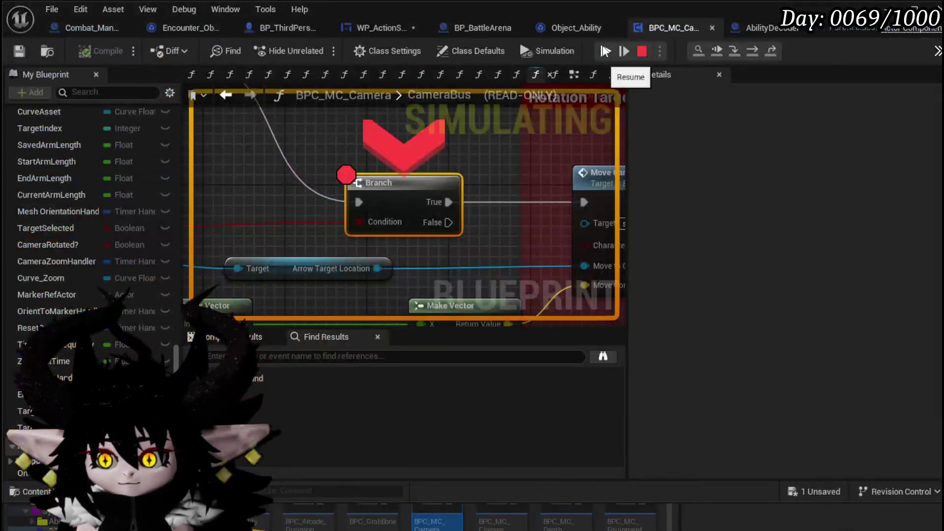
pyautogui.click(606, 50)
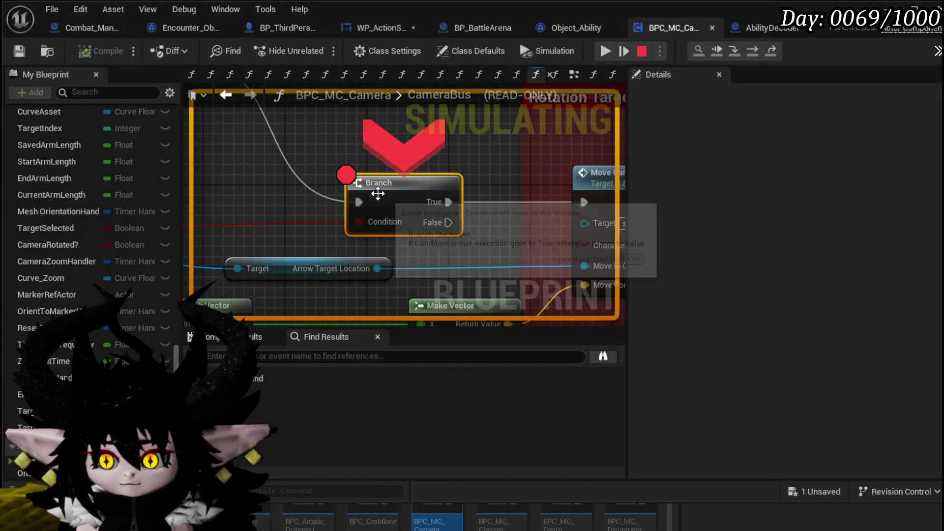
# Clear the Branch node's breakpoint, then view the Move Camera Sequence nodes.
pyautogui.scroll(-3, 445, 169)
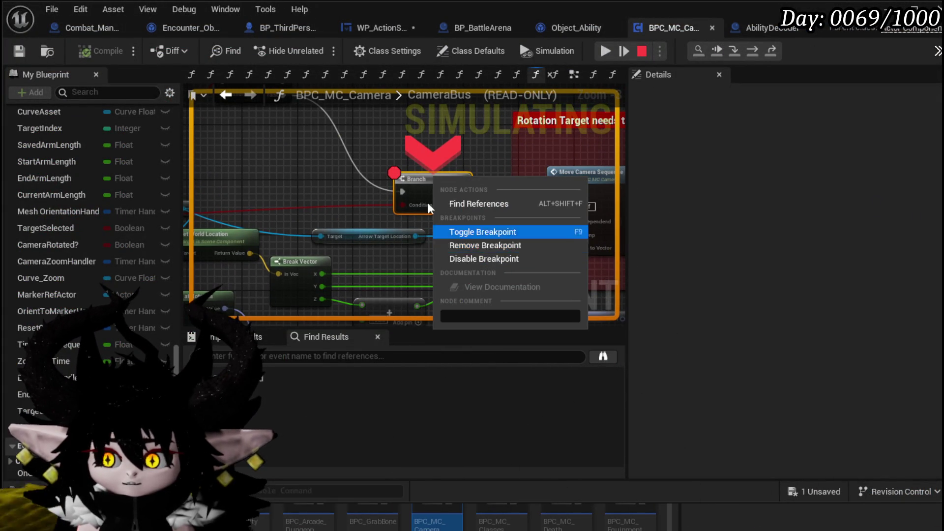
pyautogui.press('Escape')
pyautogui.moveTo(386, 187)
pyautogui.mouseDown()
pyautogui.moveTo(275, 162)
pyautogui.moveTo(282, 181)
pyautogui.moveTo(278, 167)
pyautogui.mouseUp()
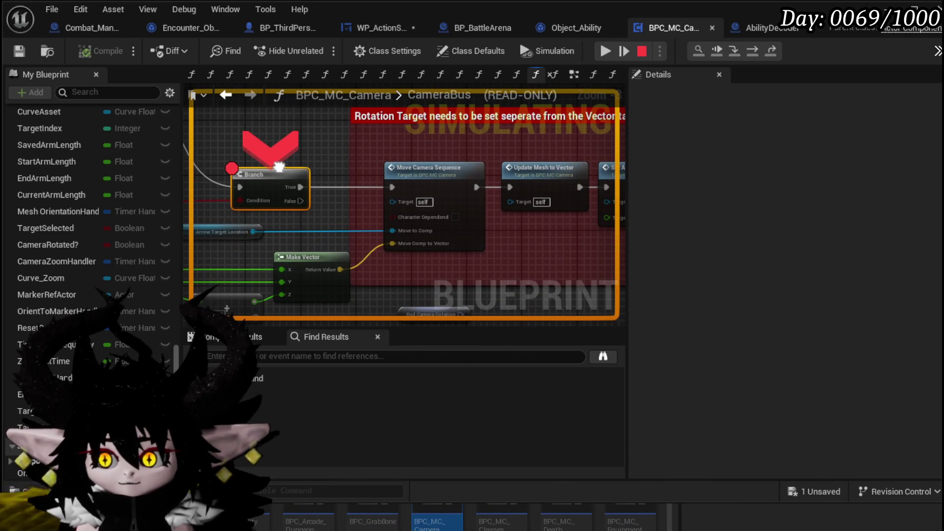
pyautogui.rightClick(297, 172)
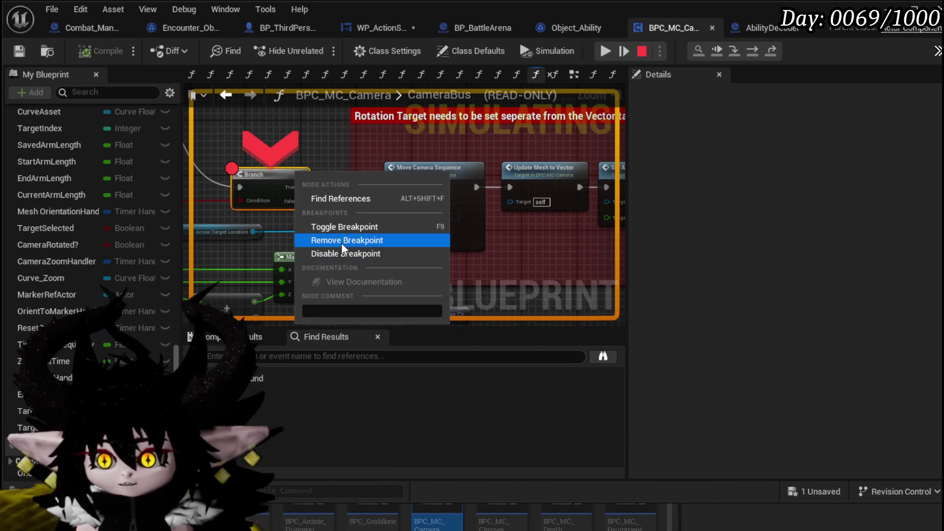
pyautogui.click(346, 254)
pyautogui.moveTo(393, 161)
pyautogui.mouseDown()
pyautogui.moveTo(257, 148)
pyautogui.moveTo(196, 157)
pyautogui.moveTo(321, 174)
pyautogui.moveTo(461, 146)
pyautogui.mouseUp()
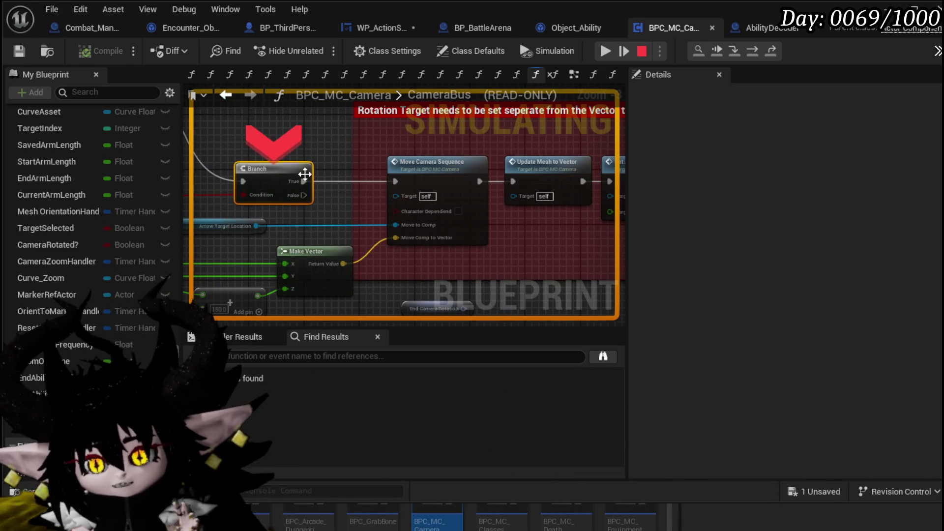
pyautogui.moveTo(305, 166); pyautogui.dragTo(246, 157)
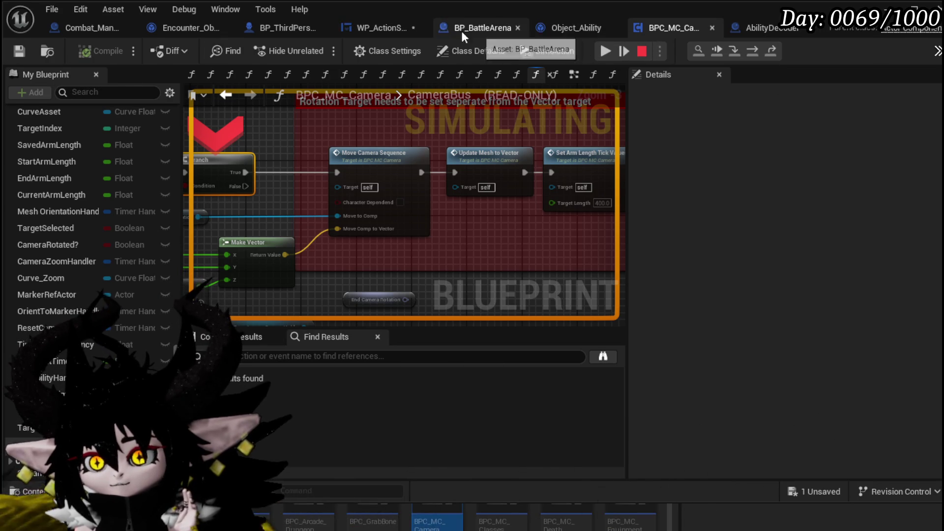
pyautogui.click(390, 30)
pyautogui.scroll(-2, 475, 199)
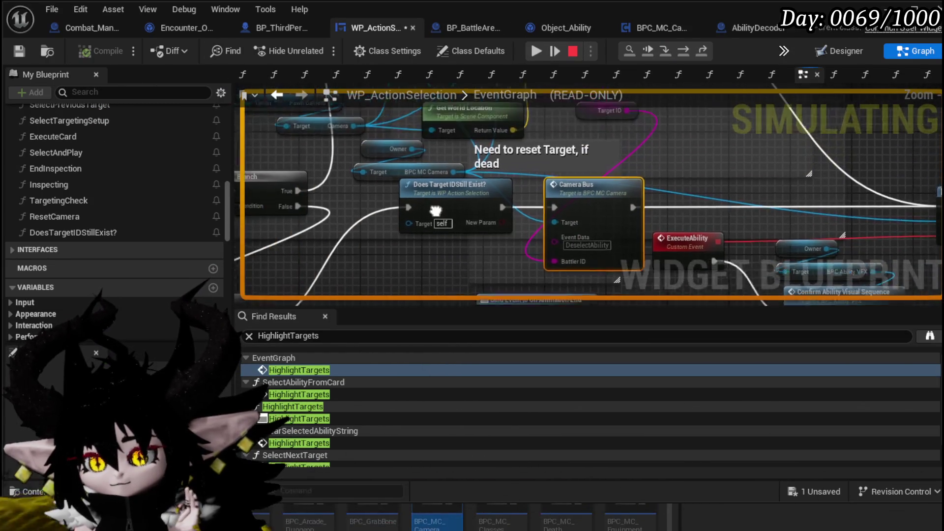
pyautogui.click(475, 199)
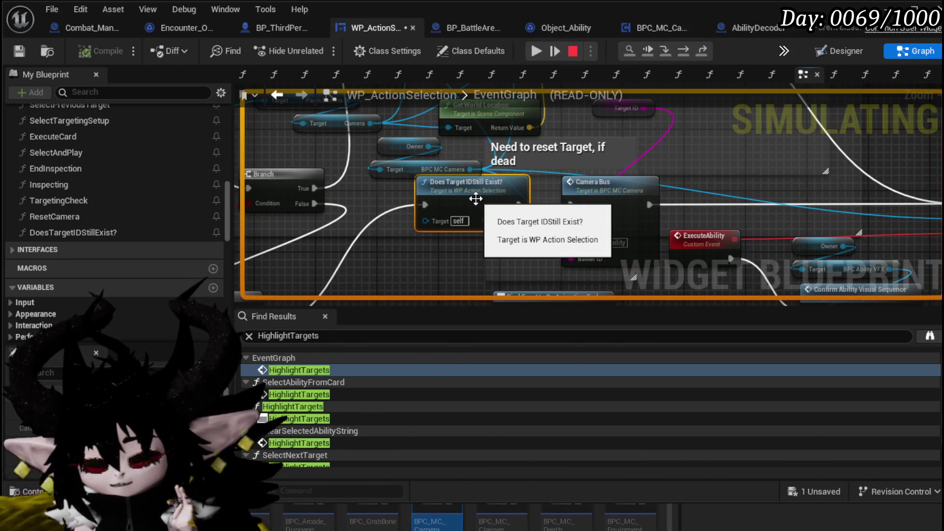
pyautogui.moveTo(551, 141)
pyautogui.mouseDown()
pyautogui.moveTo(560, 81)
pyautogui.moveTo(548, 141)
pyautogui.moveTo(570, 173)
pyautogui.moveTo(654, 249)
pyautogui.moveTo(717, 267)
pyautogui.moveTo(519, 96)
pyautogui.moveTo(549, 143)
pyautogui.moveTo(667, 155)
pyautogui.mouseUp()
pyautogui.click(475, 164)
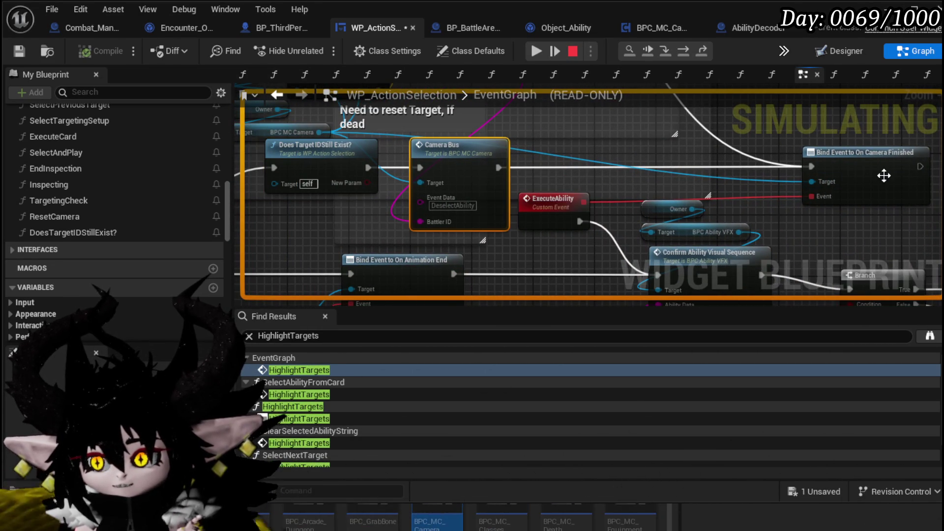
pyautogui.moveTo(829, 220)
pyautogui.mouseDown()
pyautogui.moveTo(742, 192)
pyautogui.moveTo(716, 167)
pyautogui.mouseUp()
pyautogui.click(494, 186)
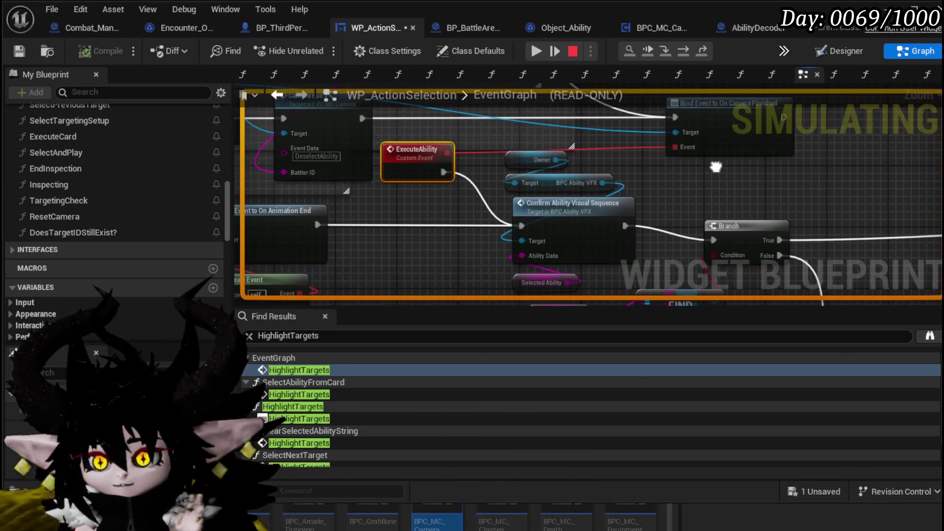
pyautogui.scroll(-3, 681, 187)
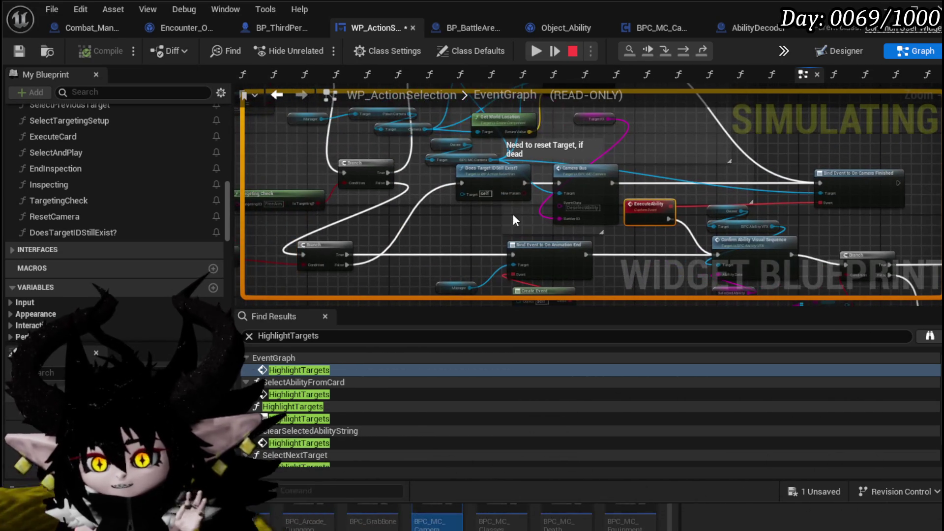
pyautogui.moveTo(514, 217)
pyautogui.mouseDown()
pyautogui.moveTo(532, 211)
pyautogui.moveTo(590, 230)
pyautogui.mouseUp()
pyautogui.moveTo(429, 170)
pyautogui.mouseDown()
pyautogui.moveTo(295, 182)
pyautogui.moveTo(315, 182)
pyautogui.moveTo(259, 238)
pyautogui.moveTo(251, 216)
pyautogui.moveTo(226, 219)
pyautogui.moveTo(657, 198)
pyautogui.mouseUp()
pyautogui.scroll(3, 447, 160)
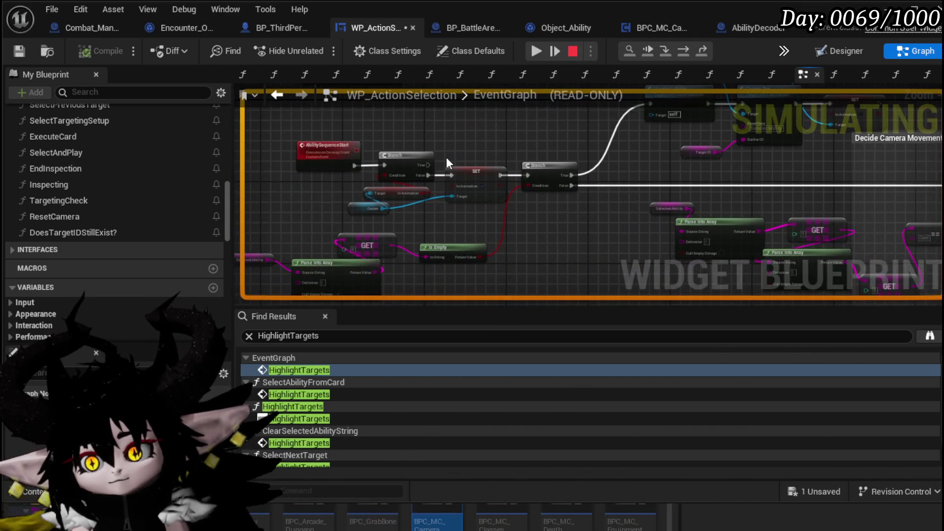
pyautogui.moveTo(447, 157)
pyautogui.mouseDown()
pyautogui.moveTo(391, 204)
pyautogui.moveTo(585, 62)
pyautogui.moveTo(639, 81)
pyautogui.moveTo(769, 74)
pyautogui.moveTo(661, 87)
pyautogui.moveTo(371, 180)
pyautogui.moveTo(639, 54)
pyautogui.moveTo(383, 129)
pyautogui.mouseUp()
pyautogui.moveTo(463, 126)
pyautogui.mouseDown()
pyautogui.moveTo(678, 190)
pyautogui.moveTo(528, 211)
pyautogui.mouseUp()
pyautogui.scroll(2, 677, 189)
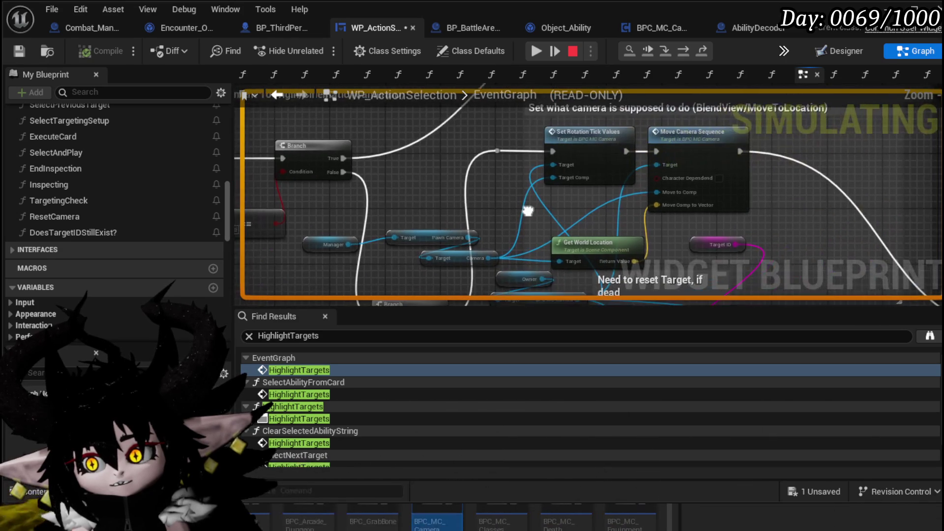
pyautogui.moveTo(645, 217)
pyautogui.mouseDown()
pyautogui.moveTo(707, 172)
pyautogui.moveTo(494, 129)
pyautogui.moveTo(507, 172)
pyautogui.mouseUp()
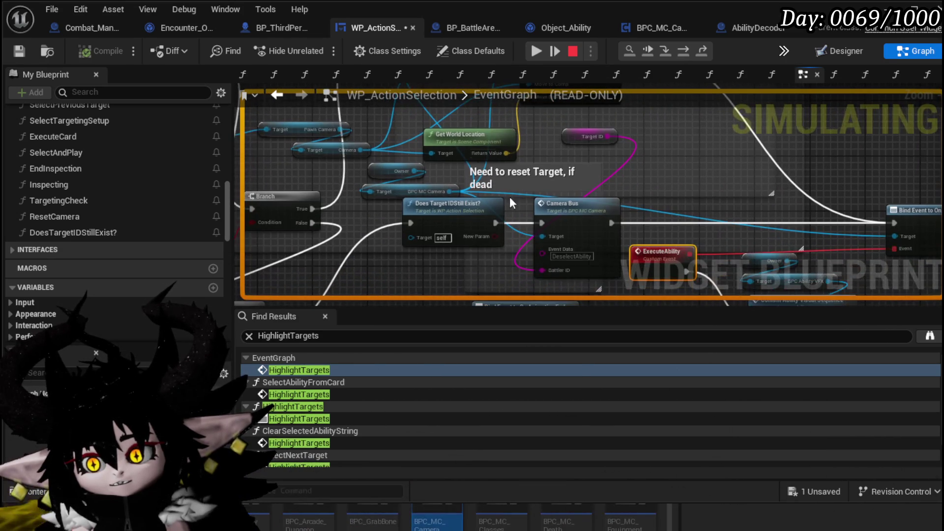
pyautogui.moveTo(427, 279)
pyautogui.mouseDown()
pyautogui.moveTo(467, 227)
pyautogui.moveTo(480, 240)
pyautogui.mouseUp()
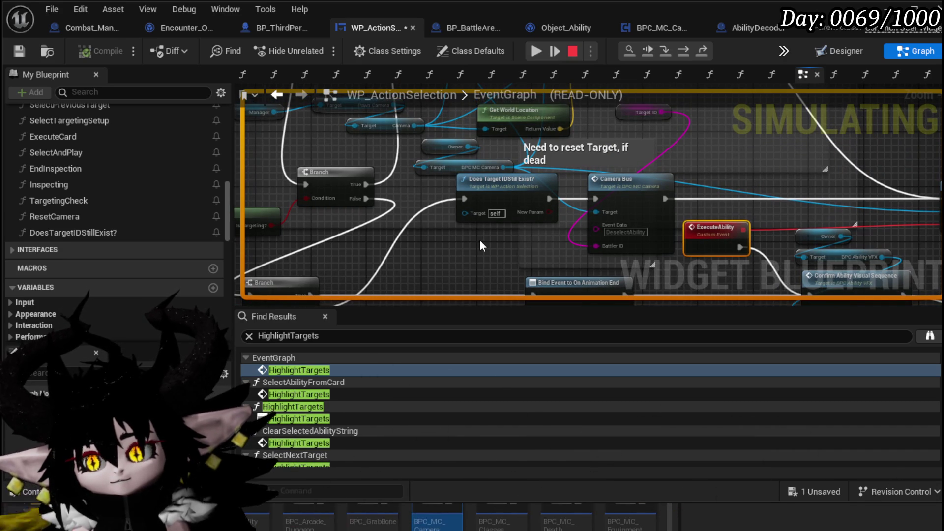
pyautogui.moveTo(480, 240); pyautogui.dragTo(500, 174)
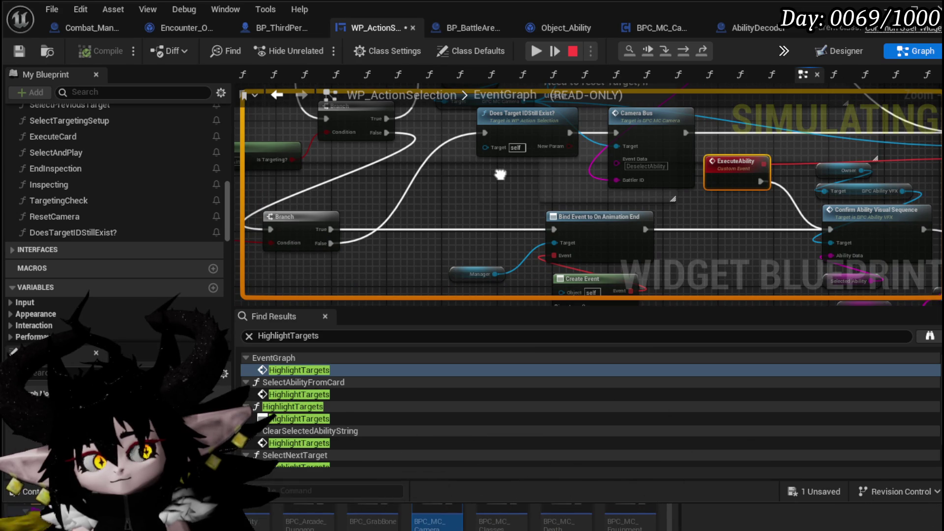
pyautogui.moveTo(500, 174); pyautogui.dragTo(426, 199)
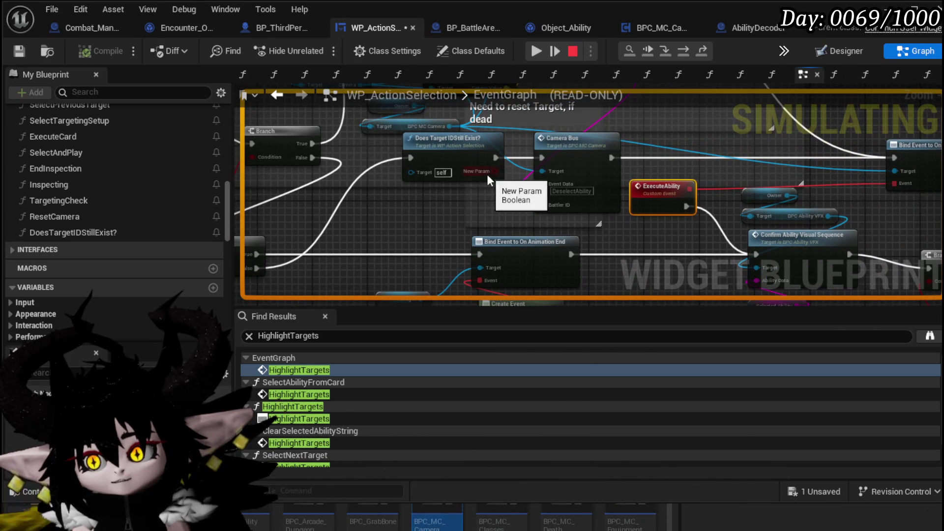
pyautogui.moveTo(486, 174)
pyautogui.mouseDown()
pyautogui.moveTo(403, 211)
pyautogui.moveTo(299, 236)
pyautogui.moveTo(408, 167)
pyautogui.moveTo(769, 213)
pyautogui.moveTo(712, 203)
pyautogui.moveTo(554, 244)
pyautogui.mouseUp()
pyautogui.scroll(5, 553, 246)
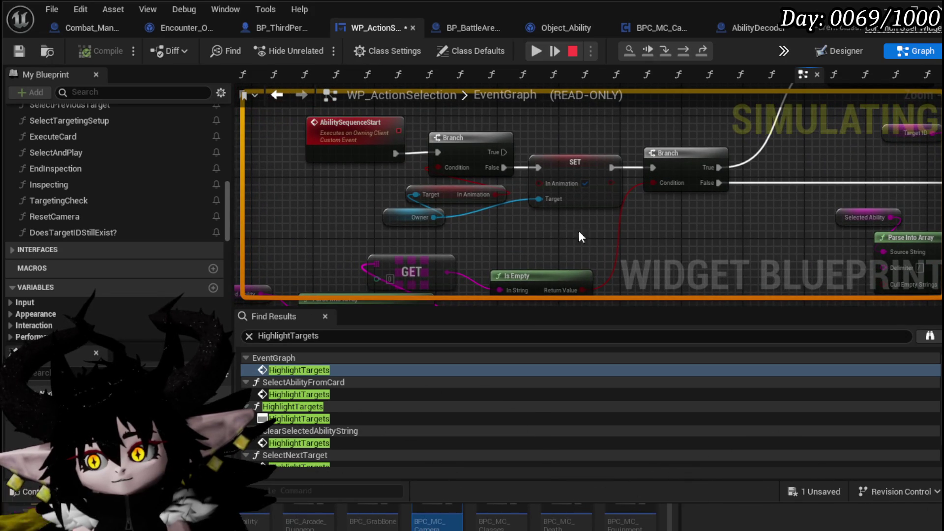
pyautogui.scroll(-4, 591, 129)
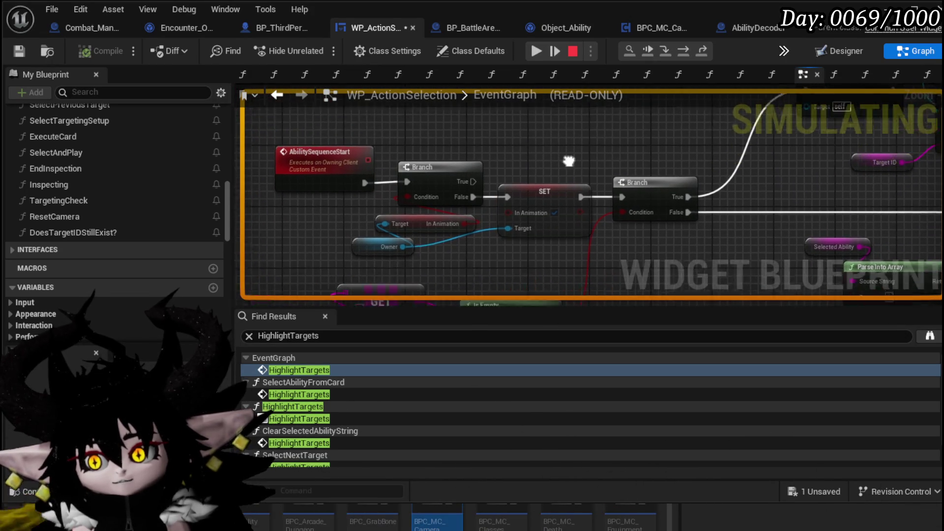
pyautogui.moveTo(536, 178); pyautogui.dragTo(451, 201)
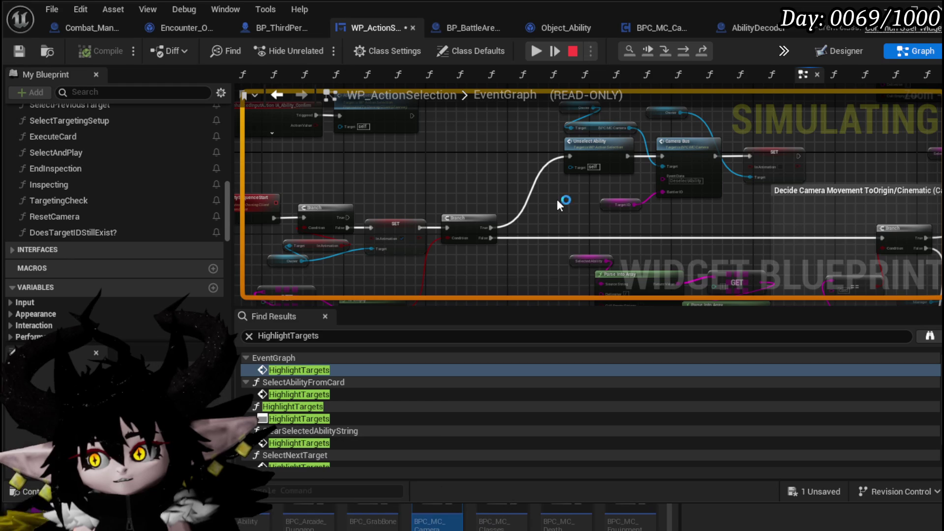
pyautogui.moveTo(556, 199)
pyautogui.mouseDown()
pyautogui.moveTo(681, 183)
pyautogui.moveTo(497, 194)
pyautogui.moveTo(525, 216)
pyautogui.moveTo(594, 208)
pyautogui.moveTo(596, 229)
pyautogui.moveTo(739, 135)
pyautogui.moveTo(674, 137)
pyautogui.mouseUp()
pyautogui.moveTo(503, 208)
pyautogui.mouseDown()
pyautogui.moveTo(700, 147)
pyautogui.moveTo(537, 184)
pyautogui.mouseUp()
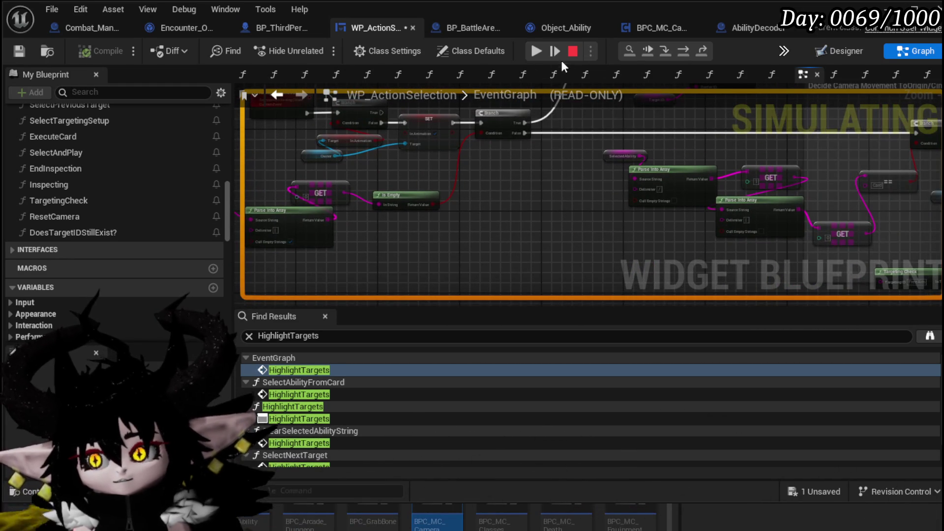
pyautogui.click(572, 51)
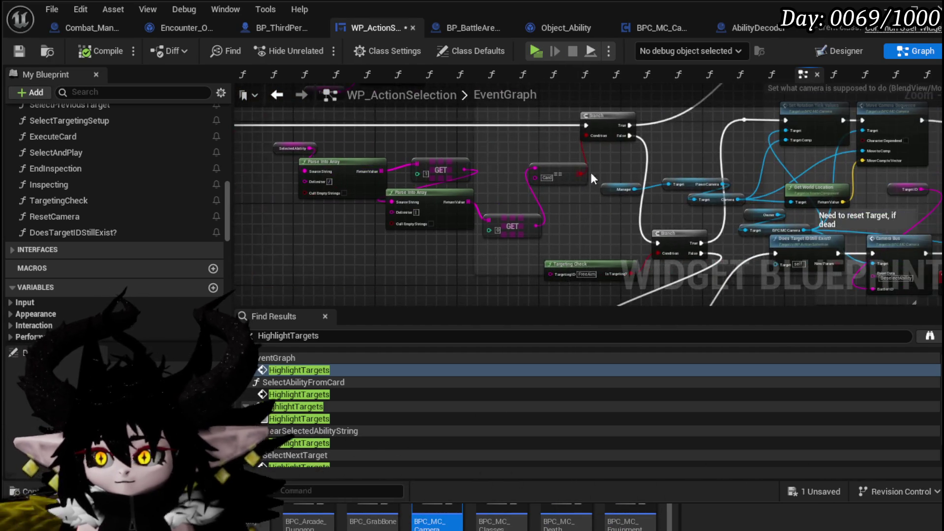
# Reposition the Branch node near the Bind Event, SET and Select Ability nodes.
pyautogui.moveTo(566, 173); pyautogui.dragTo(441, 196)
pyautogui.moveTo(721, 179)
pyautogui.mouseDown()
pyautogui.moveTo(569, 243)
pyautogui.moveTo(590, 207)
pyautogui.moveTo(537, 162)
pyautogui.moveTo(491, 154)
pyautogui.moveTo(482, 141)
pyautogui.moveTo(548, 40)
pyautogui.mouseUp()
pyautogui.moveTo(410, 197); pyautogui.dragTo(378, 190)
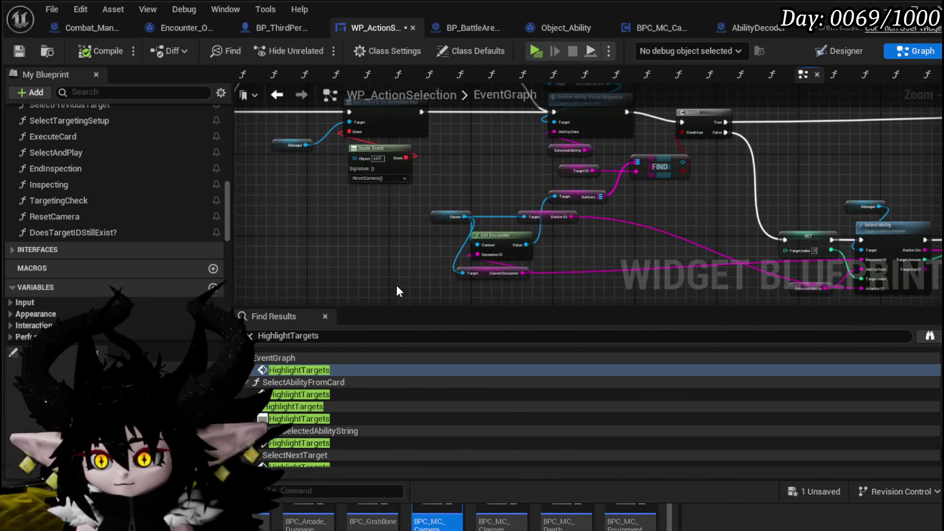
pyautogui.moveTo(667, 218); pyautogui.dragTo(522, 206)
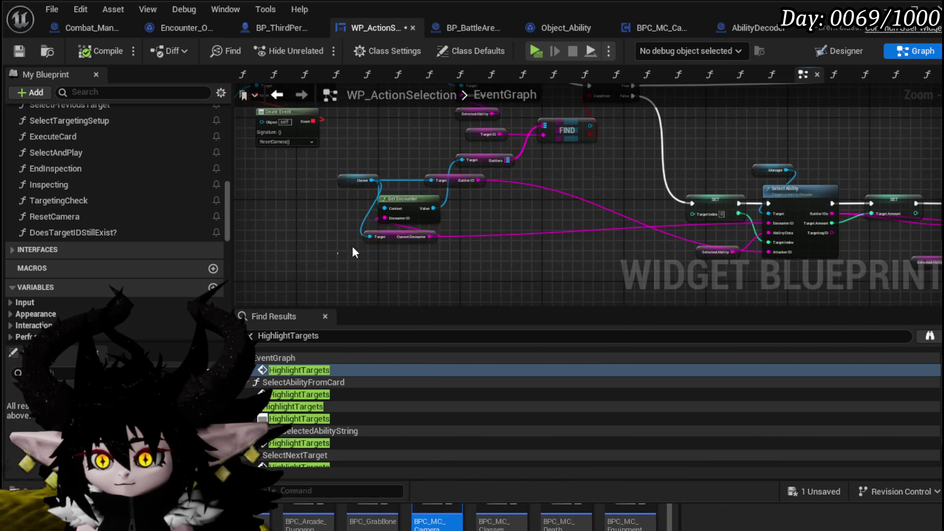
pyautogui.moveTo(588, 132); pyautogui.dragTo(588, 207)
pyautogui.moveTo(630, 168)
pyautogui.mouseDown()
pyautogui.moveTo(514, 187)
pyautogui.moveTo(580, 202)
pyautogui.moveTo(686, 158)
pyautogui.moveTo(636, 145)
pyautogui.moveTo(645, 133)
pyautogui.moveTo(629, 137)
pyautogui.mouseUp()
# Move the Confirm Ability group, Bind Event nodes and Camera Bus toward ExecuteAbility.
pyautogui.moveTo(848, 224)
pyautogui.mouseDown()
pyautogui.moveTo(760, 123)
pyautogui.moveTo(742, 123)
pyautogui.mouseUp()
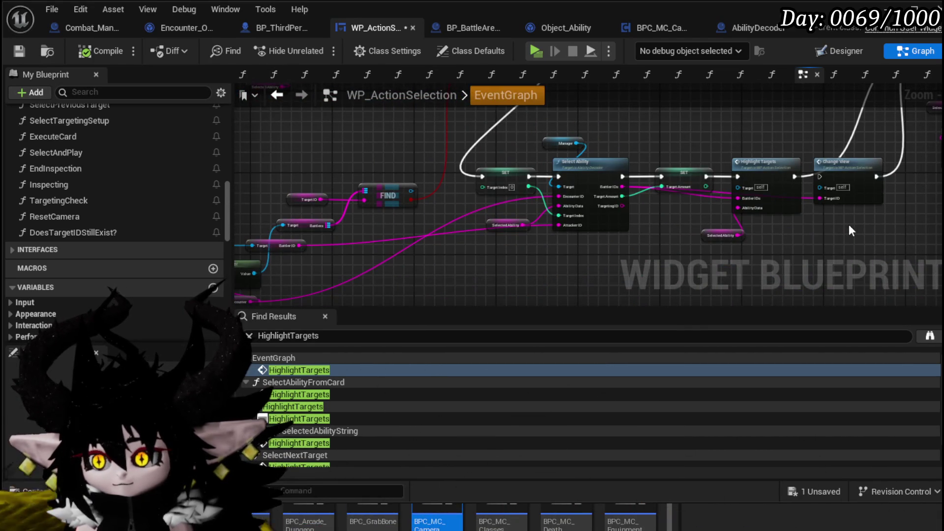
pyautogui.moveTo(849, 225); pyautogui.dragTo(803, 287)
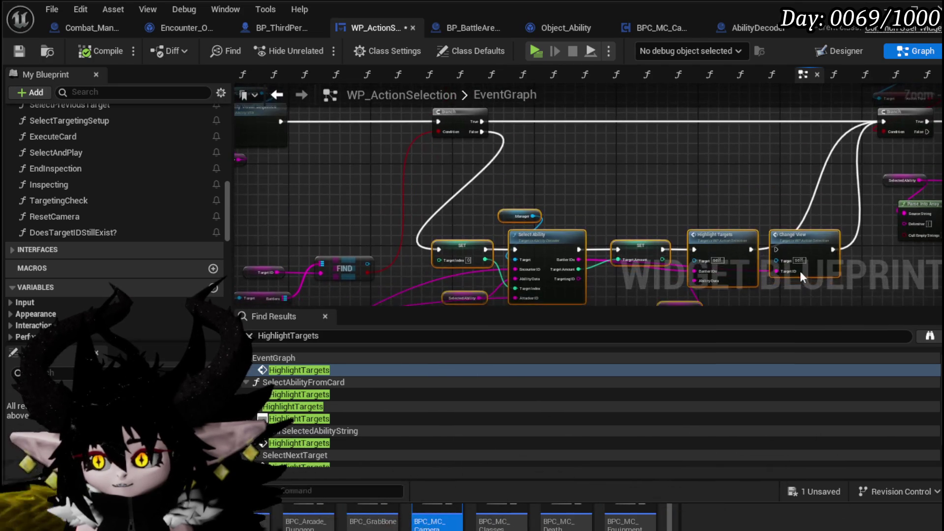
pyautogui.moveTo(776, 173)
pyautogui.mouseDown()
pyautogui.moveTo(698, 167)
pyautogui.moveTo(732, 261)
pyautogui.mouseUp()
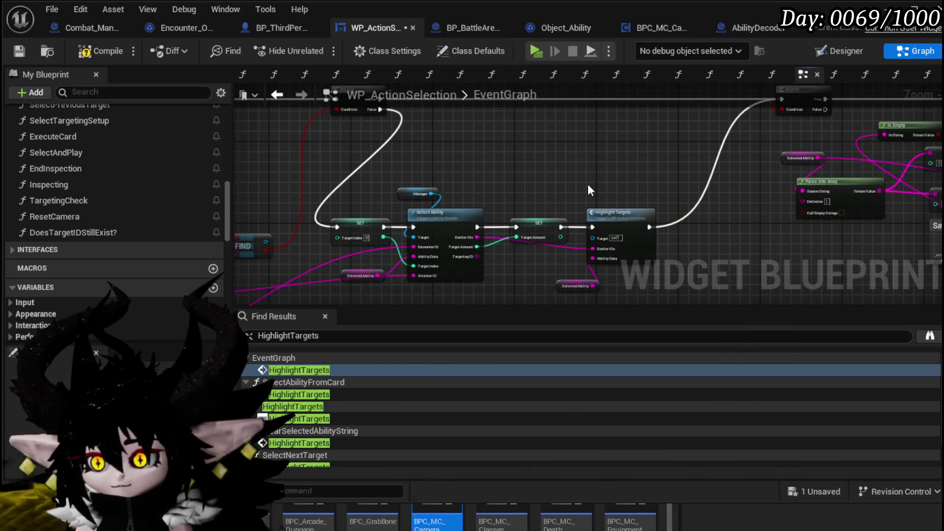
pyautogui.moveTo(659, 216); pyautogui.dragTo(880, 231)
pyautogui.moveTo(290, 207); pyautogui.dragTo(511, 251)
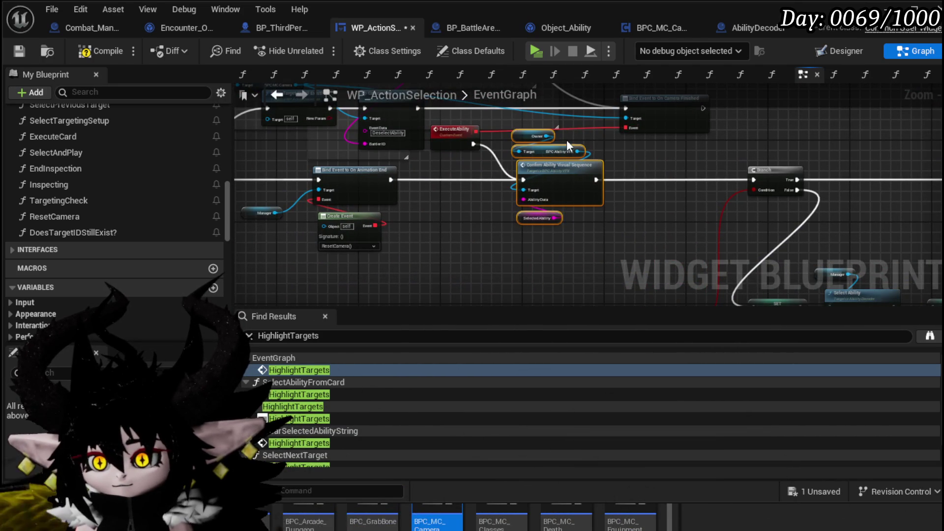
pyautogui.moveTo(547, 153); pyautogui.dragTo(654, 210)
pyautogui.moveTo(590, 207); pyautogui.dragTo(802, 175)
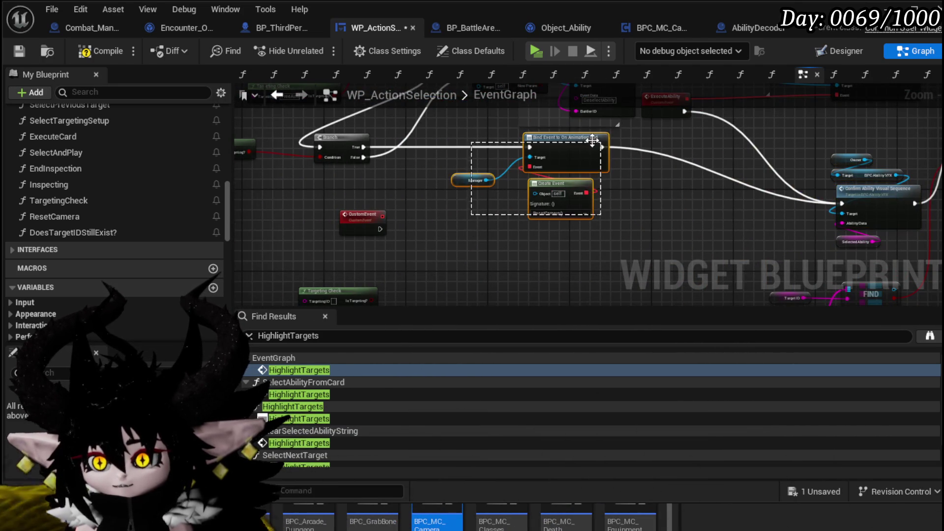
pyautogui.moveTo(577, 148); pyautogui.dragTo(577, 192)
pyautogui.moveTo(602, 155)
pyautogui.mouseDown()
pyautogui.moveTo(531, 229)
pyautogui.moveTo(637, 204)
pyautogui.mouseUp()
pyautogui.moveTo(485, 179); pyautogui.dragTo(587, 176)
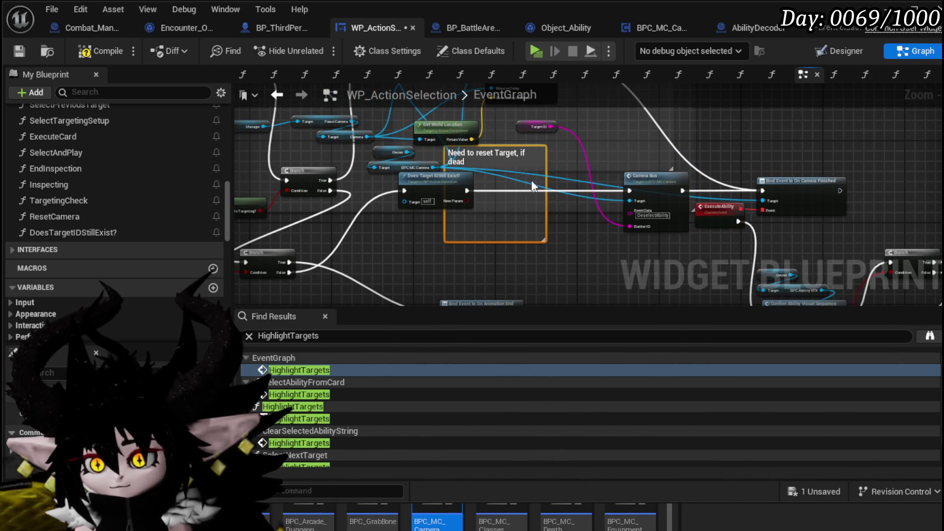
# Delete the reset-target comment and add a Branch after Does Target ID Still Exist?
pyautogui.press('Delete')
pyautogui.moveTo(466, 190)
pyautogui.mouseDown()
pyautogui.moveTo(484, 201)
pyautogui.moveTo(480, 192)
pyautogui.moveTo(700, 193)
pyautogui.mouseUp()
pyautogui.scroll(2, 458, 188)
# Open the DoesTargetIDStillExist? function graph, inspect the FIND chain, and compile.
pyautogui.doubleClick(426, 195)
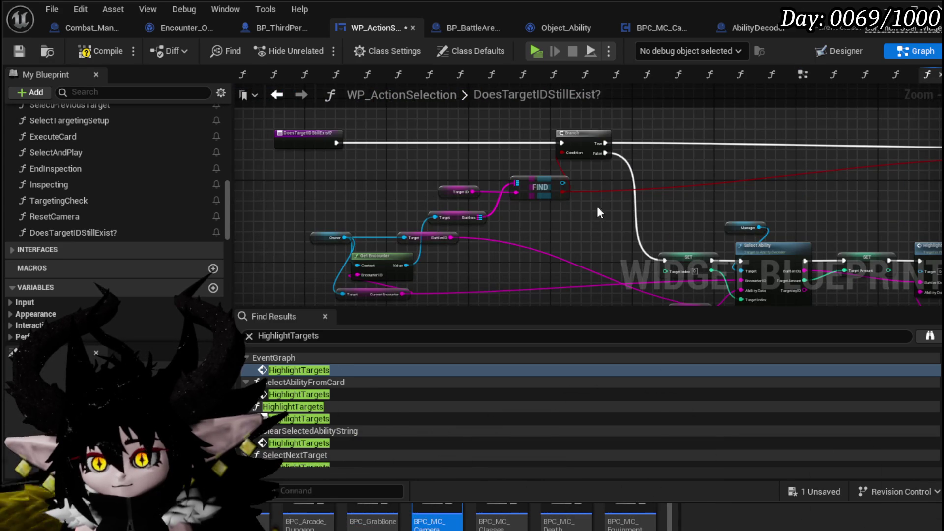
pyautogui.moveTo(505, 171)
pyautogui.mouseDown()
pyautogui.moveTo(370, 158)
pyautogui.moveTo(377, 143)
pyautogui.mouseUp()
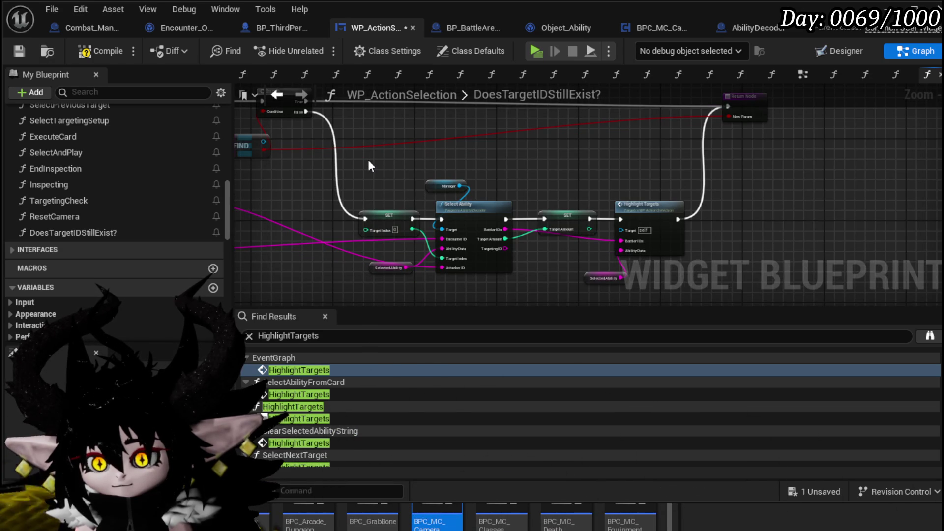
pyautogui.moveTo(371, 166); pyautogui.dragTo(540, 180)
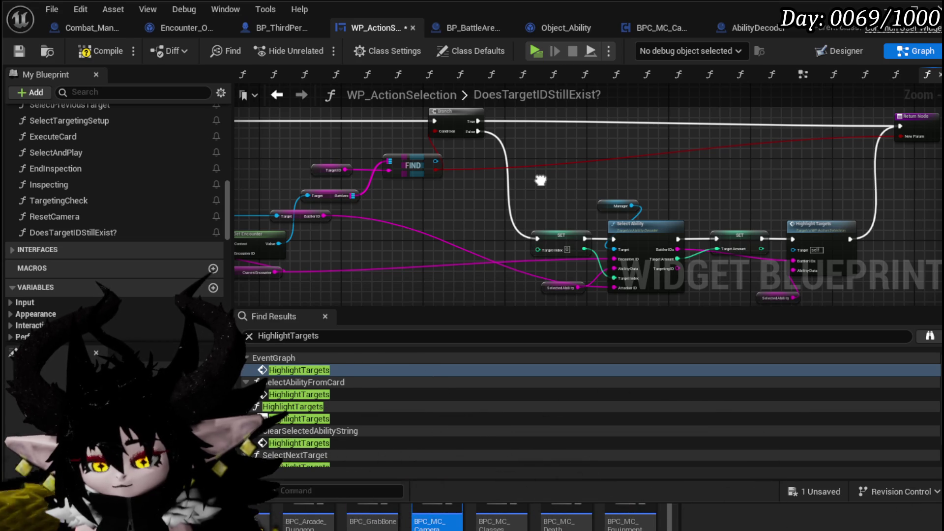
pyautogui.moveTo(541, 180); pyautogui.dragTo(360, 133)
pyautogui.scroll(3, 403, 159)
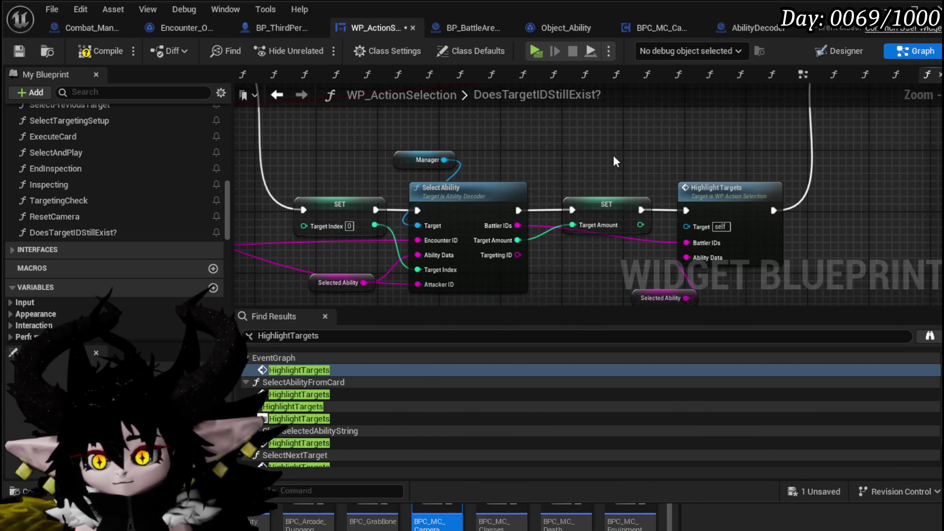
pyautogui.scroll(-1, 520, 133)
pyautogui.scroll(-2, 404, 141)
pyautogui.moveTo(370, 132)
pyautogui.mouseDown()
pyautogui.moveTo(502, 143)
pyautogui.moveTo(745, 201)
pyautogui.mouseUp()
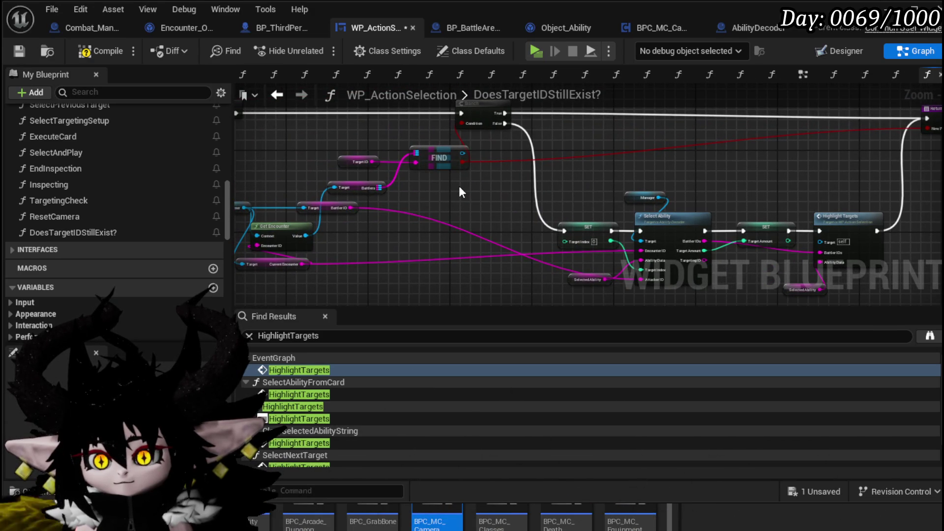
pyautogui.scroll(-2, 459, 186)
pyautogui.scroll(2, 743, 164)
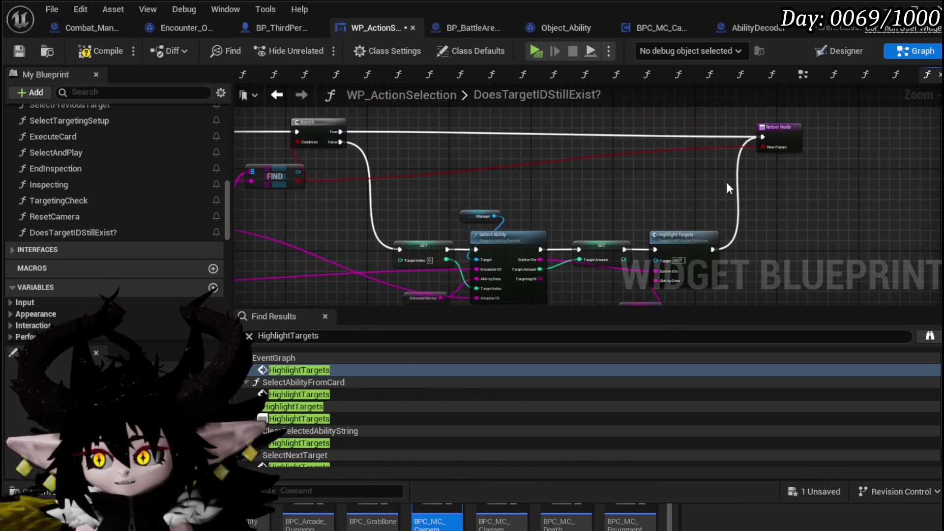
pyautogui.scroll(-2, 823, 165)
pyautogui.scroll(2, 361, 148)
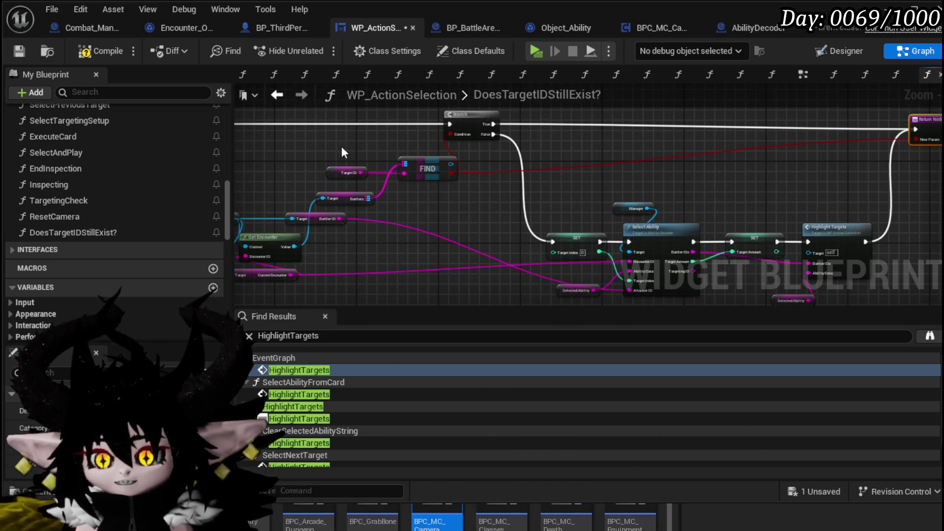
pyautogui.scroll(-2, 449, 204)
pyautogui.moveTo(449, 204); pyautogui.dragTo(456, 185)
pyautogui.scroll(2, 344, 148)
pyautogui.scroll(-2, 464, 136)
pyautogui.scroll(2, 597, 171)
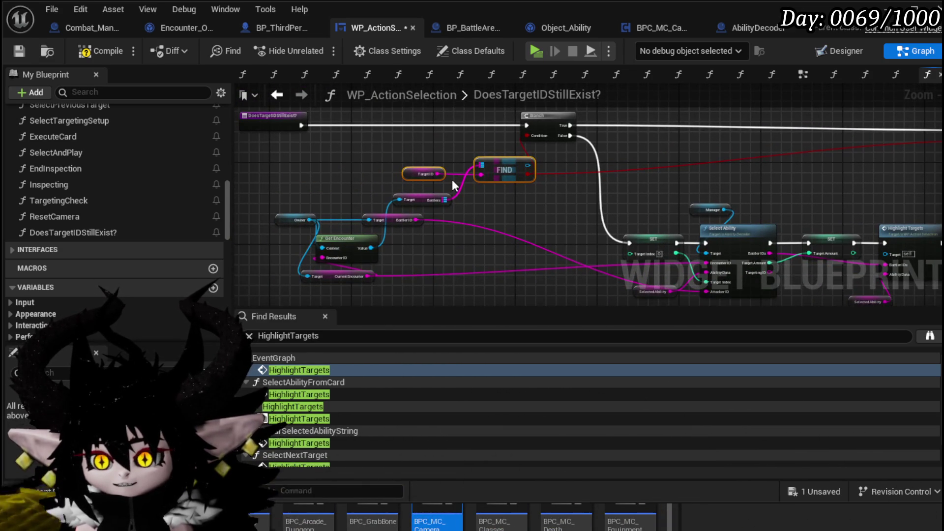
pyautogui.click(107, 49)
# Wire the Get Encounter → Battlers → FIND result into the Return Node's New Param.
pyautogui.moveTo(555, 139); pyautogui.dragTo(468, 143)
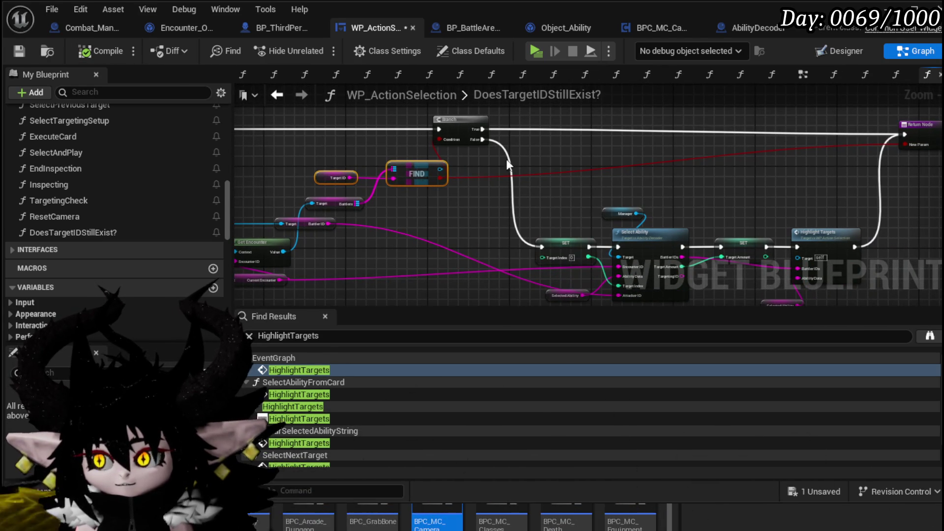
pyautogui.moveTo(388, 138)
pyautogui.mouseDown()
pyautogui.moveTo(491, 170)
pyautogui.moveTo(484, 166)
pyautogui.mouseUp()
pyautogui.moveTo(386, 213); pyautogui.dragTo(438, 231)
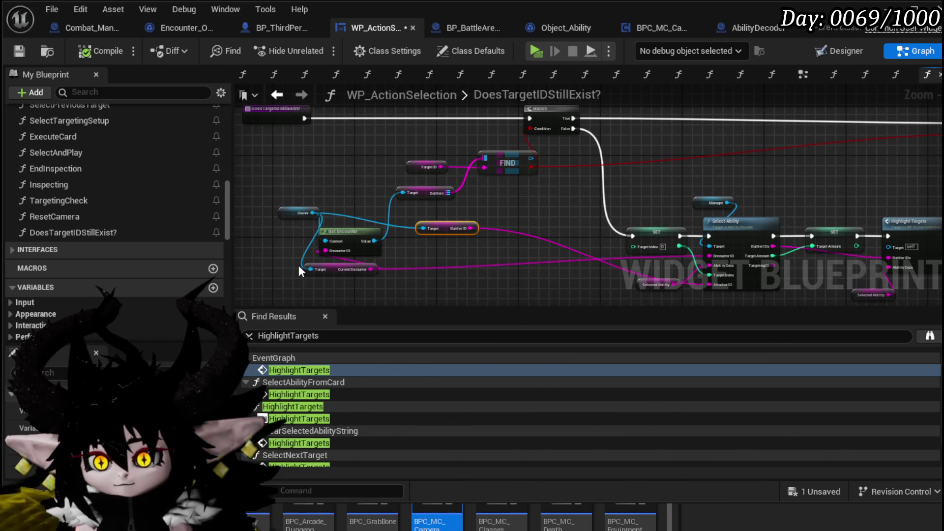
pyautogui.moveTo(282, 267)
pyautogui.mouseDown()
pyautogui.moveTo(465, 175)
pyautogui.moveTo(624, 149)
pyautogui.mouseUp()
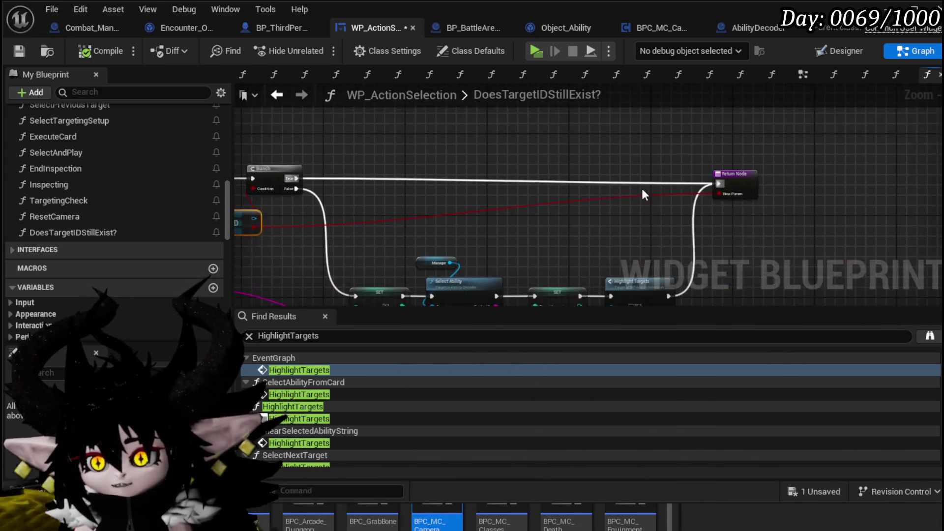
pyautogui.moveTo(647, 189); pyautogui.dragTo(515, 139)
pyautogui.moveTo(677, 146); pyautogui.dragTo(613, 160)
pyautogui.moveTo(597, 121); pyautogui.dragTo(578, 251)
pyautogui.moveTo(540, 184); pyautogui.dragTo(568, 188)
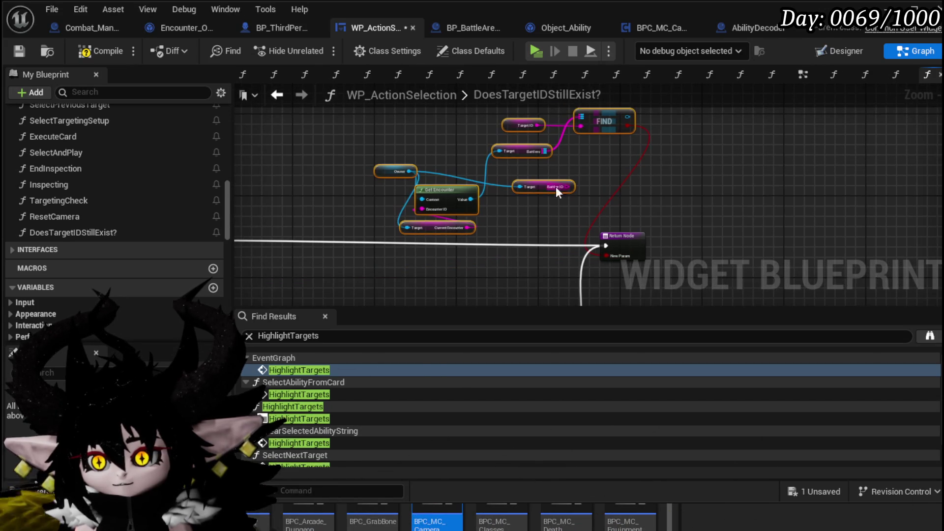
# Delete the unused Battler ID node and arrange FIND, Battlers and Target ID by the Return Node.
pyautogui.scroll(2, 568, 188)
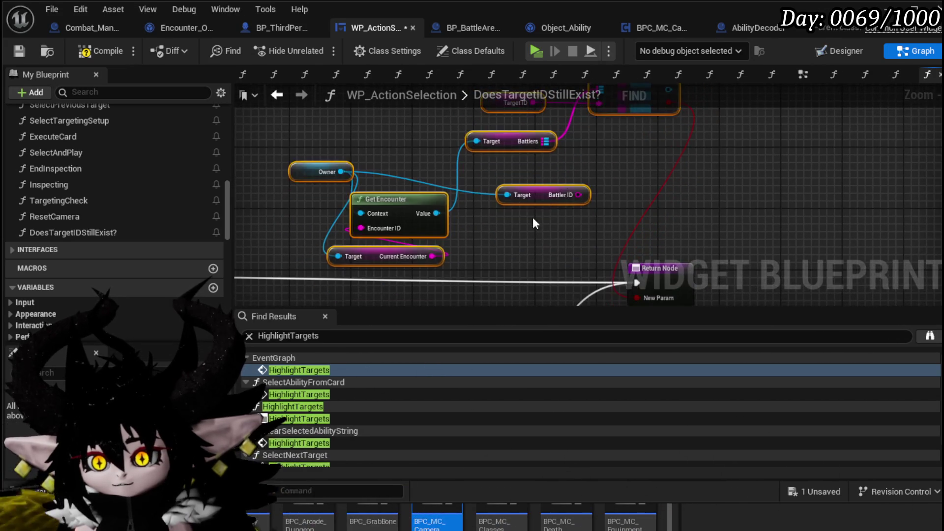
pyautogui.click(541, 195)
pyautogui.press('Delete')
pyautogui.scroll(-1, 575, 204)
pyautogui.moveTo(618, 112)
pyautogui.mouseDown()
pyautogui.moveTo(611, 244)
pyautogui.moveTo(596, 230)
pyautogui.mouseUp()
pyautogui.moveTo(514, 152); pyautogui.dragTo(521, 173)
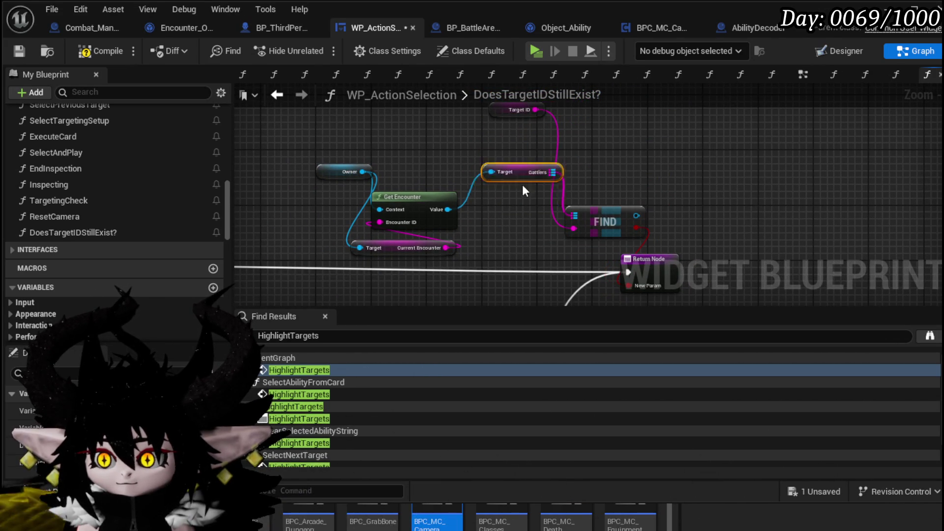
pyautogui.moveTo(502, 109); pyautogui.dragTo(508, 245)
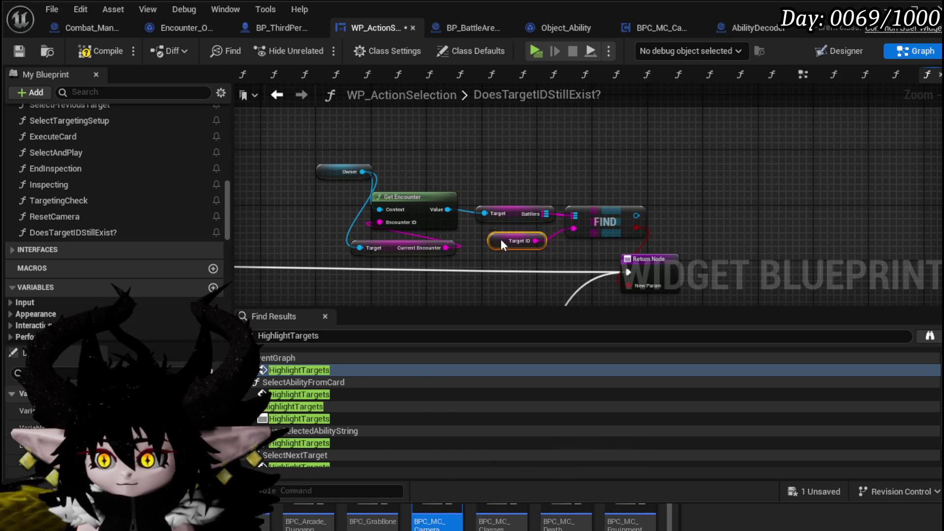
pyautogui.scroll(-5, 514, 252)
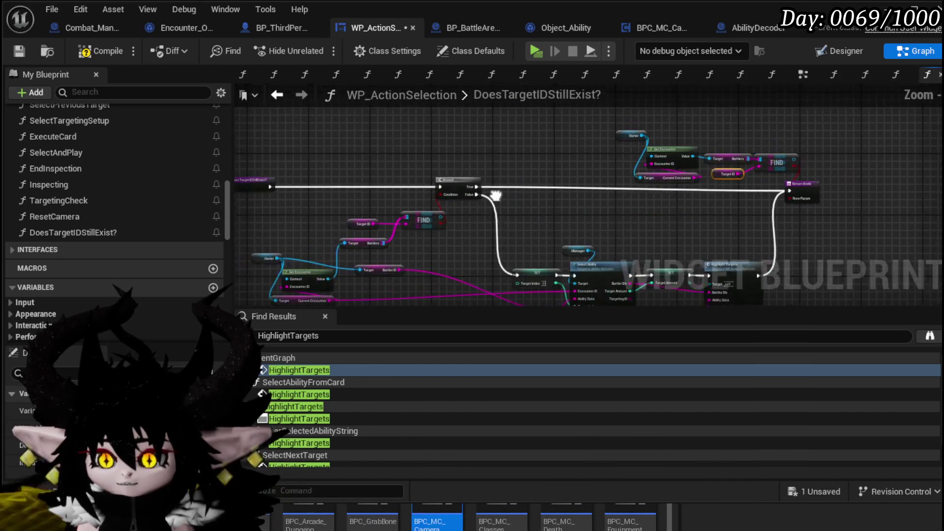
# Save the blueprint, return to the EventGraph, and reopen DoesTargetIDStillExist?
pyautogui.click(19, 51)
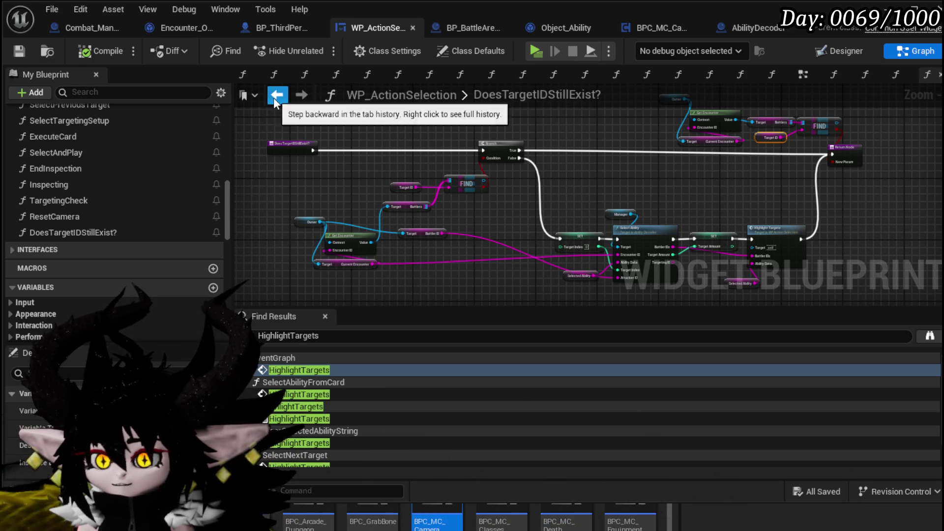
pyautogui.click(273, 96)
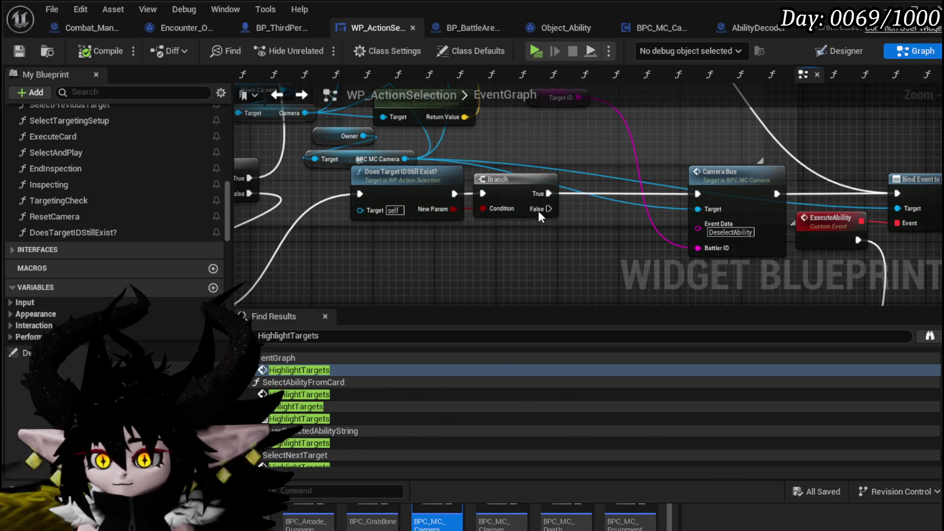
pyautogui.doubleClick(403, 169)
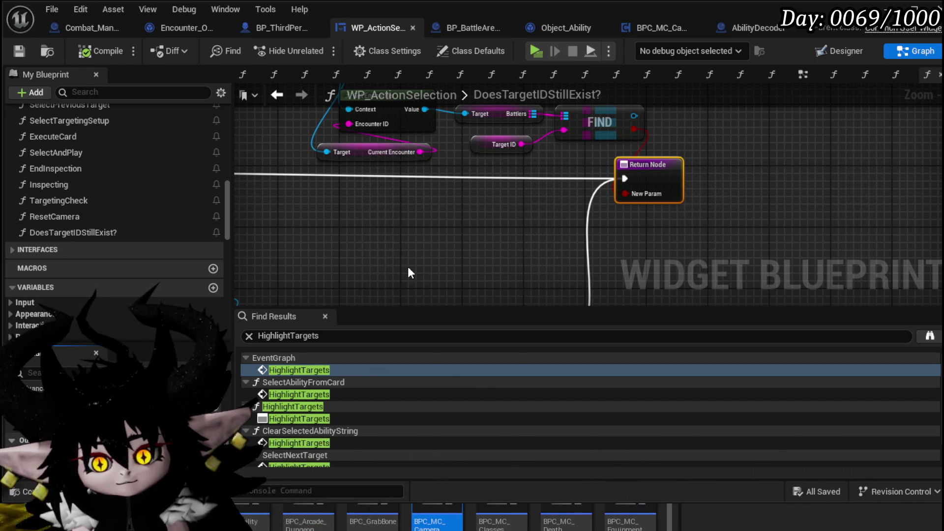
# Name the return output Target Valid, compile and save WP_ActionSelection, and go back.
pyautogui.press('Return')
pyautogui.click(98, 49)
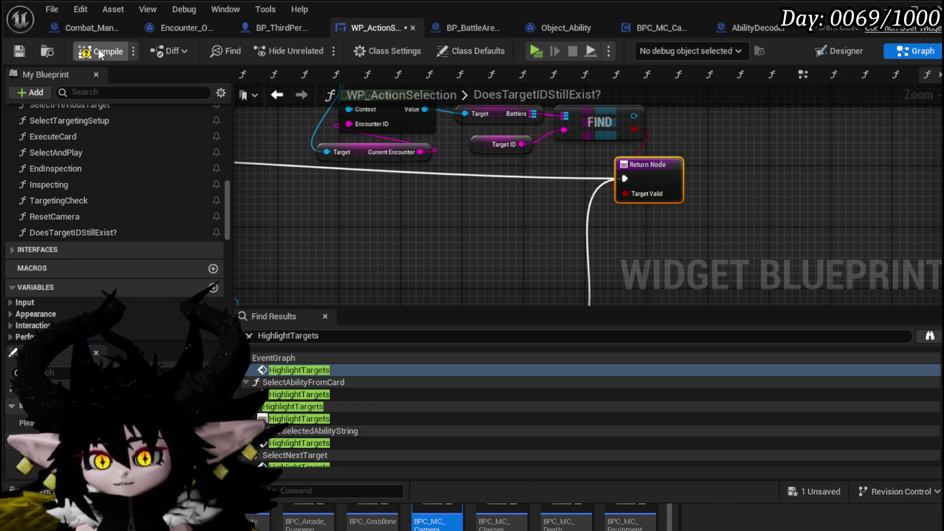
pyautogui.click(27, 51)
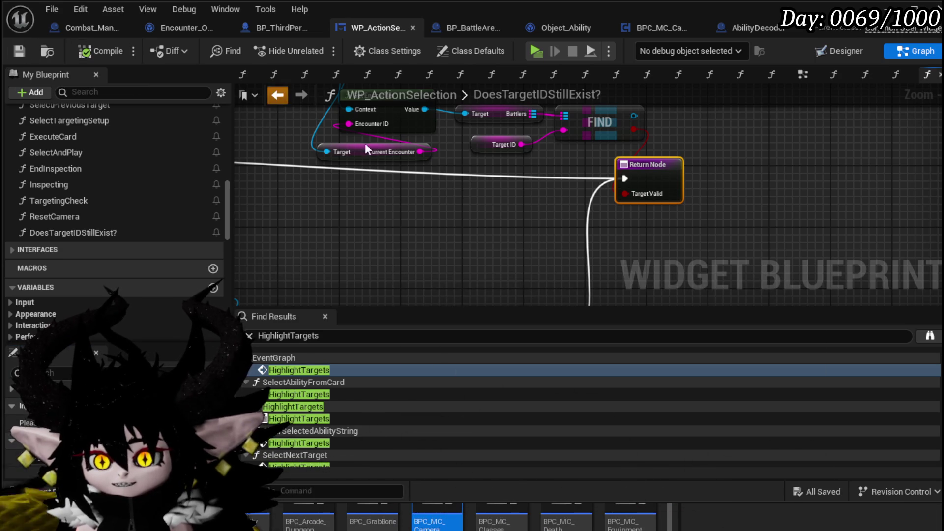
pyautogui.hotkey('alt', 'Left')
pyautogui.moveTo(560, 221); pyautogui.dragTo(533, 202)
# Paste copies of the Owner and SET In Animation nodes near the Branch.
pyautogui.scroll(-5, 405, 229)
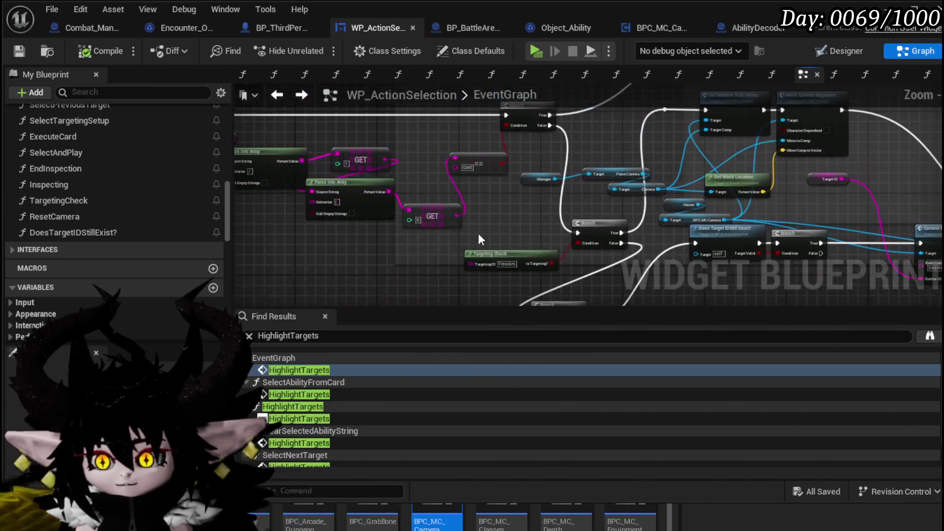
pyautogui.moveTo(407, 222); pyautogui.dragTo(619, 275)
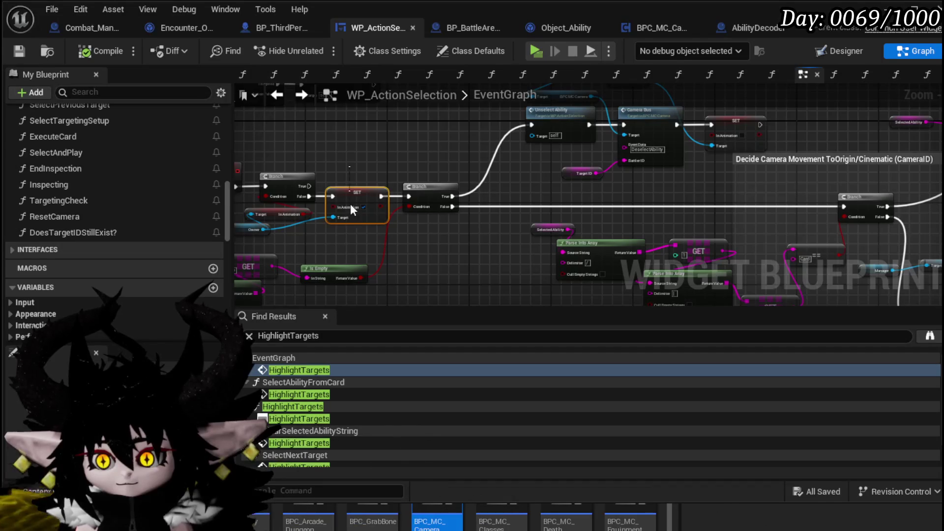
pyautogui.moveTo(301, 236); pyautogui.dragTo(389, 220)
pyautogui.moveTo(467, 231)
pyautogui.mouseDown()
pyautogui.moveTo(496, 244)
pyautogui.moveTo(498, 143)
pyautogui.mouseUp()
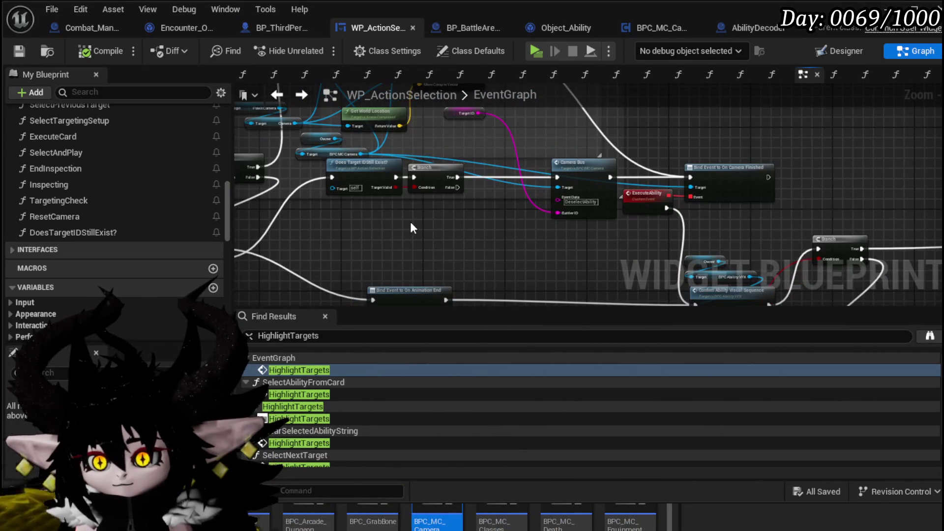
pyautogui.hotkey('ctrl', 'v')
pyautogui.scroll(2, 505, 239)
# Wire Branch False to the SET node with In Animation unchecked, then compile and save.
pyautogui.moveTo(439, 156)
pyautogui.mouseDown()
pyautogui.moveTo(450, 187)
pyautogui.moveTo(509, 199)
pyautogui.mouseUp()
pyautogui.click(495, 201)
pyautogui.click(361, 233)
pyautogui.moveTo(346, 245)
pyautogui.mouseDown()
pyautogui.moveTo(394, 219)
pyautogui.moveTo(407, 228)
pyautogui.mouseUp()
pyautogui.click(388, 201)
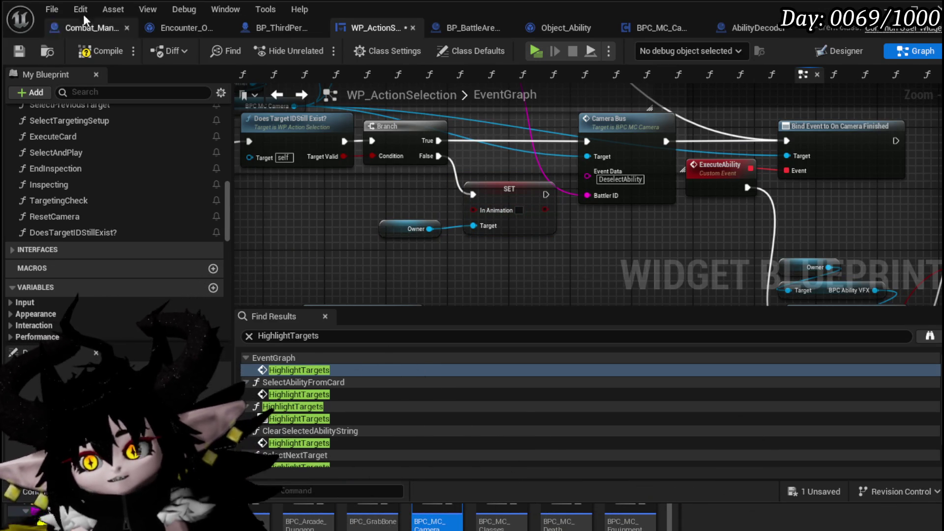
pyautogui.click(90, 53)
pyautogui.click(18, 52)
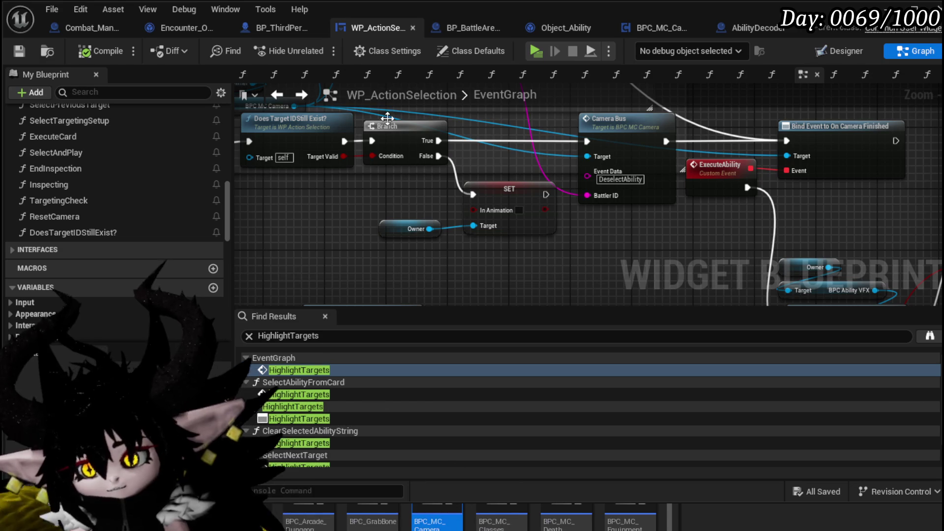
# Nudge the reroute knot on the camera sequence exec wire and save the blueprint.
pyautogui.moveTo(492, 98)
pyautogui.mouseDown()
pyautogui.moveTo(524, 192)
pyautogui.moveTo(512, 185)
pyautogui.moveTo(647, 301)
pyautogui.moveTo(707, 261)
pyautogui.mouseUp()
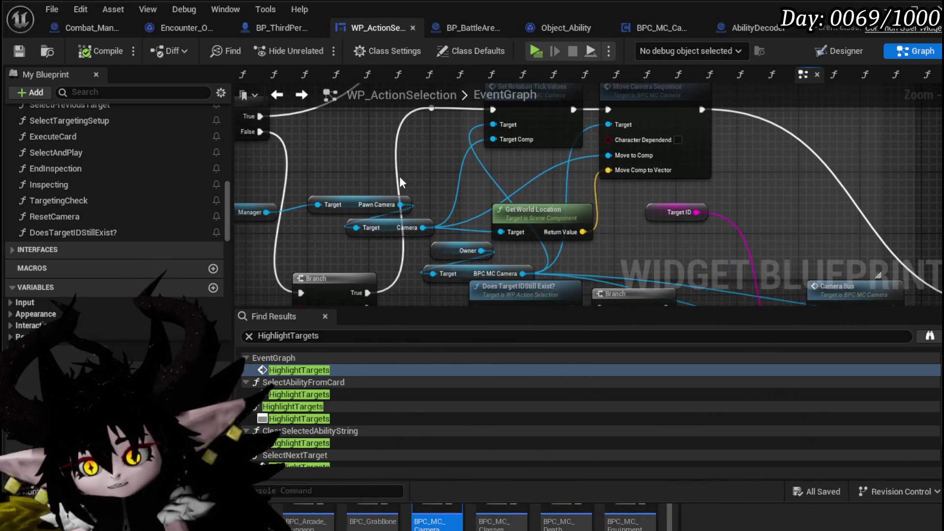
pyautogui.click(436, 109)
pyautogui.moveTo(441, 113); pyautogui.dragTo(442, 112)
pyautogui.click(357, 145)
pyautogui.scroll(-3, 358, 144)
pyautogui.hotkey('ctrl', 's')
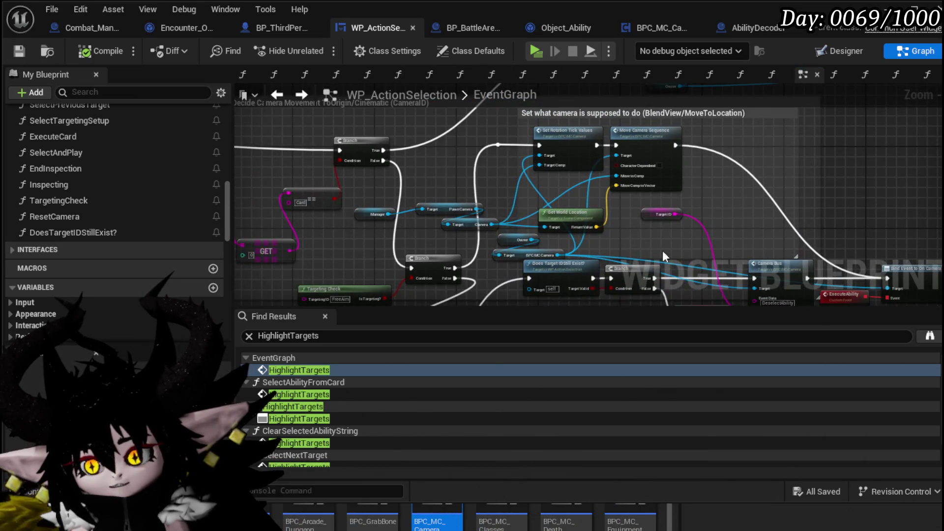
# Pan and zoom around the EventGraph to review the camera comment area.
pyautogui.scroll(-2, 600, 206)
pyautogui.moveTo(601, 206)
pyautogui.mouseDown()
pyautogui.moveTo(448, 183)
pyautogui.moveTo(266, 175)
pyautogui.moveTo(362, 190)
pyautogui.moveTo(824, 169)
pyautogui.moveTo(762, 207)
pyautogui.mouseUp()
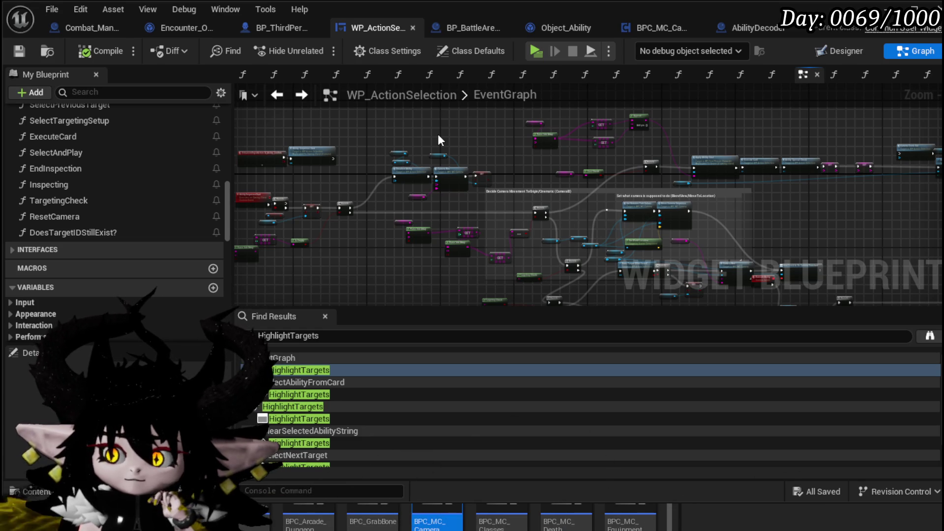
pyautogui.scroll(3, 438, 136)
pyautogui.moveTo(468, 161)
pyautogui.mouseDown()
pyautogui.moveTo(432, 152)
pyautogui.moveTo(698, 212)
pyautogui.moveTo(645, 195)
pyautogui.moveTo(503, 194)
pyautogui.moveTo(474, 166)
pyautogui.moveTo(694, 171)
pyautogui.moveTo(517, 182)
pyautogui.moveTo(628, 192)
pyautogui.moveTo(731, 246)
pyautogui.moveTo(649, 197)
pyautogui.moveTo(379, 169)
pyautogui.moveTo(801, 189)
pyautogui.mouseUp()
pyautogui.scroll(2, 462, 164)
pyautogui.scroll(4, 550, 168)
pyautogui.moveTo(694, 154); pyautogui.dragTo(479, 157)
pyautogui.scroll(-3, 547, 141)
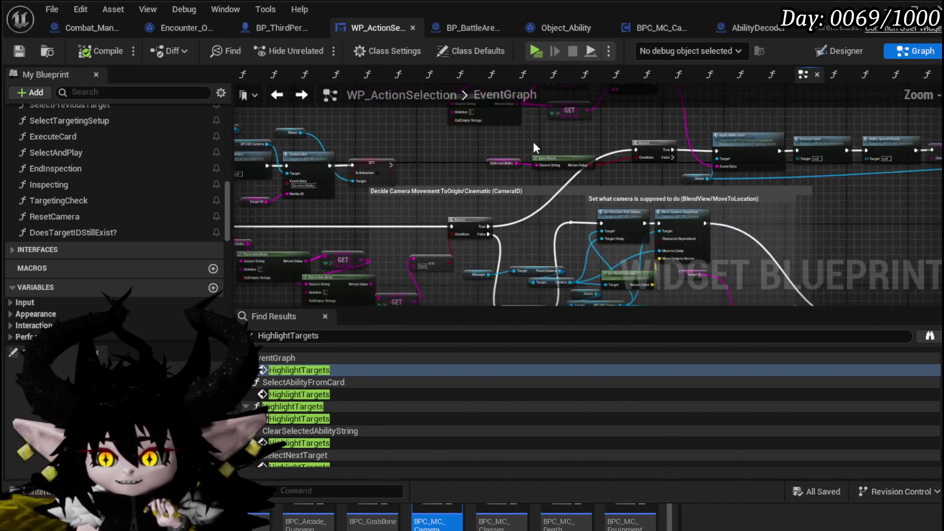
pyautogui.moveTo(547, 143); pyautogui.dragTo(771, 121)
pyautogui.moveTo(444, 190)
pyautogui.mouseDown()
pyautogui.moveTo(612, 202)
pyautogui.moveTo(455, 163)
pyautogui.moveTo(324, 152)
pyautogui.moveTo(555, 162)
pyautogui.mouseUp()
pyautogui.scroll(-5, 611, 202)
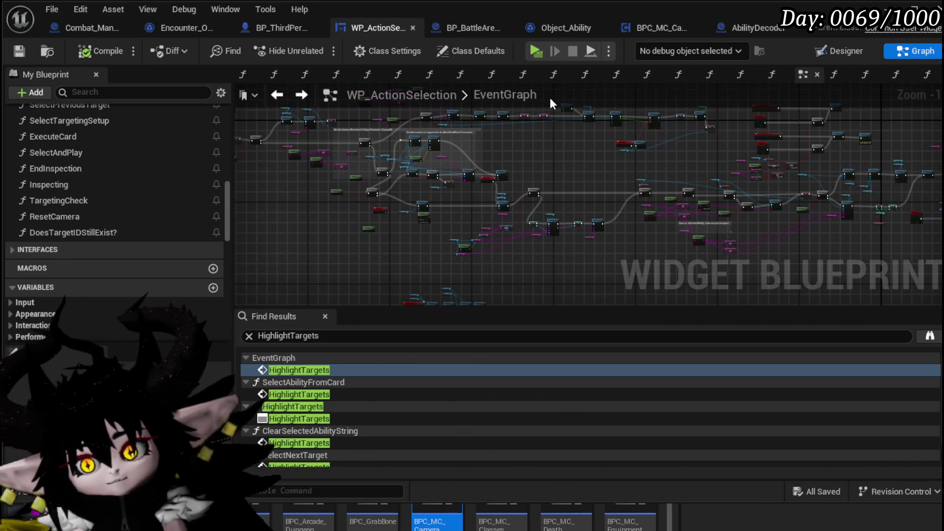
pyautogui.doubleClick(525, 100)
pyautogui.press('Escape')
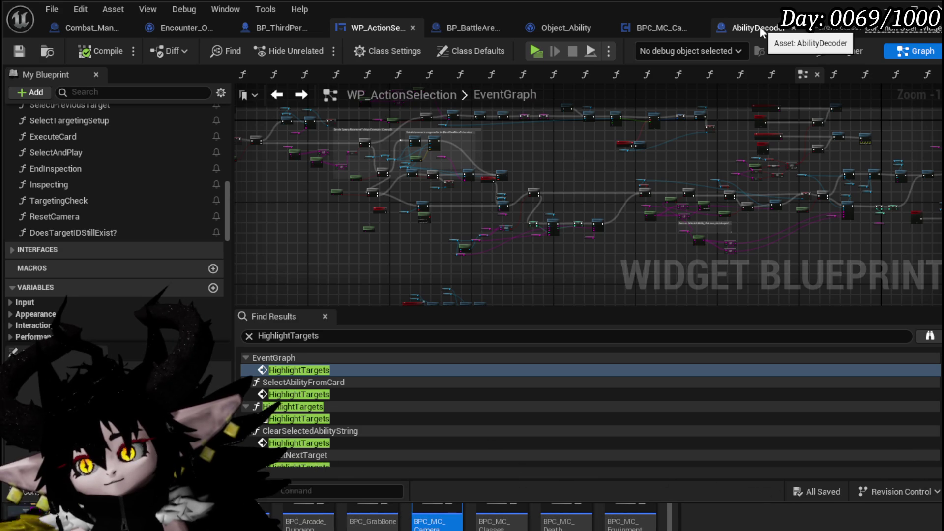
# Close the AbilityDecoder blueprint and return to the CameraBus graph.
pyautogui.click(759, 27)
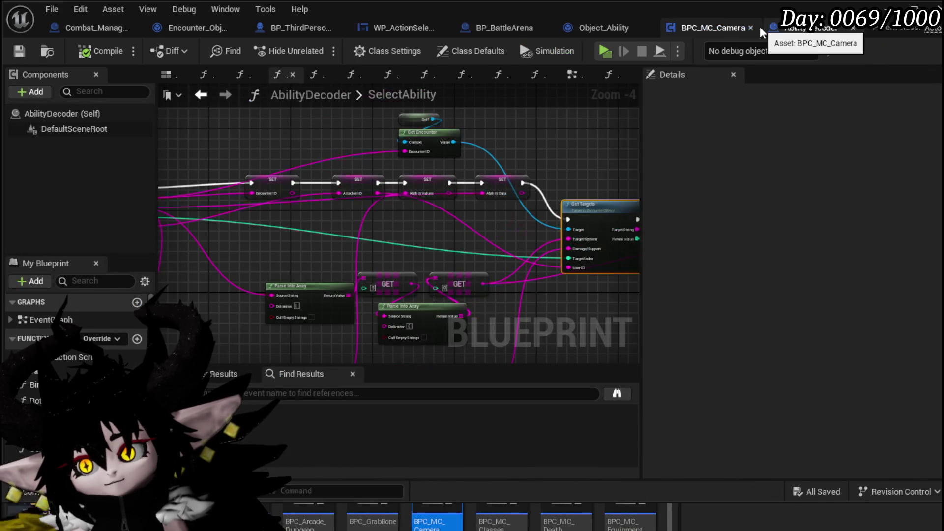
pyautogui.click(854, 30)
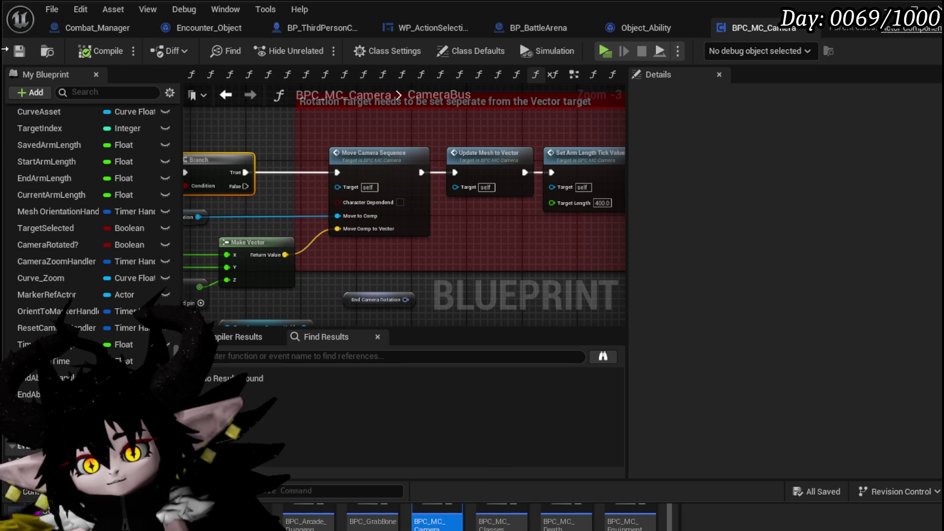
pyautogui.scroll(-3, 344, 127)
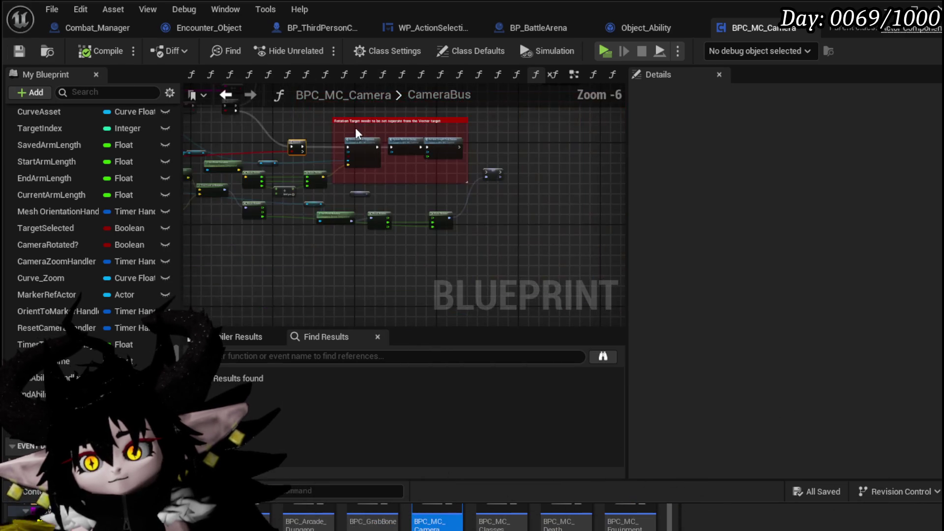
pyautogui.scroll(2, 357, 133)
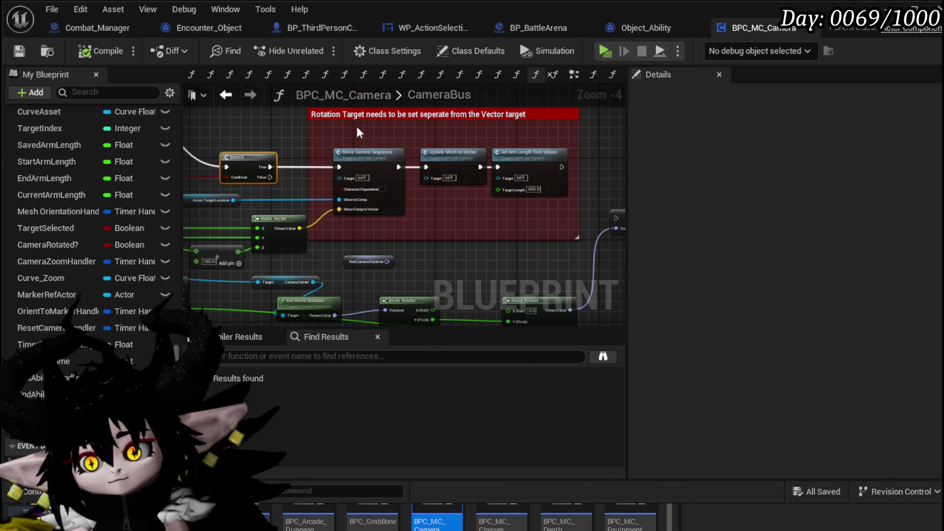
pyautogui.moveTo(358, 133); pyautogui.dragTo(392, 148)
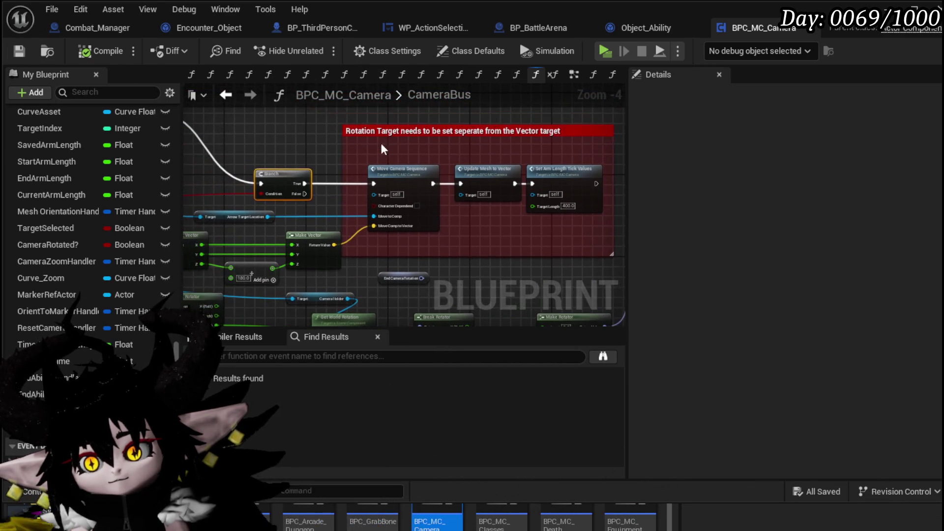
# Delete the red Rotation Target comment, keeping its nodes, and save BPC_MC_Camera.
pyautogui.click(467, 129)
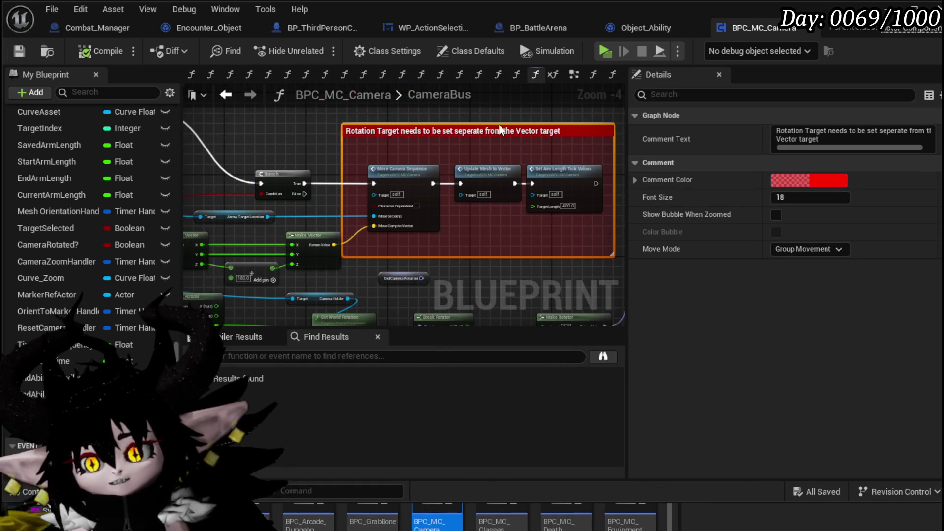
pyautogui.moveTo(460, 127); pyautogui.dragTo(647, 136)
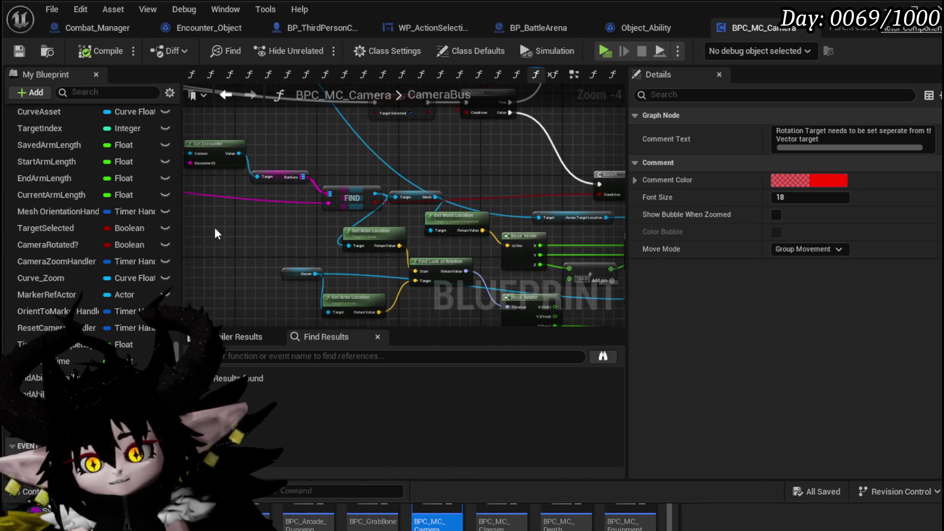
pyautogui.moveTo(212, 231); pyautogui.dragTo(259, 235)
pyautogui.moveTo(464, 165); pyautogui.dragTo(463, 164)
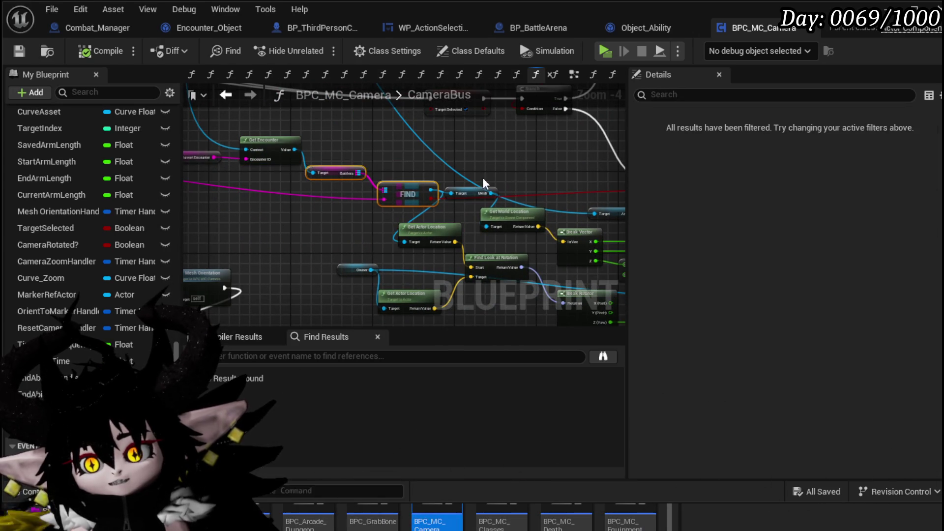
pyautogui.moveTo(616, 144); pyautogui.dragTo(367, 167)
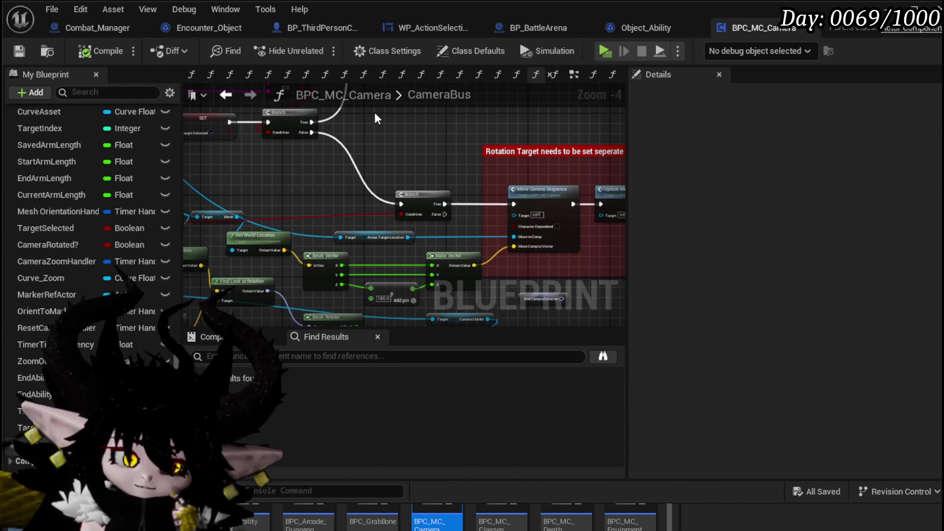
pyautogui.moveTo(429, 125); pyautogui.dragTo(269, 125)
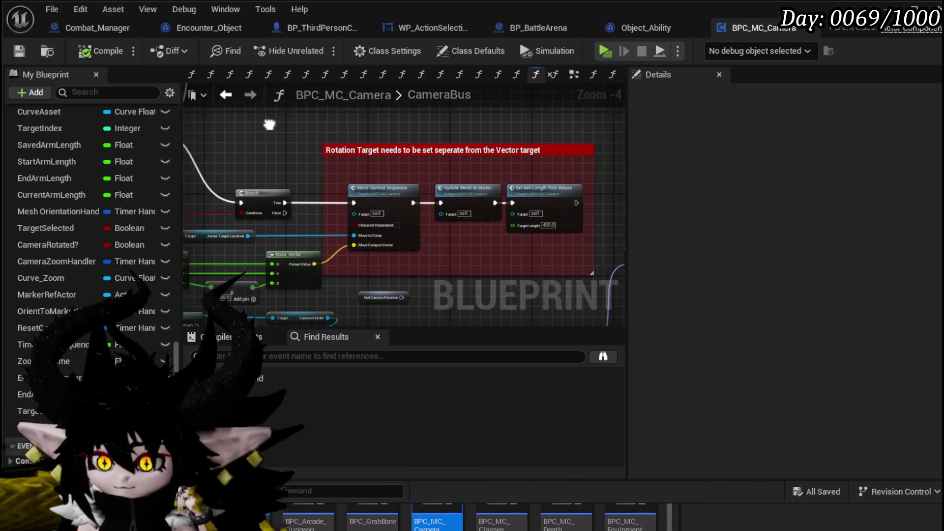
pyautogui.moveTo(385, 153); pyautogui.dragTo(404, 149)
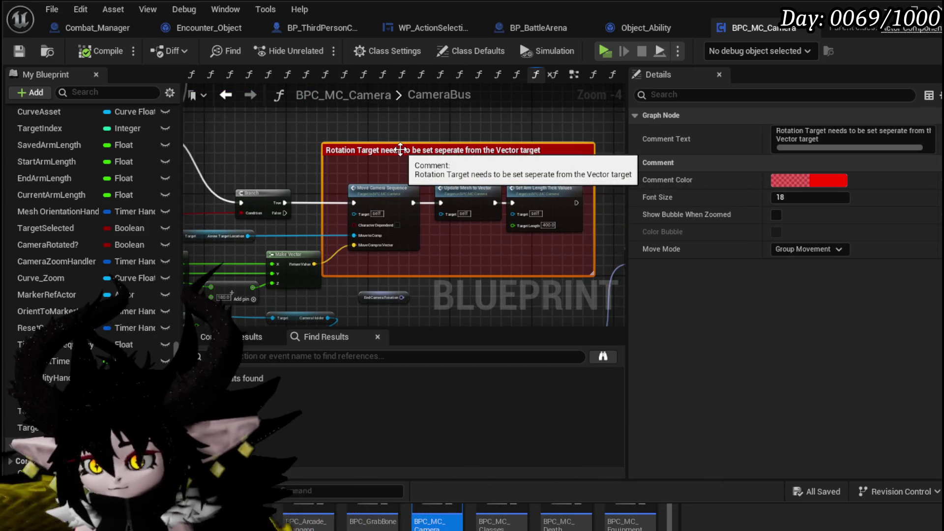
pyautogui.press('Delete')
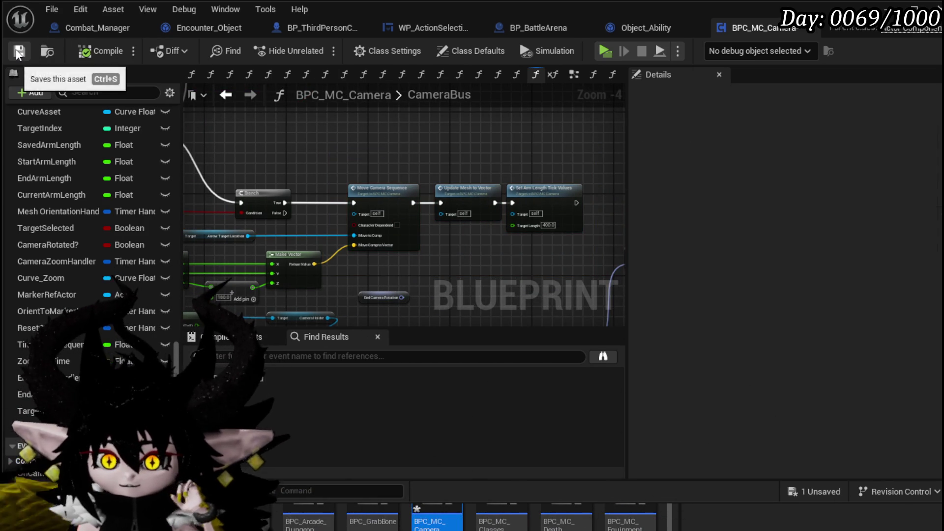
pyautogui.click(19, 51)
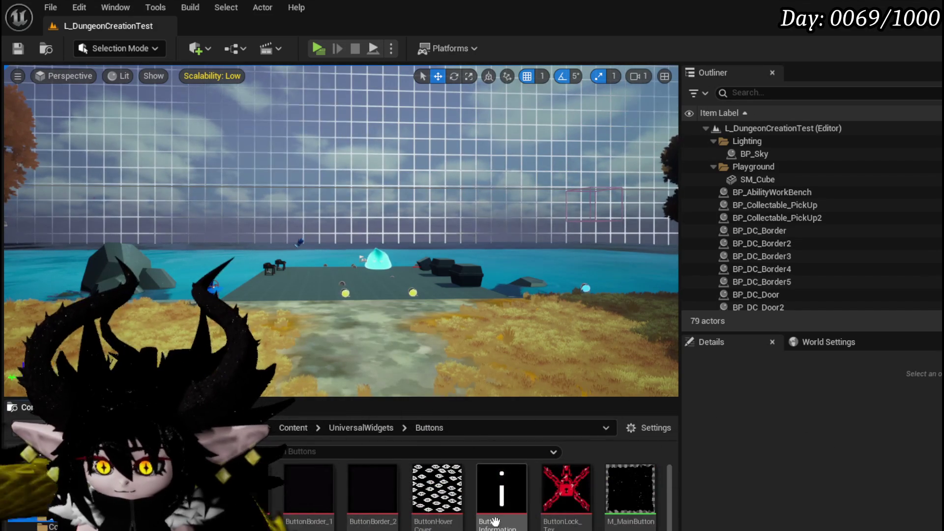
# Go back to the Systems content folder and create a new folder there.
pyautogui.scroll(-1, 495, 521)
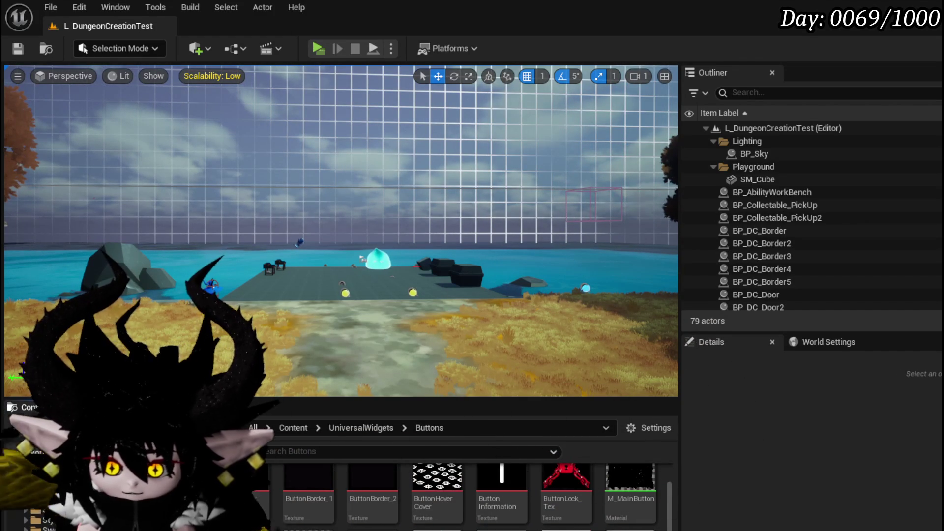
pyautogui.hotkey('alt', 'Left')
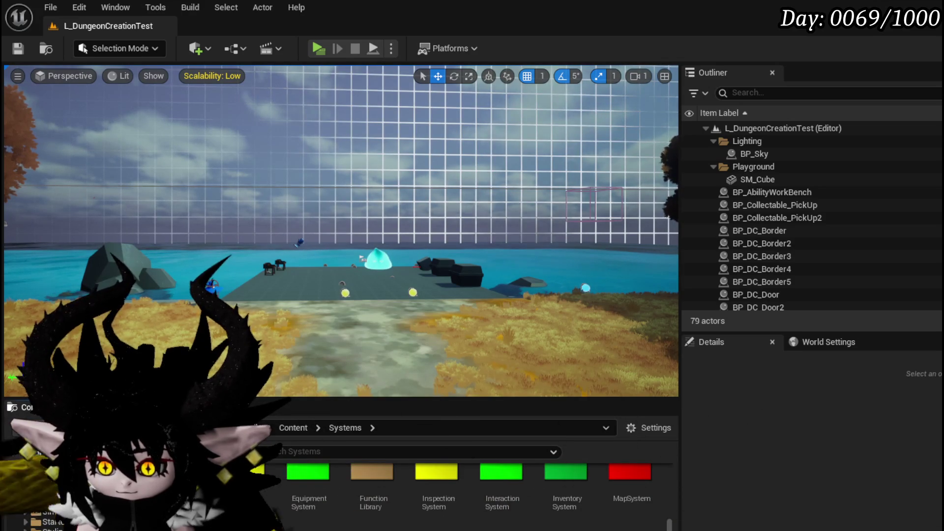
pyautogui.rightClick(473, 522)
pyautogui.click(535, 191)
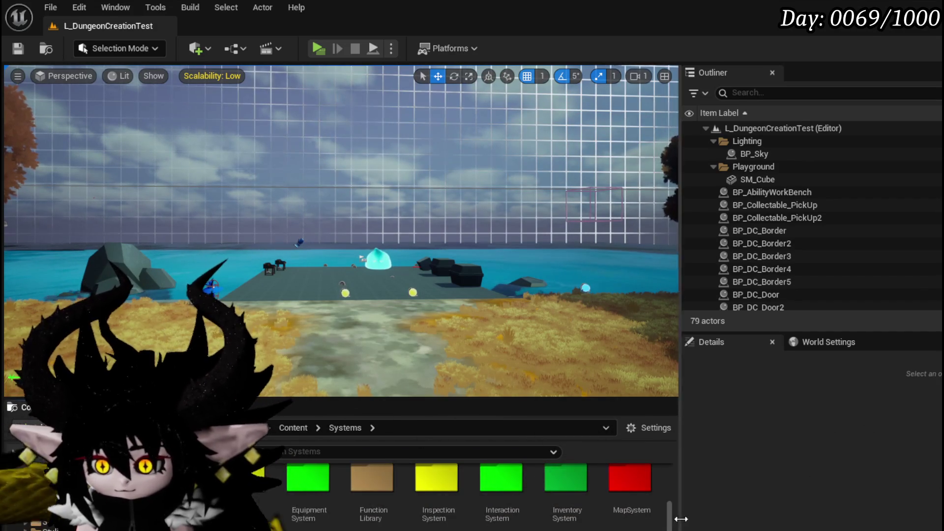
# Open TutorialSystem, then its UI folder, and jump to the UniversalWidgets folder.
pyautogui.scroll(2, 662, 513)
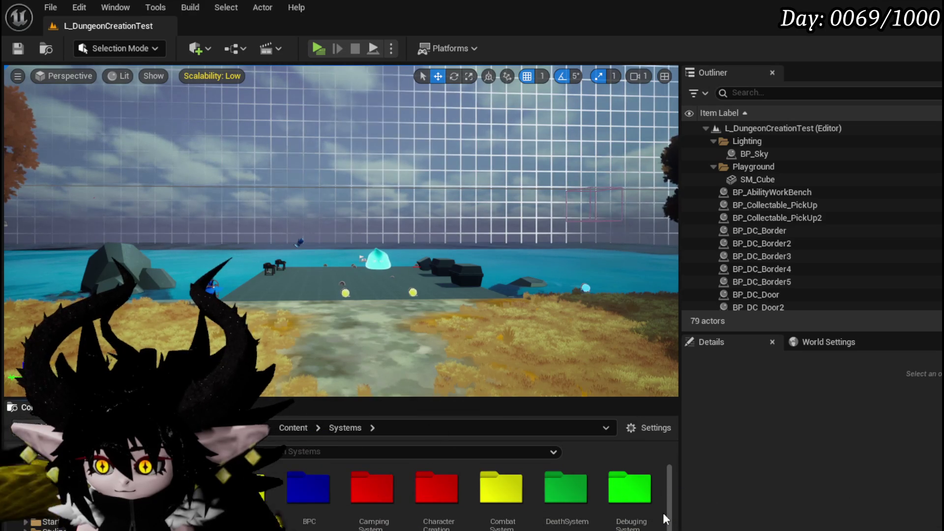
pyautogui.scroll(-2, 662, 512)
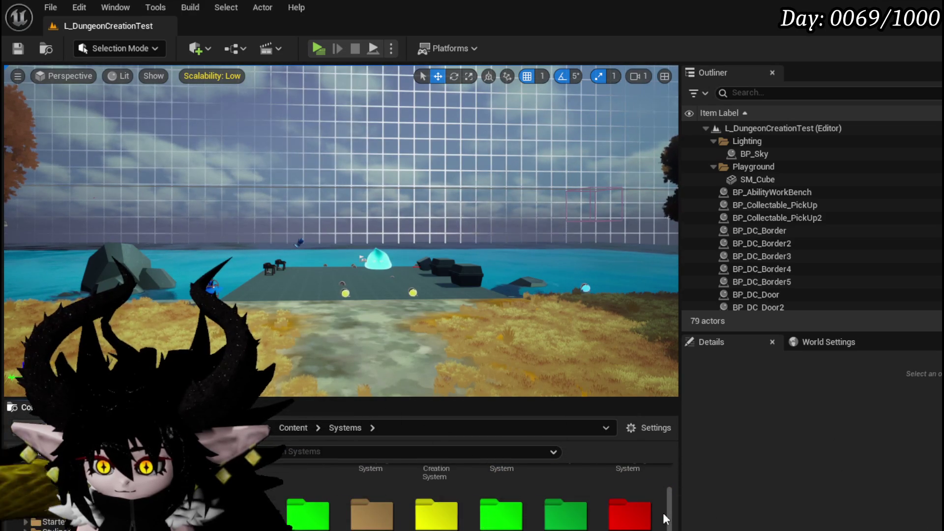
pyautogui.scroll(-2, 662, 512)
pyautogui.scroll(-2, 663, 513)
pyautogui.scroll(2, 665, 518)
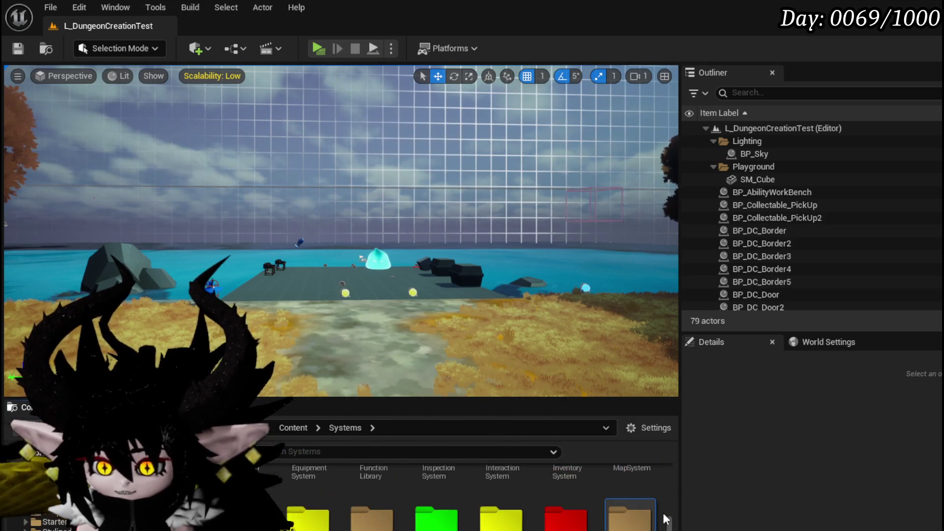
pyautogui.doubleClick(627, 484)
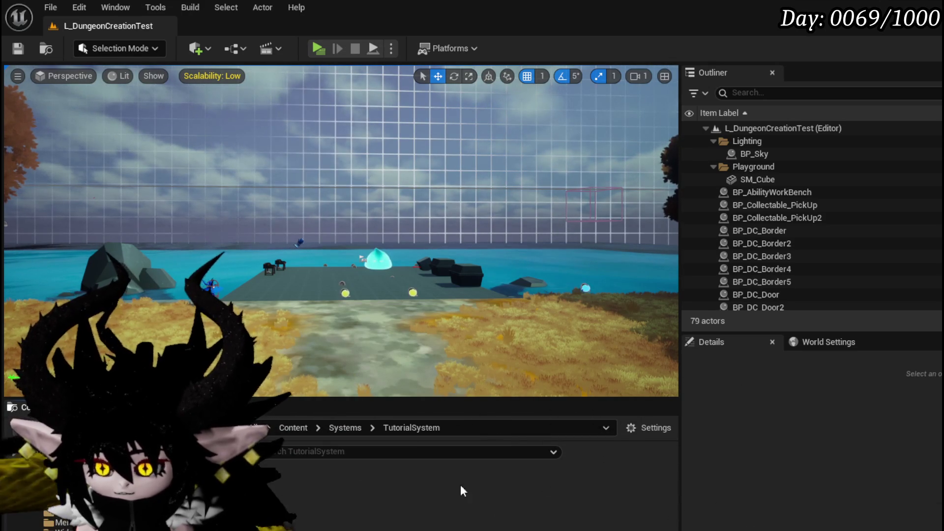
pyautogui.rightClick(250, 491)
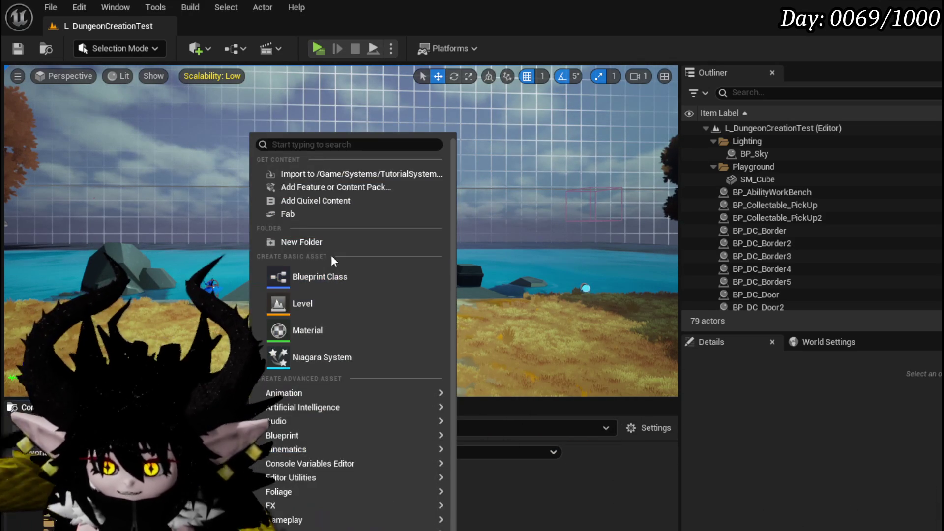
pyautogui.click(329, 272)
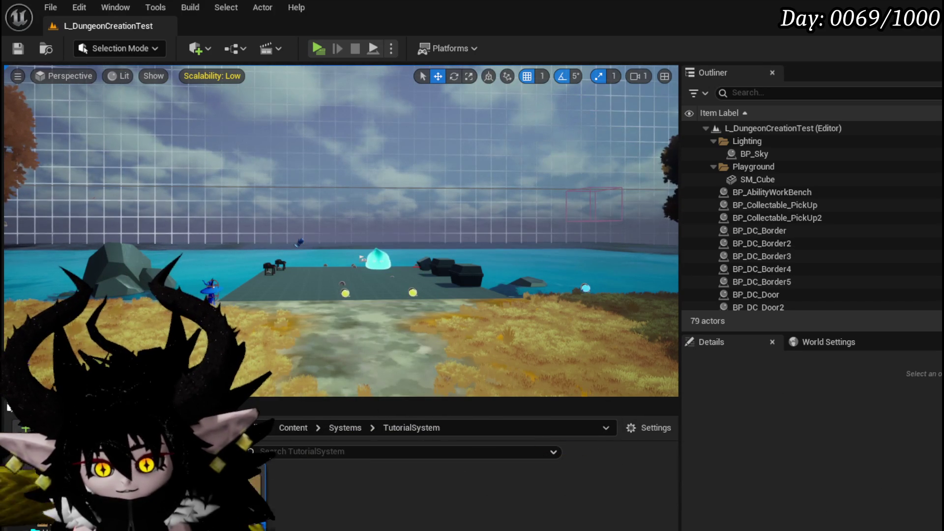
pyautogui.doubleClick(285, 492)
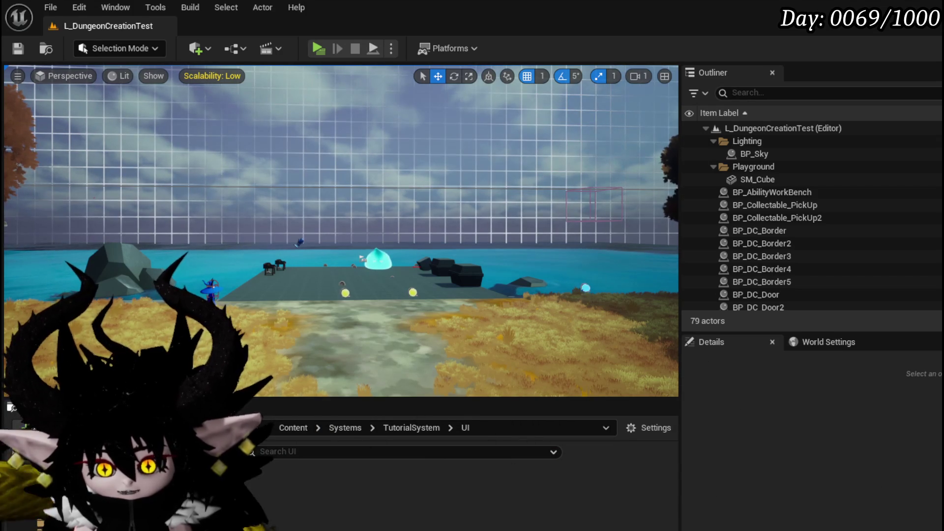
pyautogui.click(44, 501)
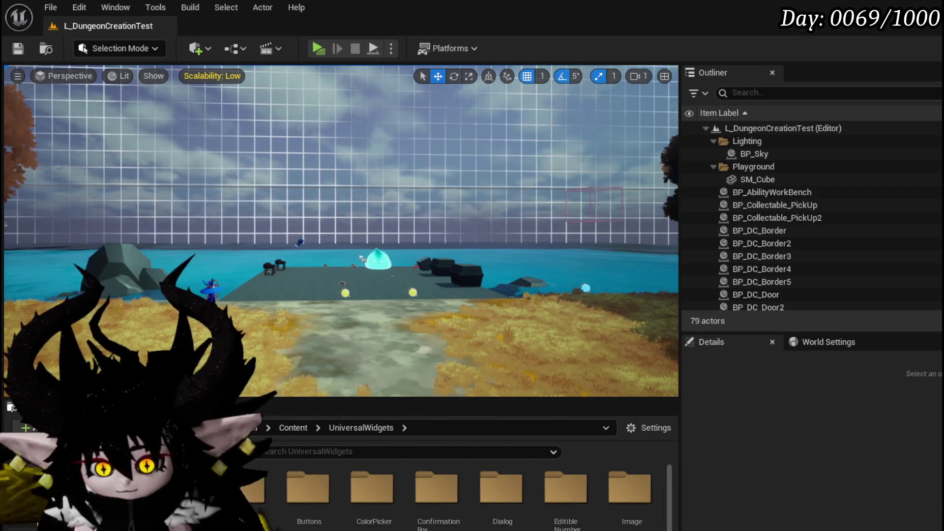
# Look through the ColorPicker and universal Buttons folders.
pyautogui.doubleClick(308, 487)
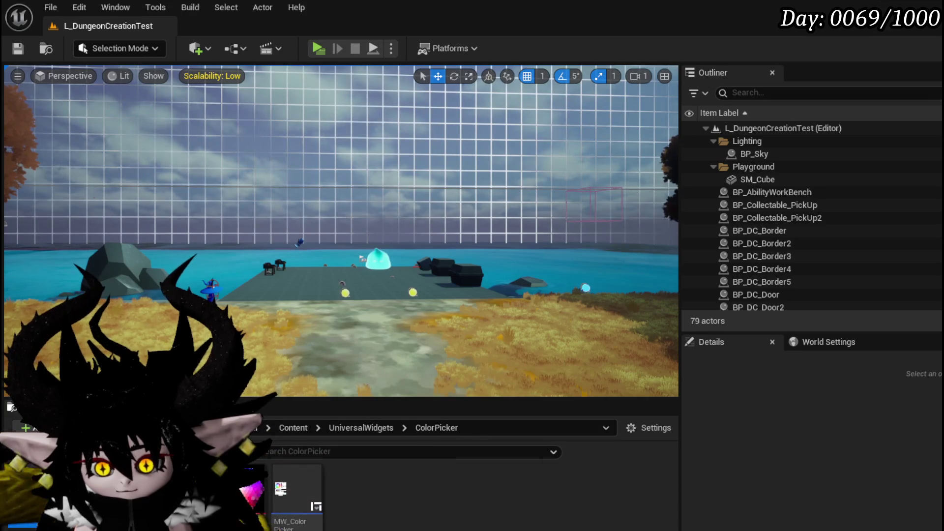
pyautogui.click(49, 501)
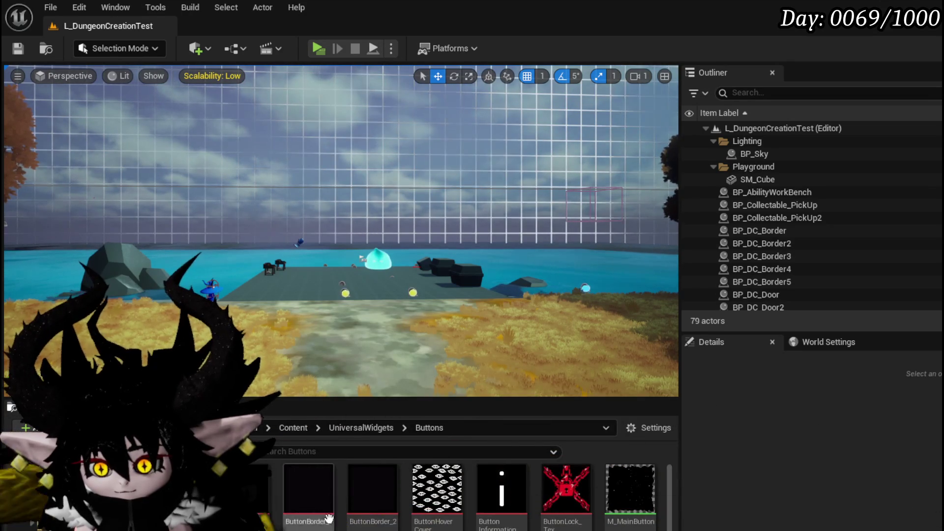
pyautogui.moveTo(373, 492)
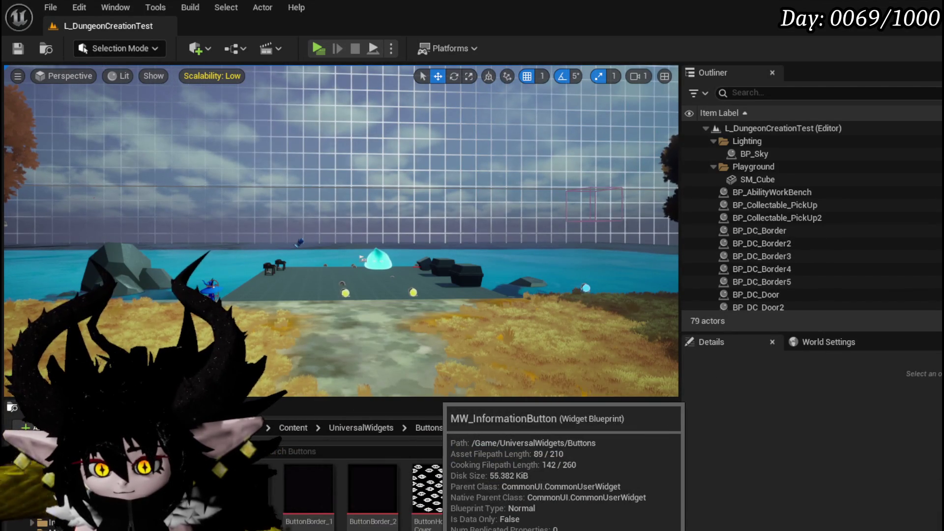
pyautogui.moveTo(501, 473)
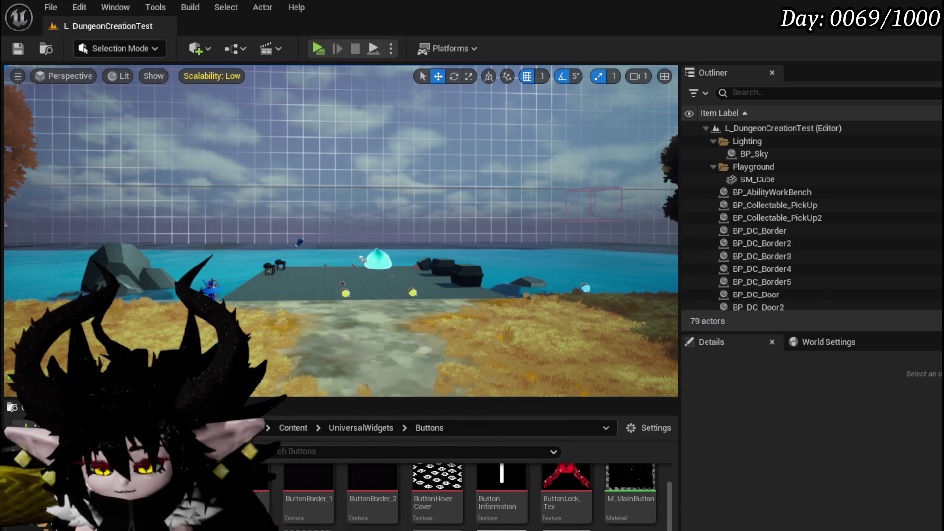
# Save the current level and return to the TutorialSystem UI folder.
pyautogui.click(17, 49)
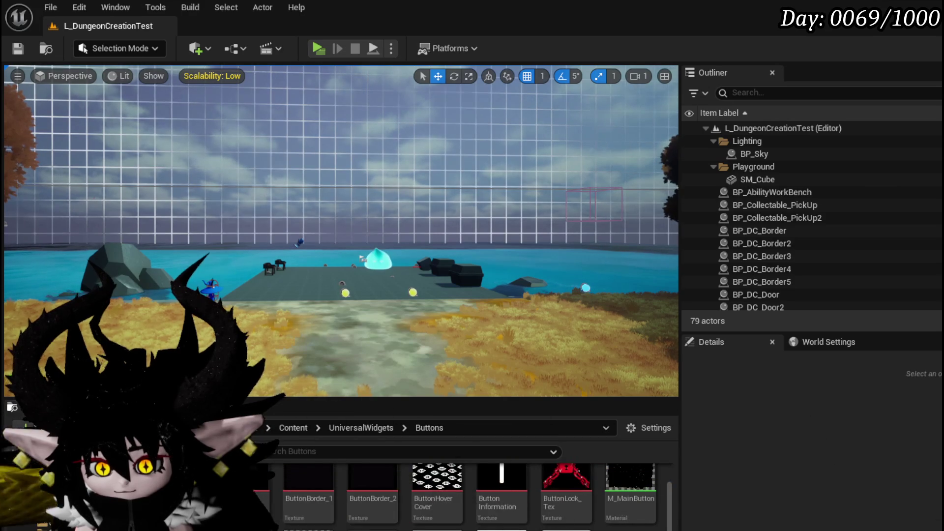
pyautogui.scroll(-2, 594, 498)
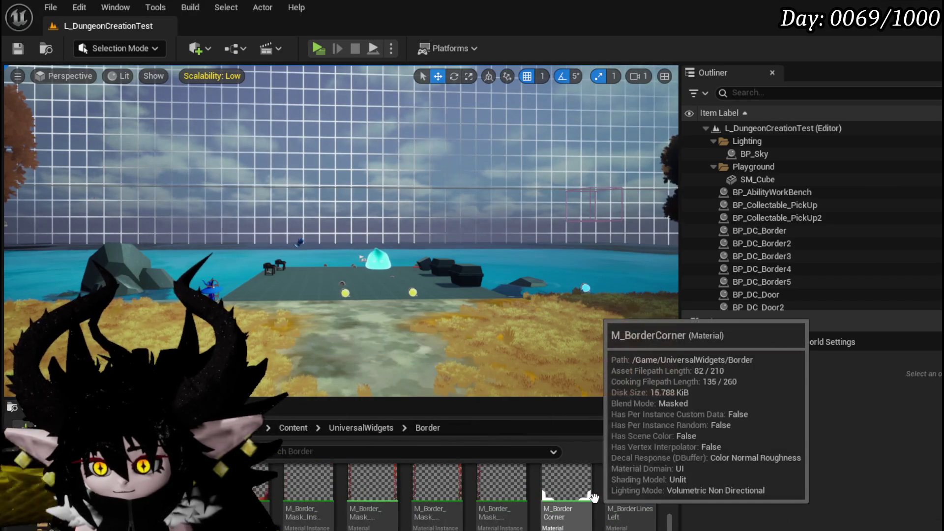
pyautogui.scroll(-1, 593, 498)
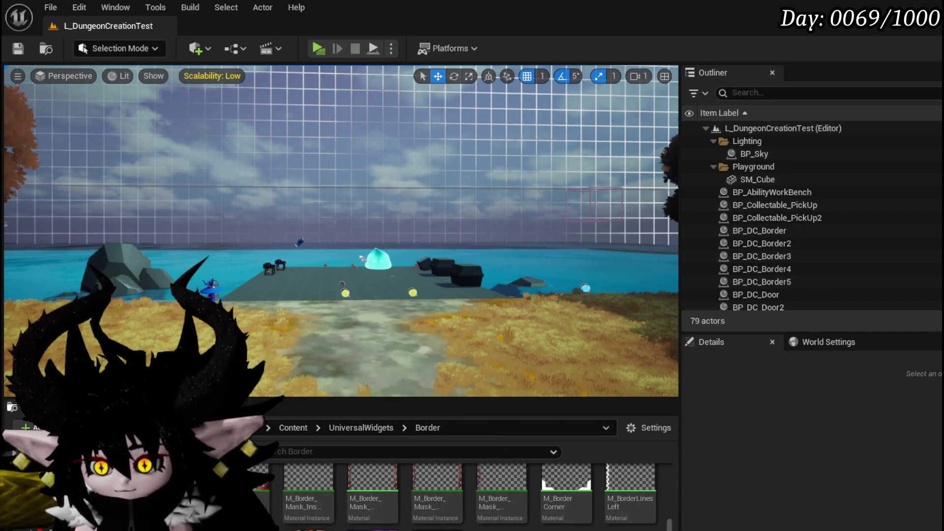
pyautogui.click(49, 511)
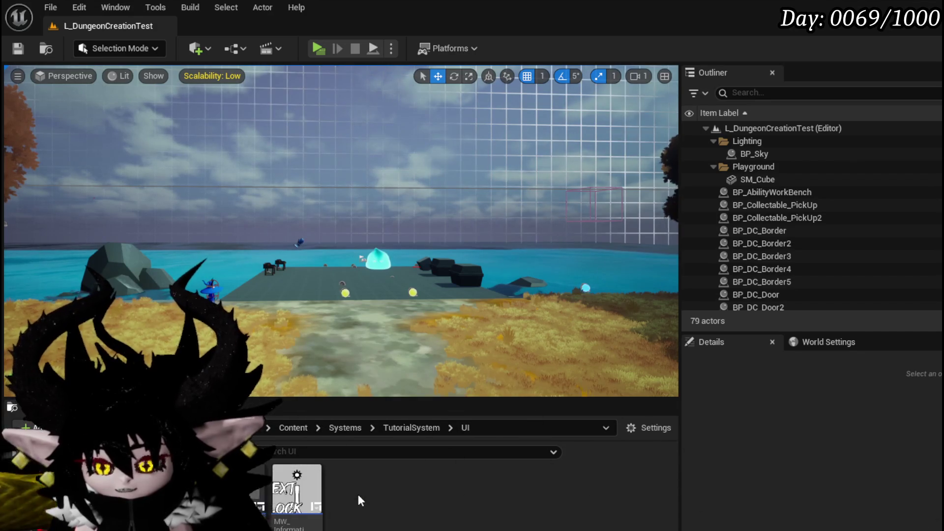
pyautogui.rightClick(358, 494)
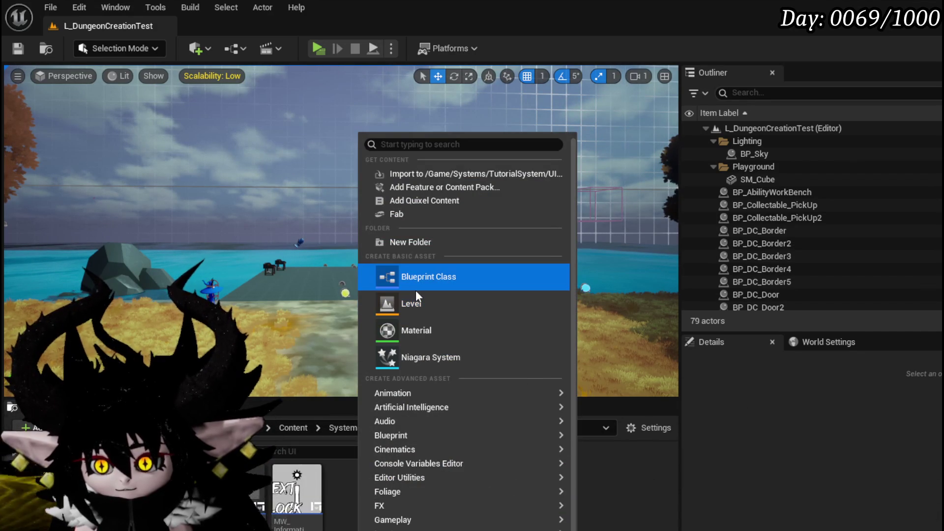
# Delete a stray folder, then create and save a CommonUserWidget-based widget blueprint, WP_WidgetHighlight.
pyautogui.click(411, 247)
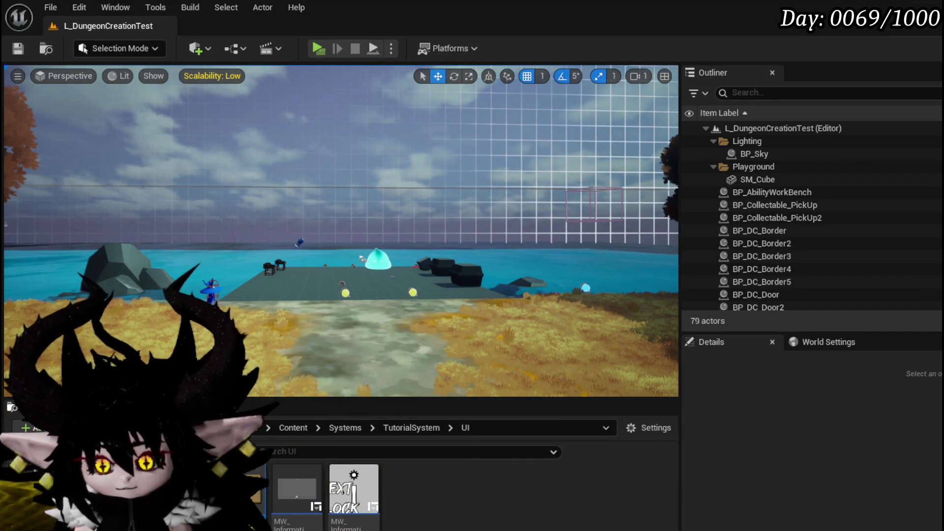
pyautogui.press('Delete')
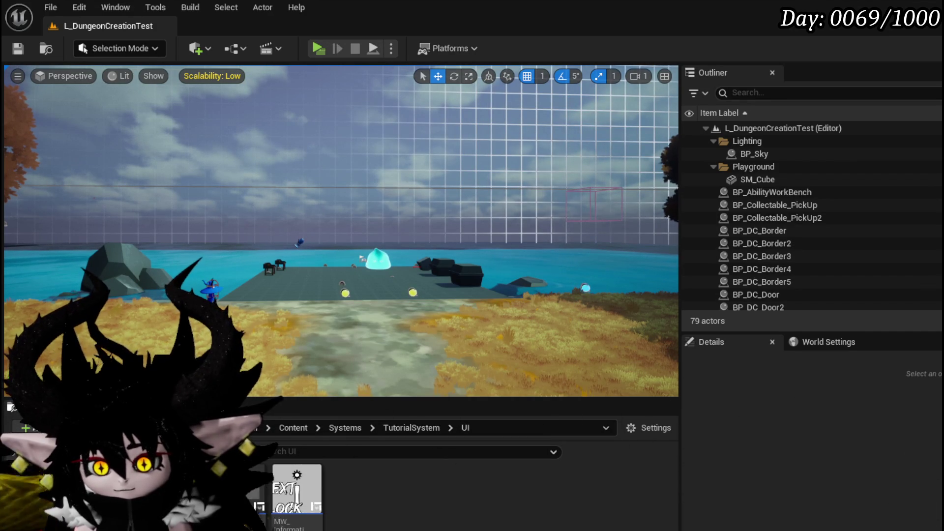
pyautogui.rightClick(435, 528)
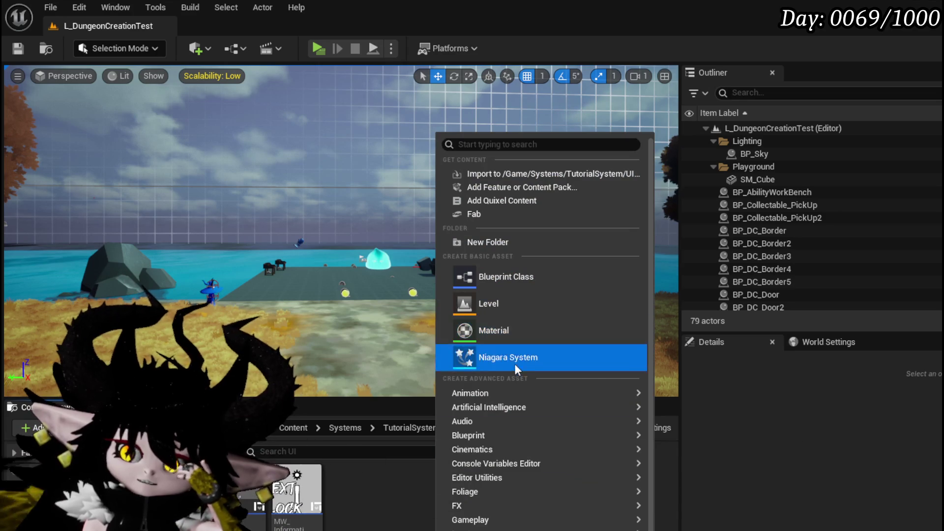
pyautogui.scroll(-2, 541, 393)
pyautogui.moveTo(539, 509)
pyautogui.moveTo(540, 530)
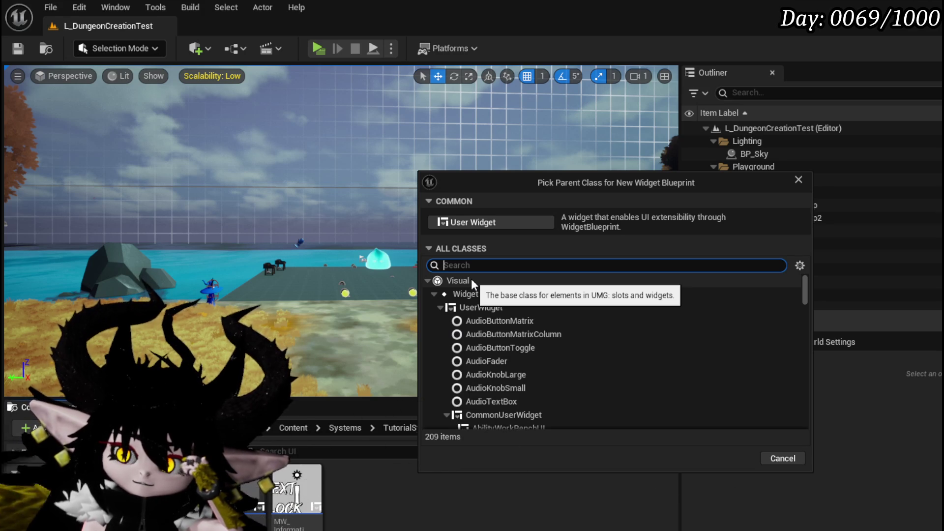
pyautogui.click(501, 414)
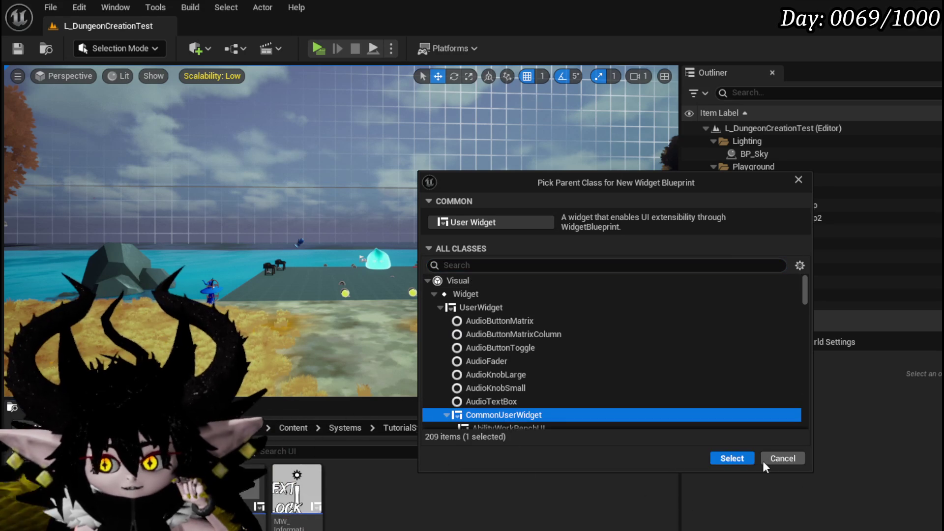
pyautogui.click(731, 458)
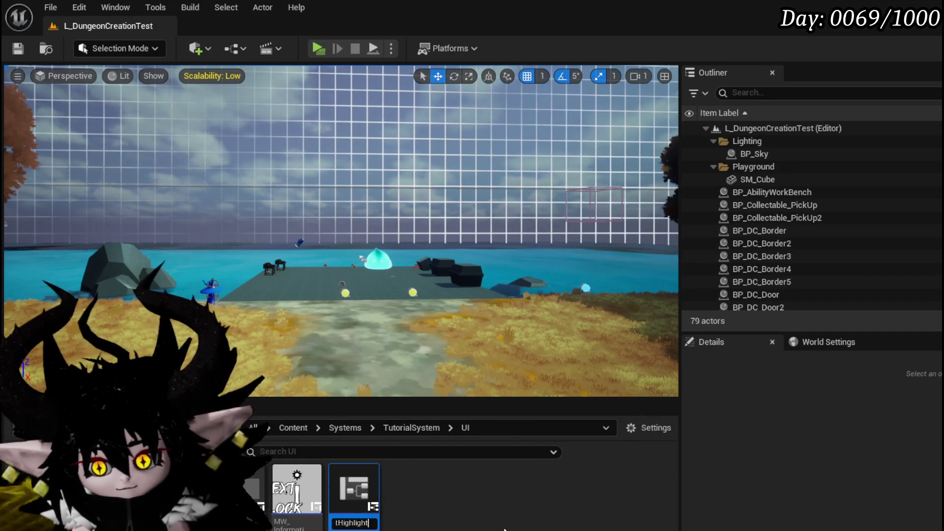
pyautogui.hotkey('ctrl', 'shift', 's')
pyautogui.click(718, 482)
# Open WP_WidgetHighlight and add a Border widget to its designer.
pyautogui.doubleClick(372, 486)
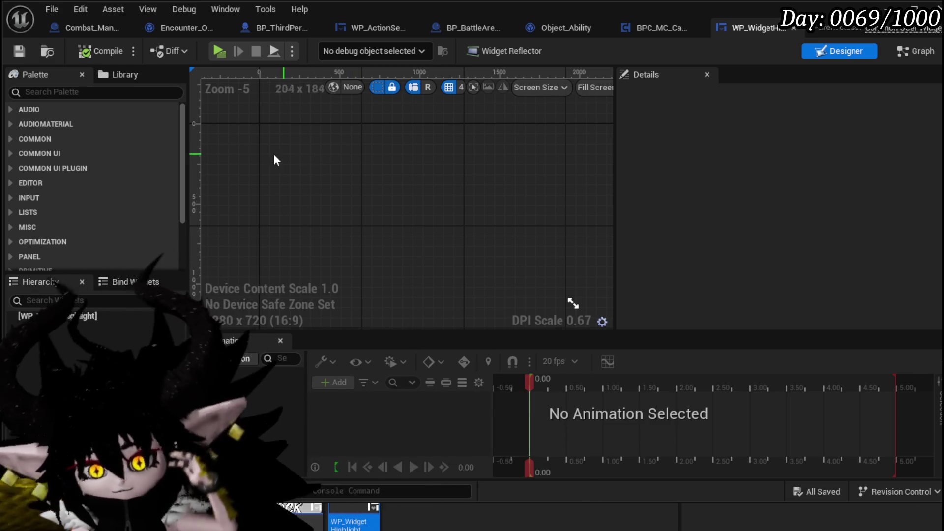
pyautogui.click(90, 186)
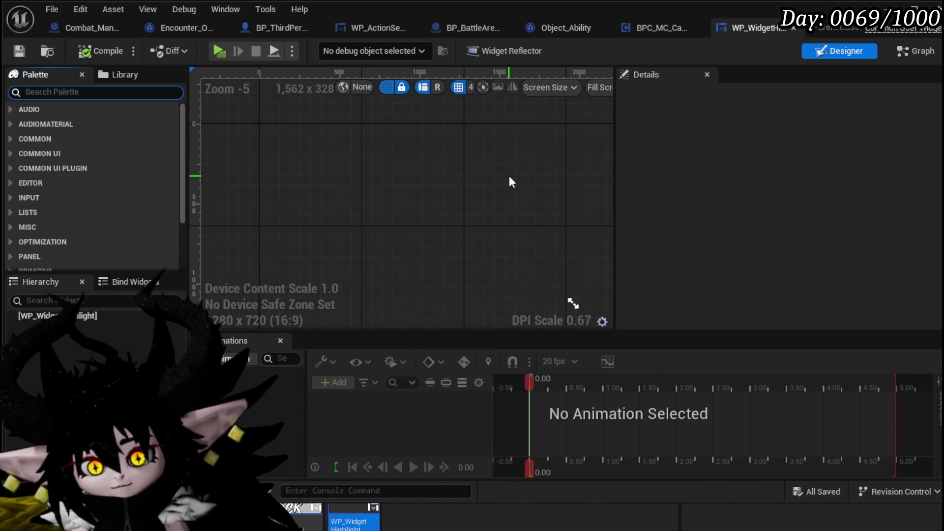
pyautogui.write('Border')
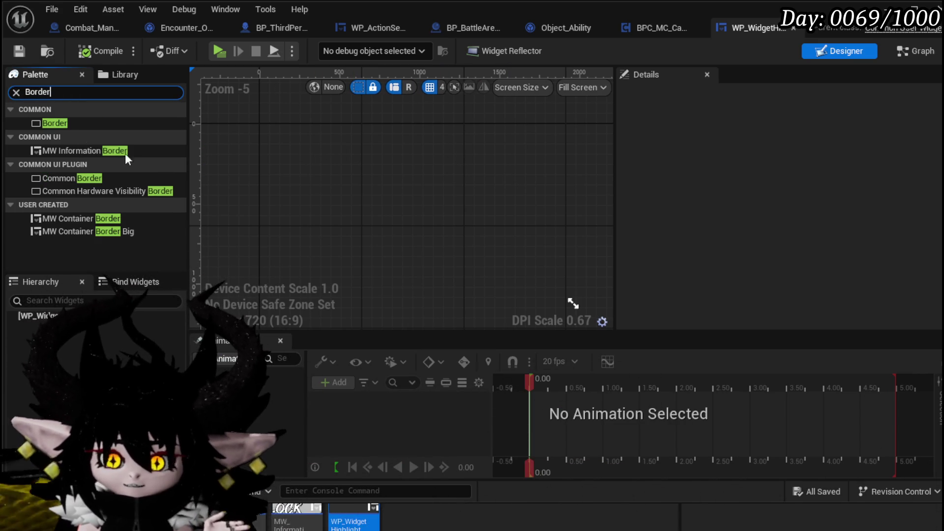
pyautogui.moveTo(66, 124); pyautogui.dragTo(111, 320)
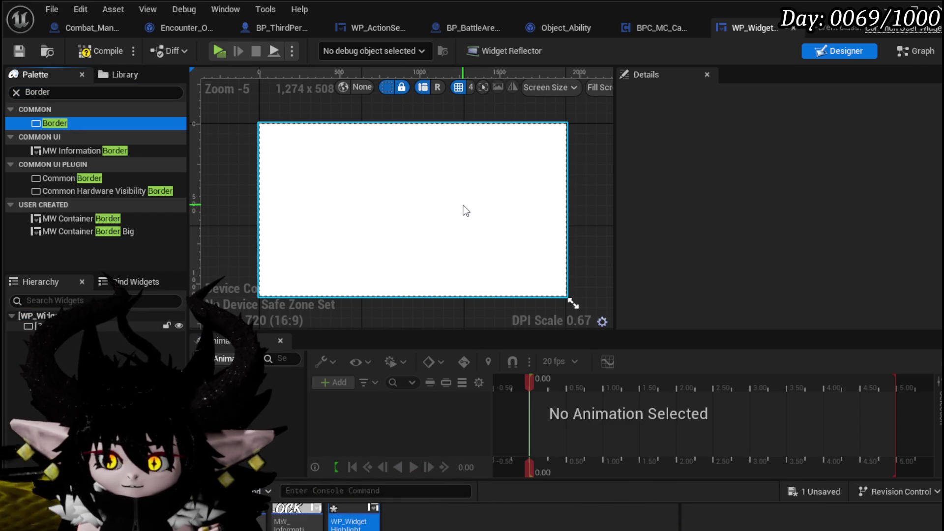
pyautogui.click(466, 210)
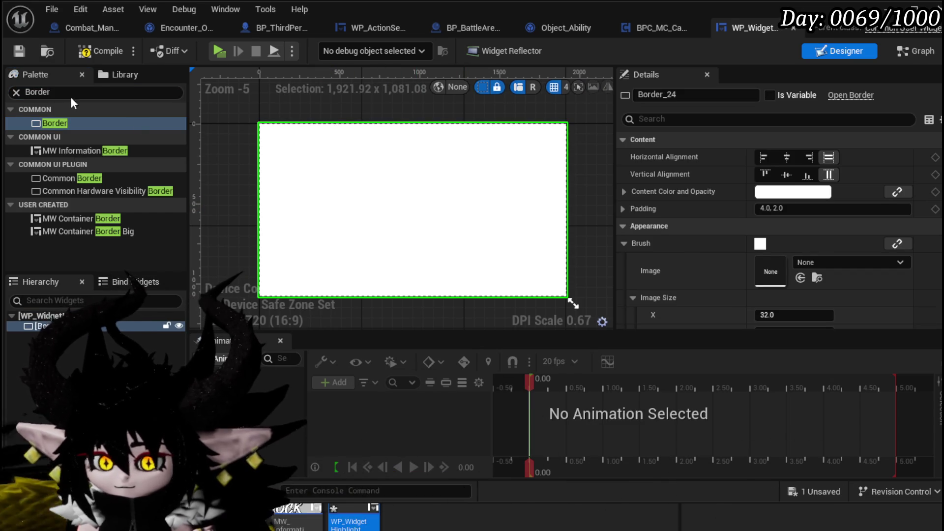
# Set the Border's brush colour alpha to 0.2, compile, and switch to the event graph.
pyautogui.scroll(-3, 795, 228)
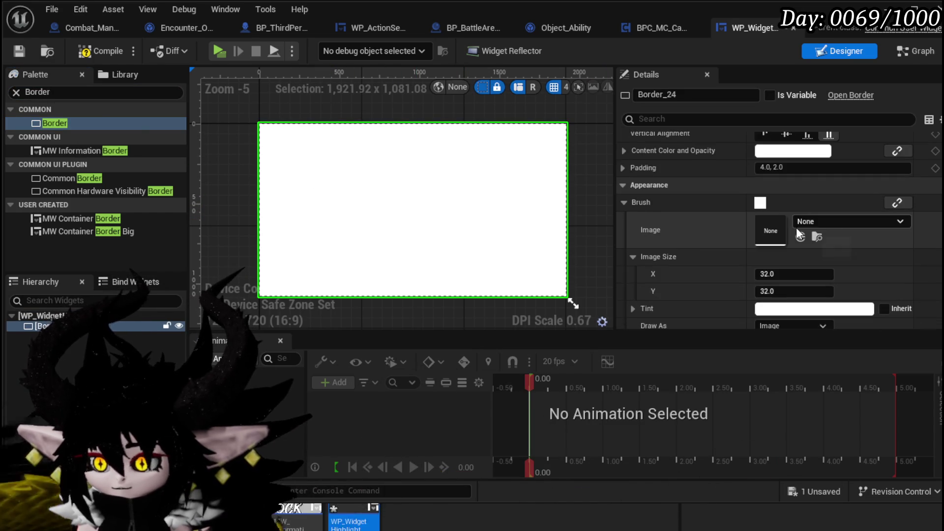
pyautogui.scroll(-1, 682, 240)
pyautogui.scroll(-3, 680, 238)
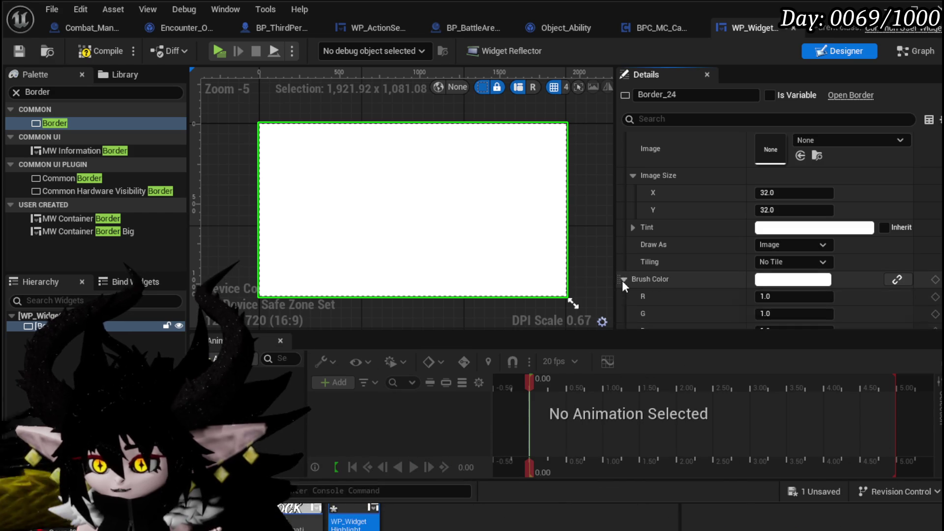
pyautogui.click(623, 279)
pyautogui.scroll(-3, 664, 282)
pyautogui.click(786, 288)
pyautogui.write('0')
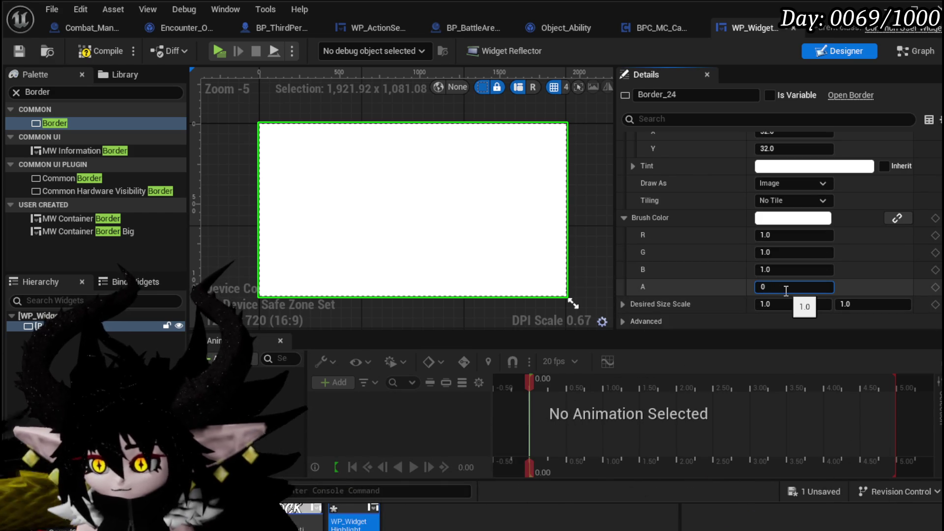
pyautogui.write('.2')
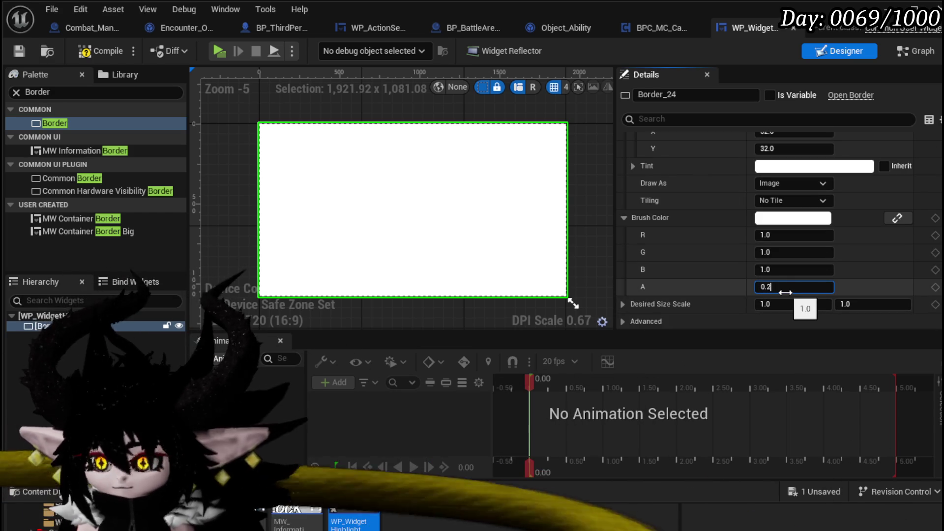
pyautogui.press('Return')
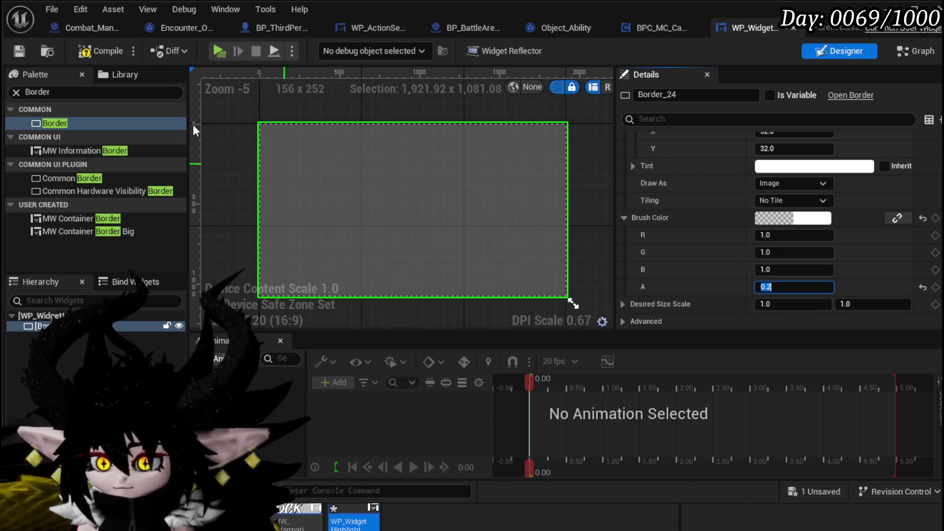
pyautogui.click(91, 52)
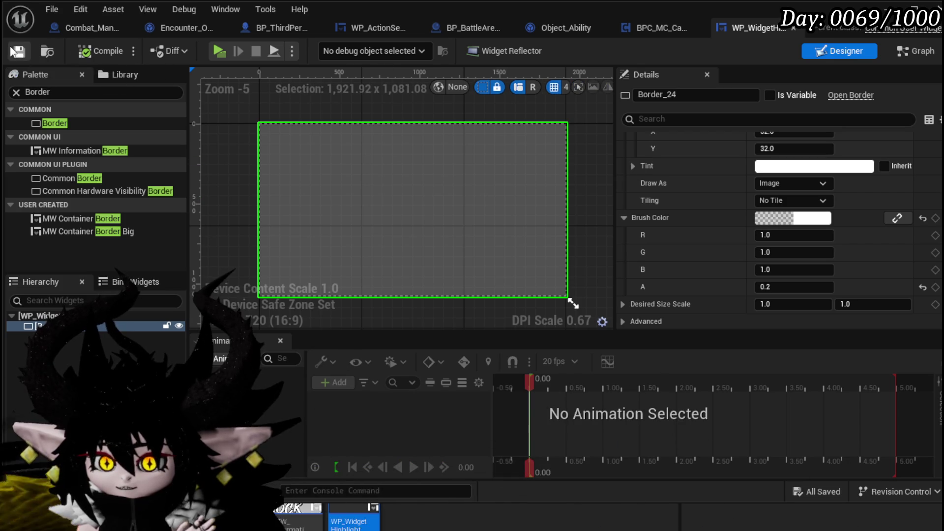
pyautogui.click(910, 56)
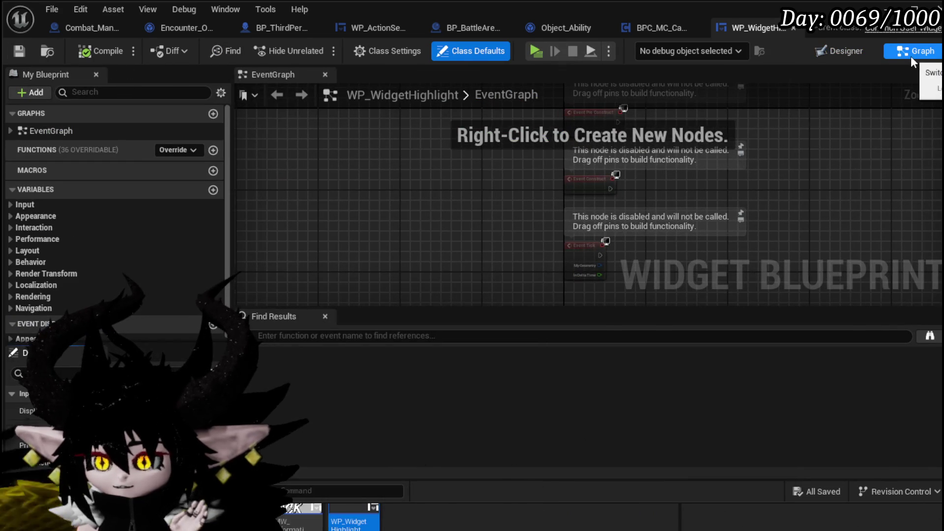
# Add a new function named HighlightWidget and compile the blueprint.
pyautogui.click(830, 52)
pyautogui.click(917, 50)
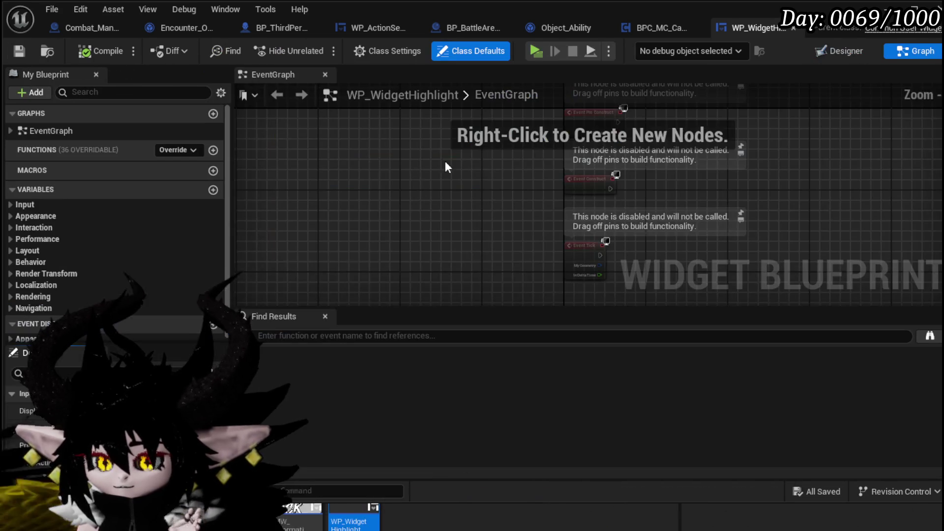
pyautogui.click(213, 150)
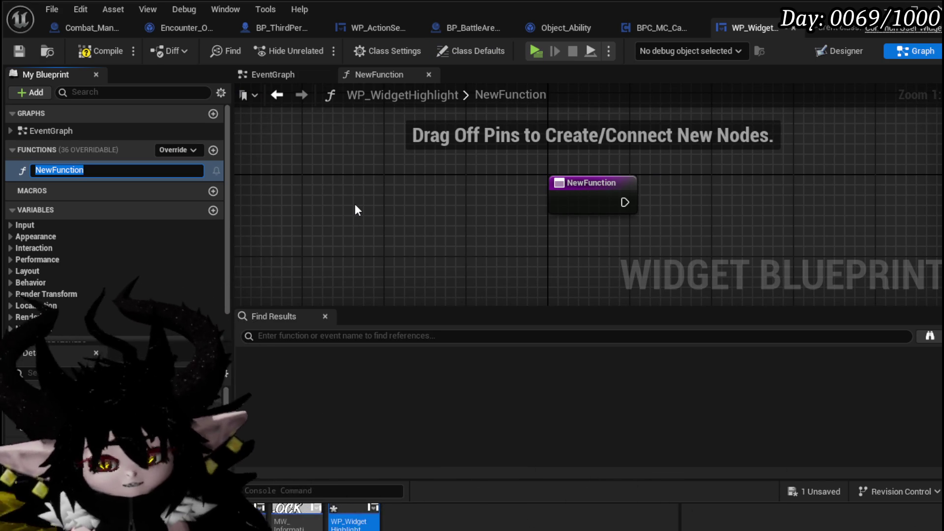
pyautogui.write('Highlight')
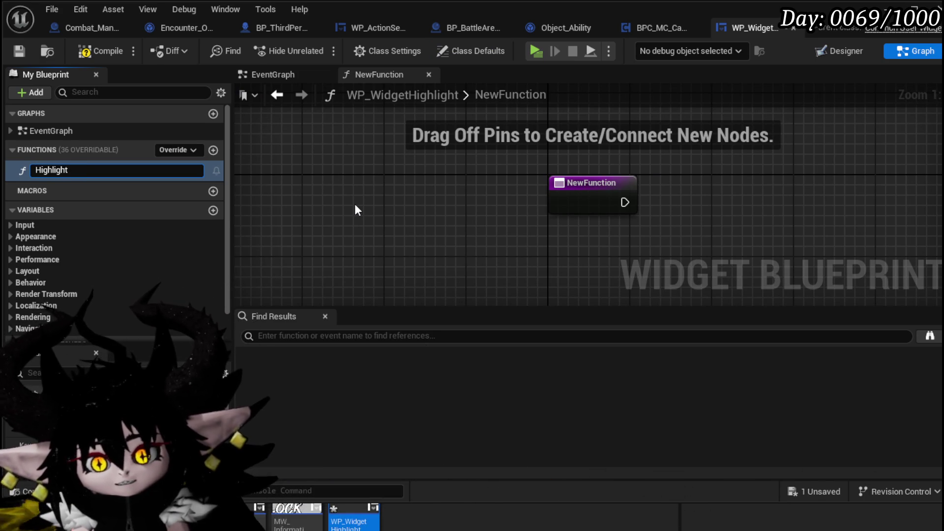
pyautogui.write('W')
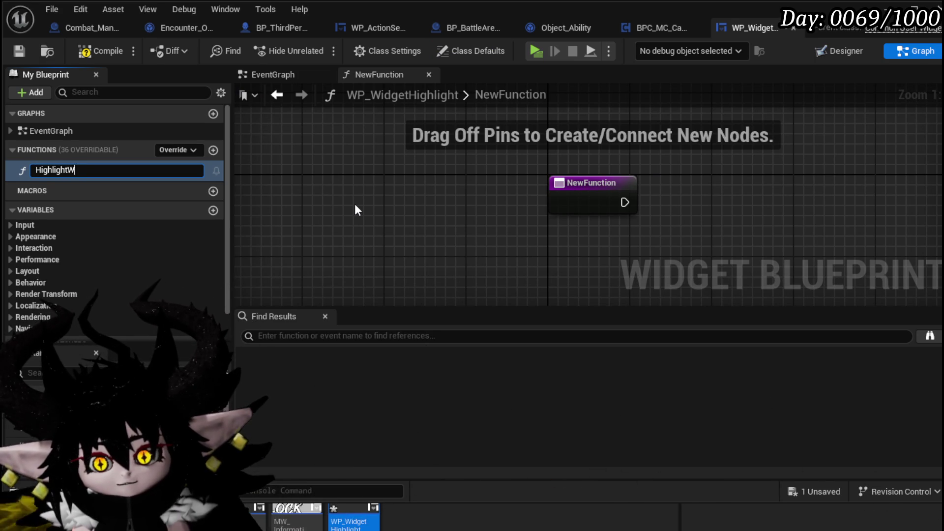
pyautogui.write('idget')
pyautogui.press('Return')
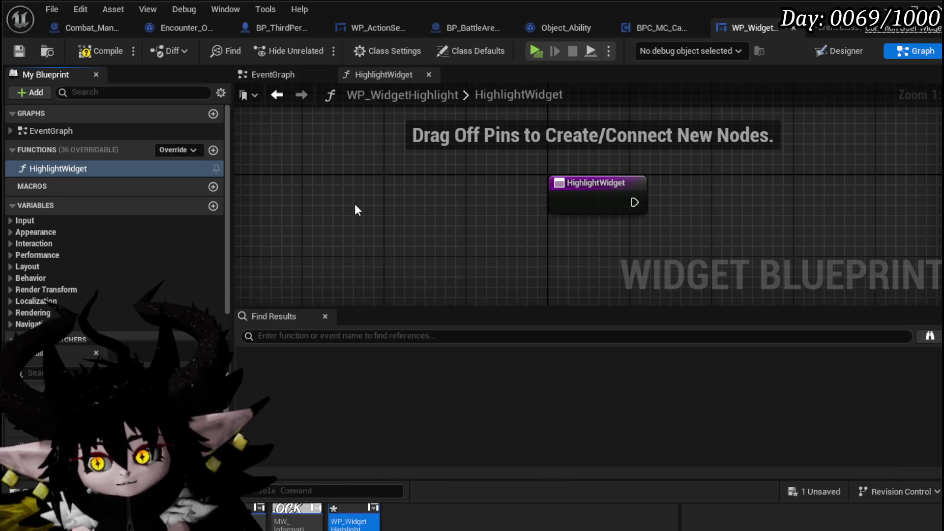
pyautogui.click(89, 51)
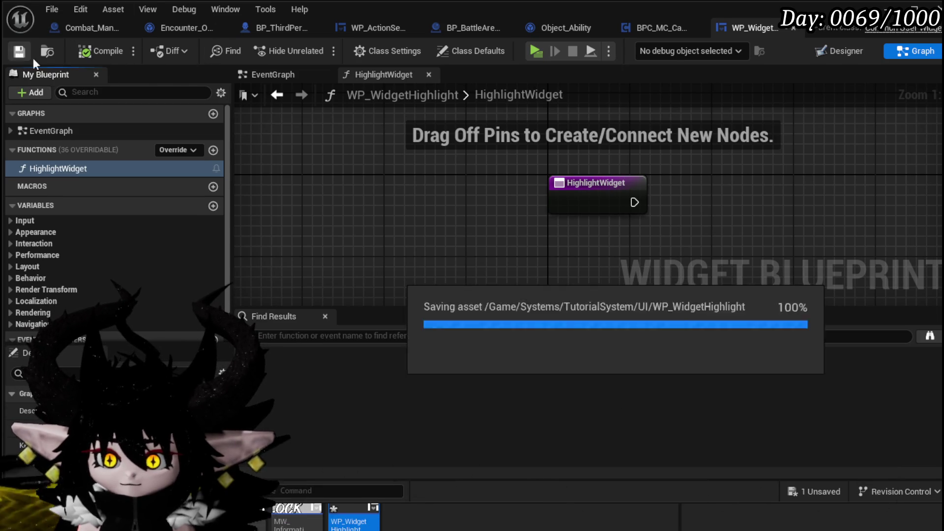
# Rename the function to HighlightWidgetComponent, then compile and save.
pyautogui.rightClick(72, 163)
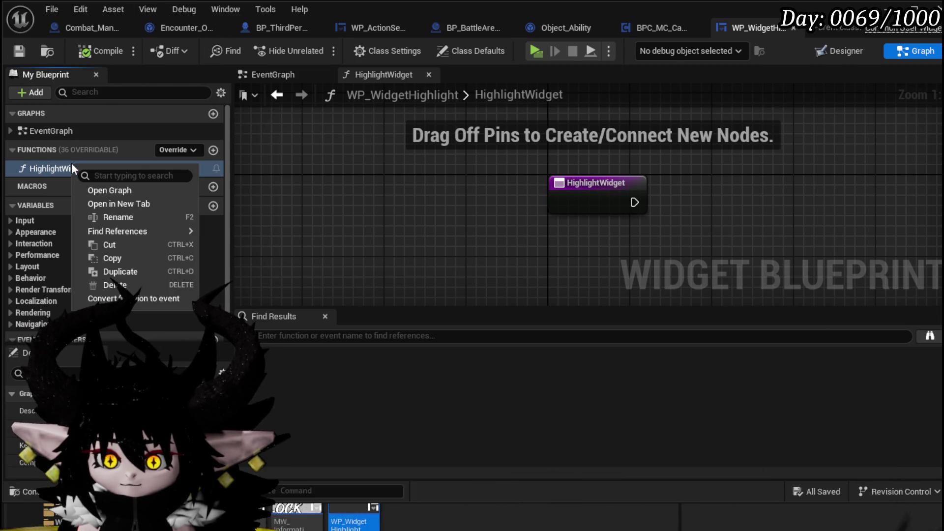
pyautogui.click(111, 211)
pyautogui.click(107, 170)
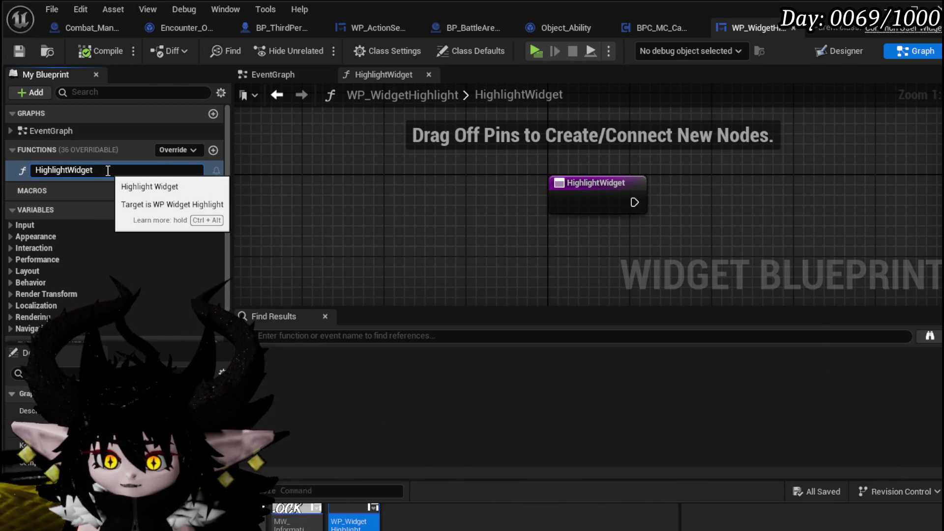
pyautogui.write('p')
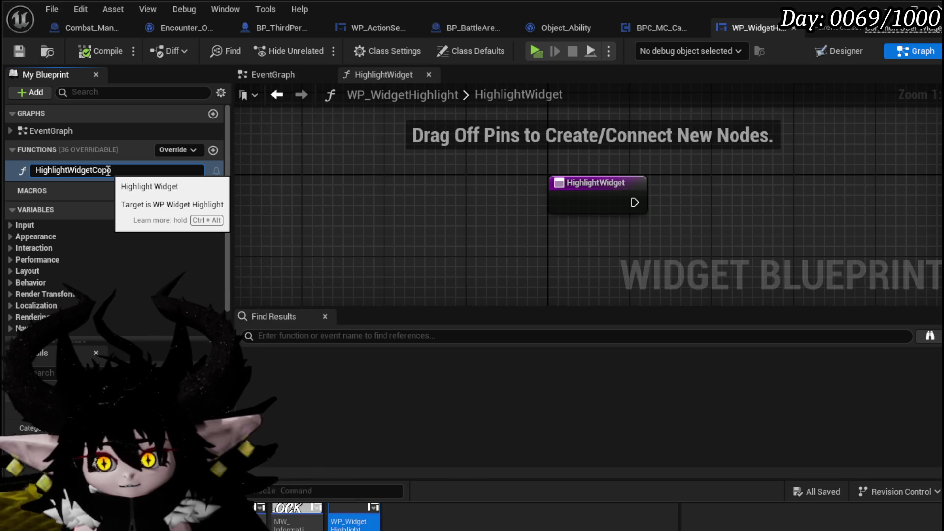
pyautogui.write('ymponent')
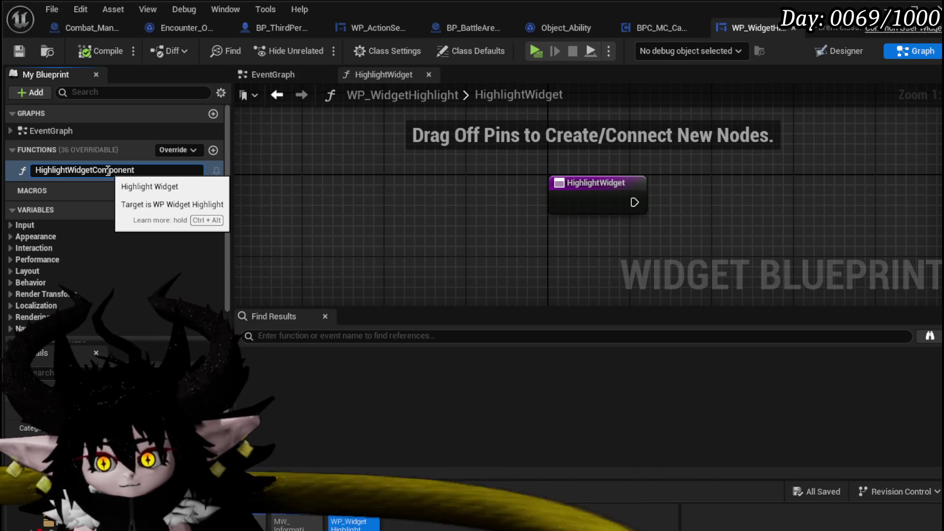
pyautogui.press('Return')
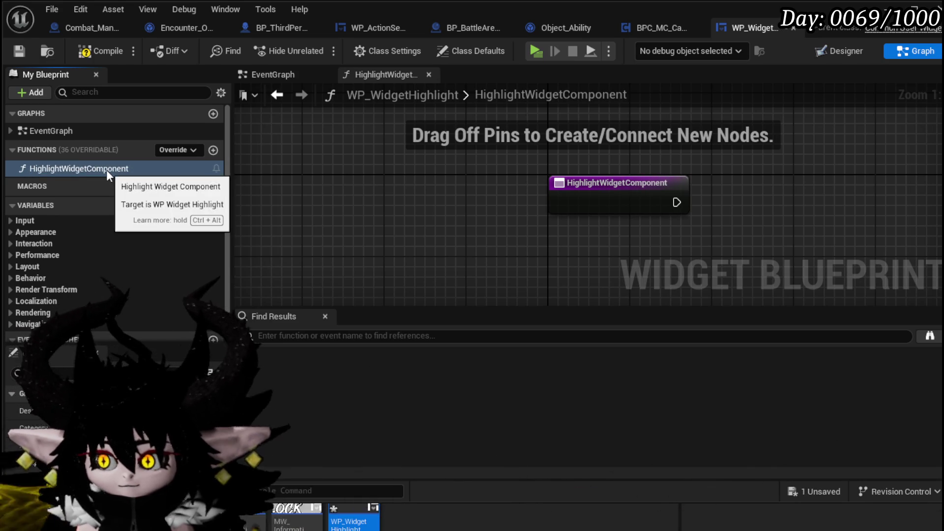
pyautogui.click(25, 48)
pyautogui.moveTo(447, 175)
pyautogui.mouseDown()
pyautogui.moveTo(359, 183)
pyautogui.moveTo(473, 170)
pyautogui.mouseUp()
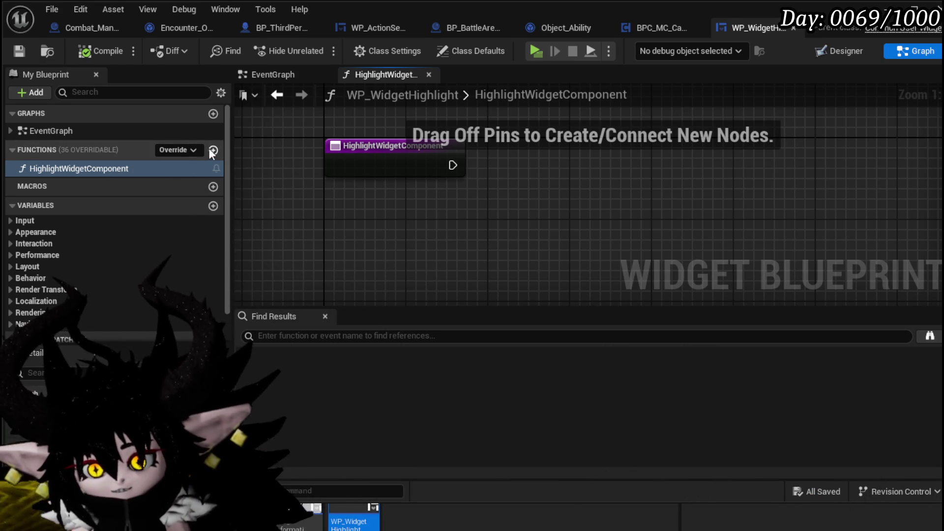
# Create a second function named BindEvent in WP_WidgetHighlight.
pyautogui.click(212, 149)
pyautogui.write('Bind')
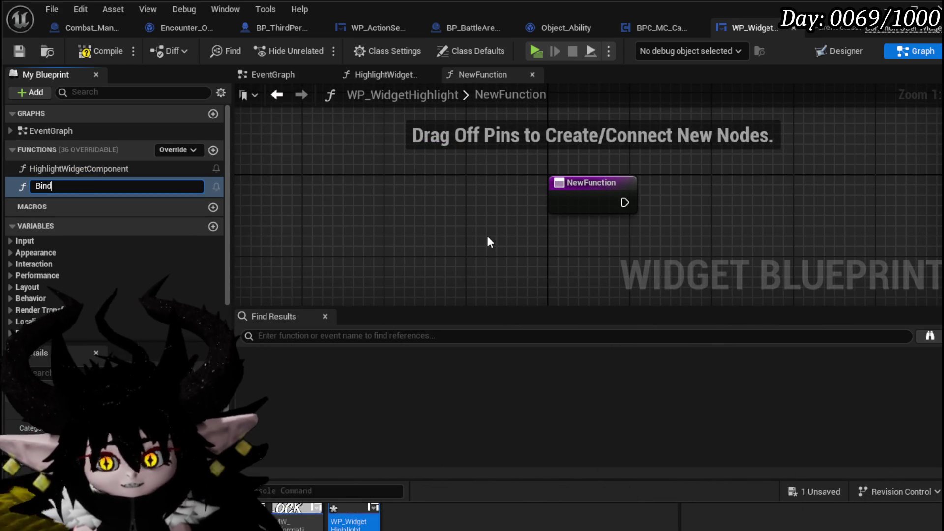
pyautogui.write('U')
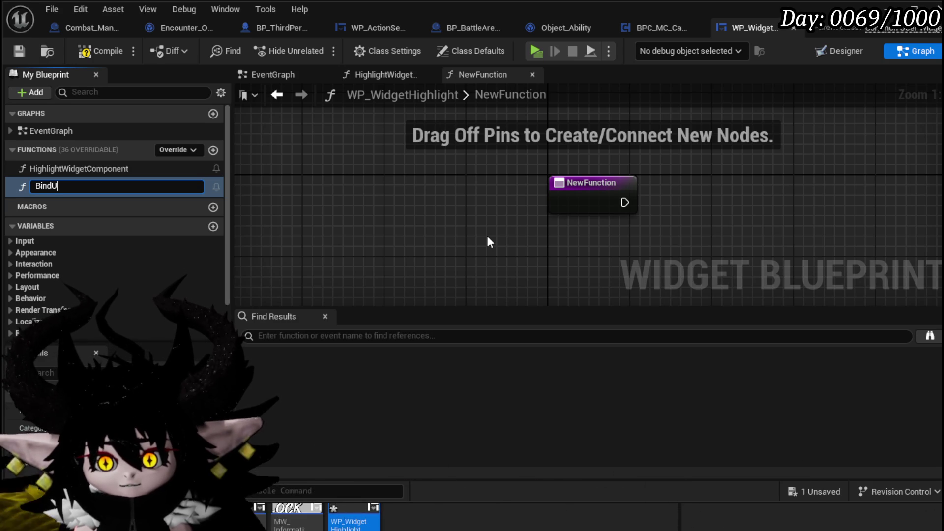
pyautogui.write('ent')
pyautogui.press('Return')
pyautogui.moveTo(486, 235)
pyautogui.mouseDown()
pyautogui.moveTo(394, 176)
pyautogui.moveTo(359, 177)
pyautogui.mouseUp()
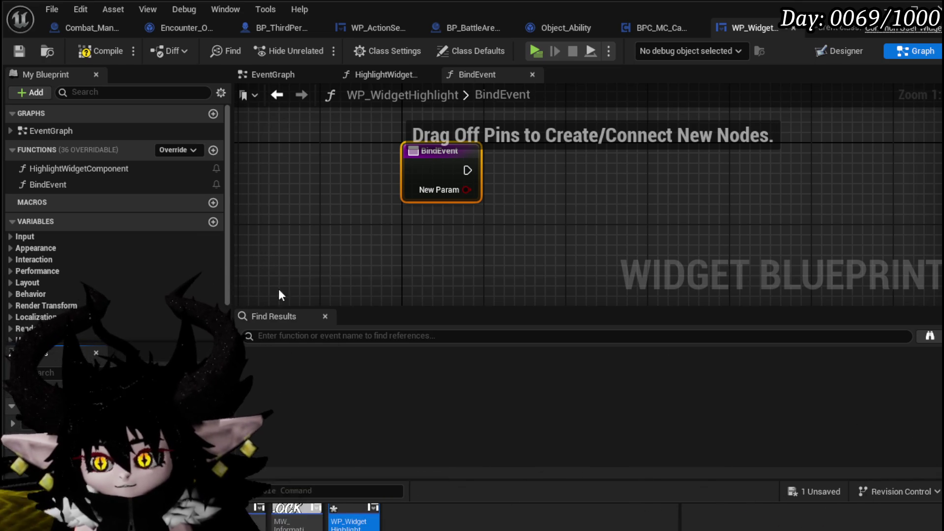
# Make BindEvent's input a BP Third Person Character reference named Owner.
pyautogui.click(123, 423)
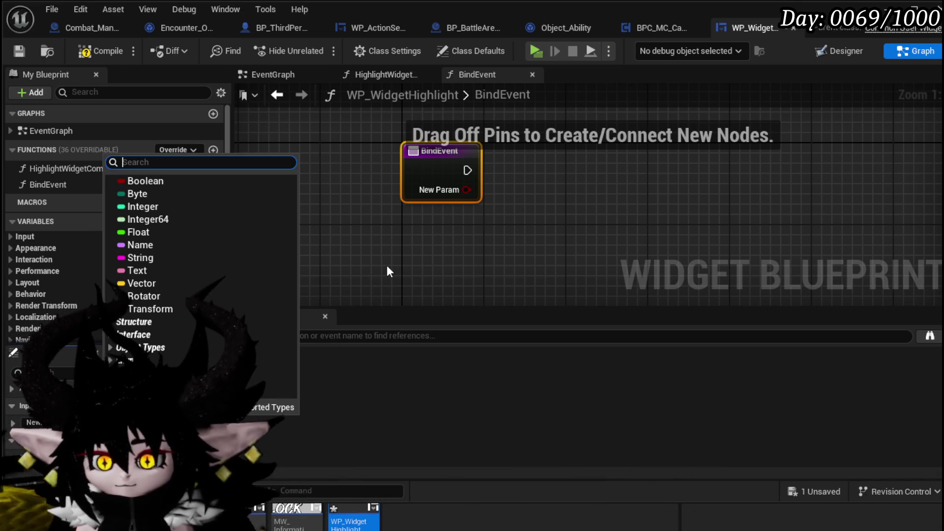
pyautogui.write('Third')
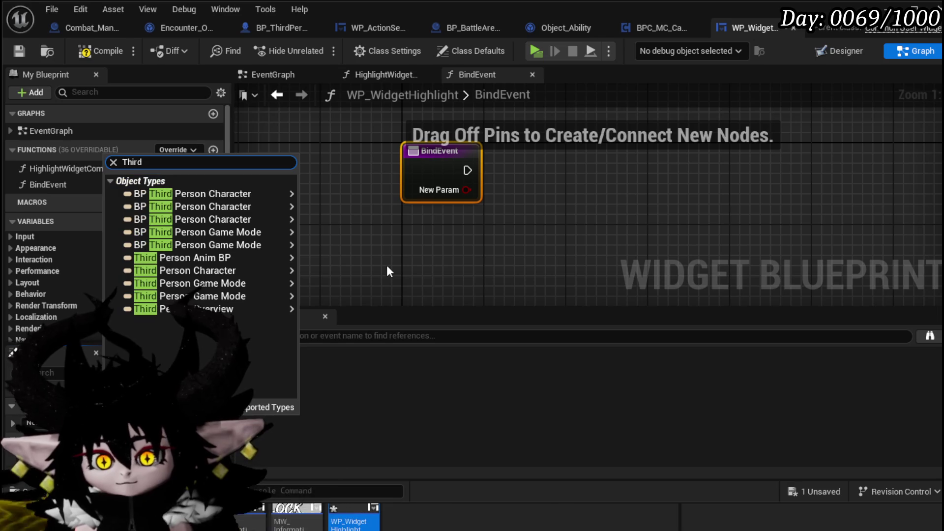
pyautogui.moveTo(260, 219)
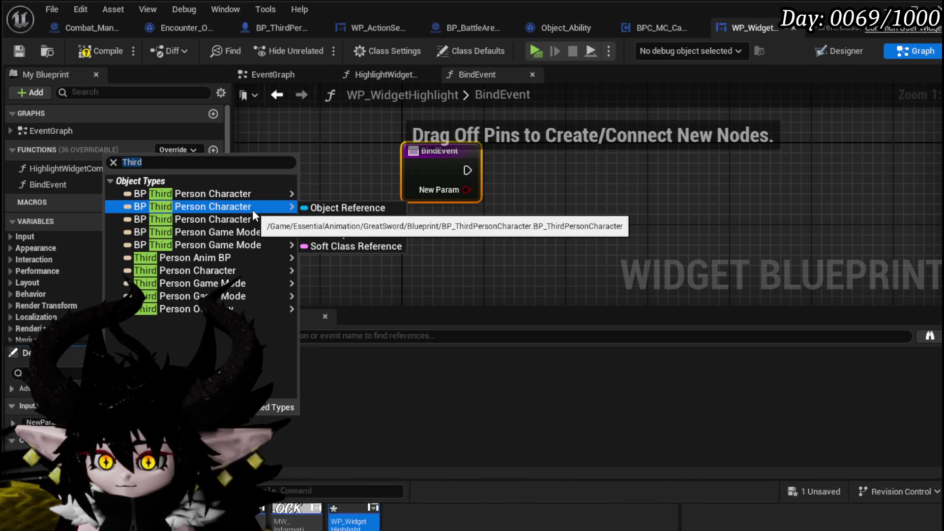
pyautogui.click(323, 197)
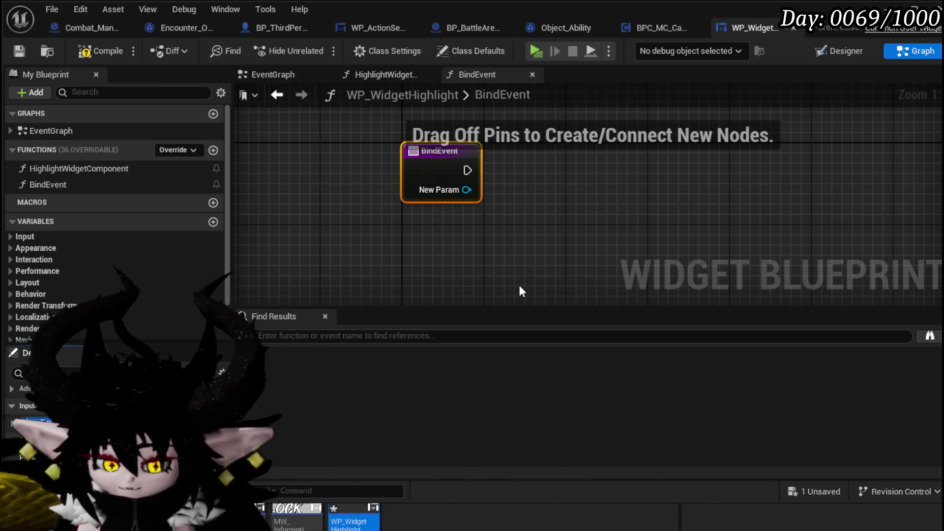
pyautogui.write('Owner')
pyautogui.press('Return')
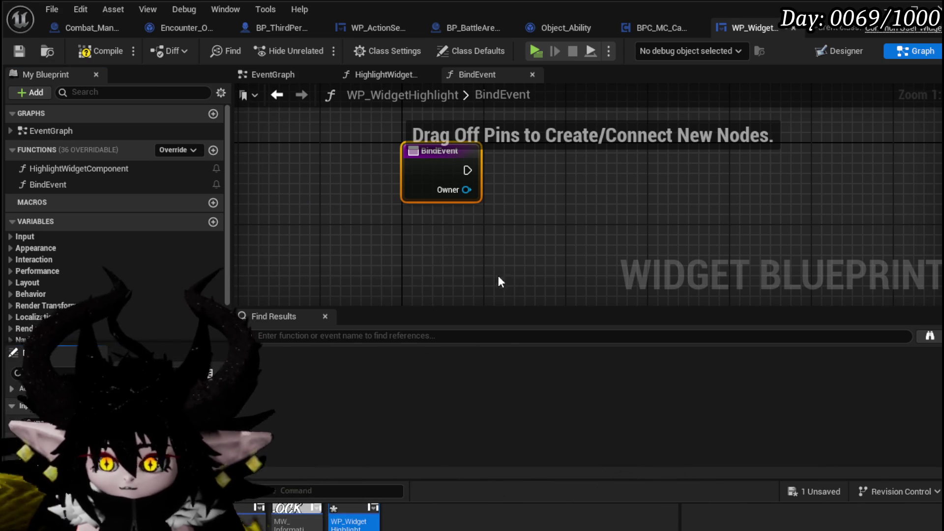
# Promote the Owner pin to an Owner variable, compile, and open HighlightWidgetComponent's graph.
pyautogui.rightClick(467, 190)
pyautogui.click(511, 231)
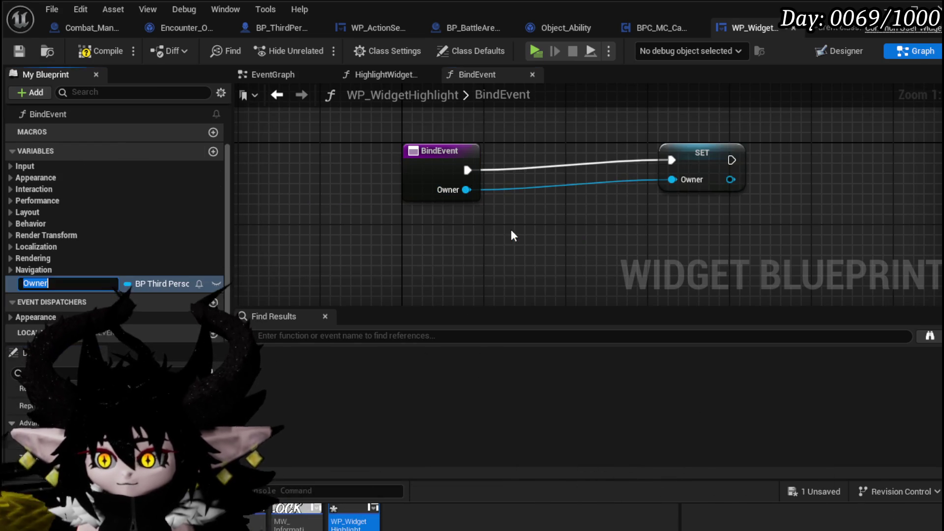
pyautogui.moveTo(702, 147); pyautogui.dragTo(571, 157)
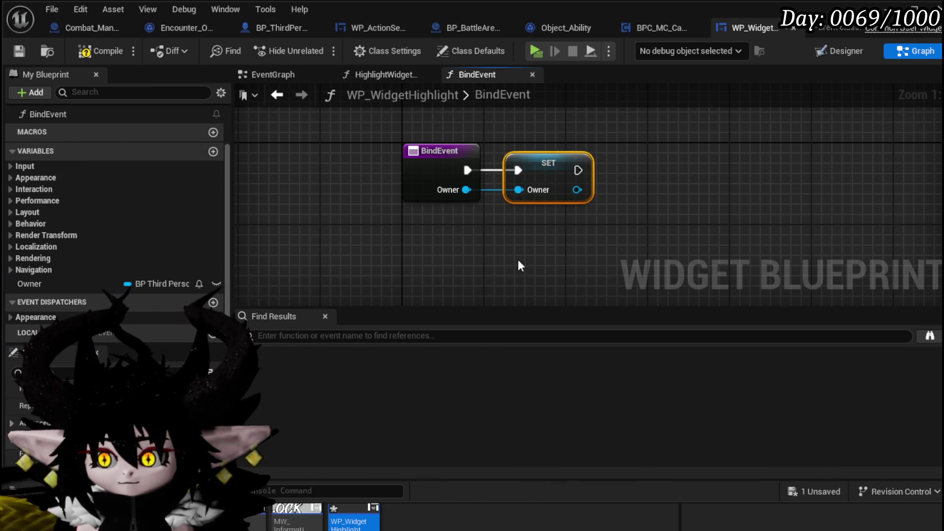
pyautogui.click(123, 50)
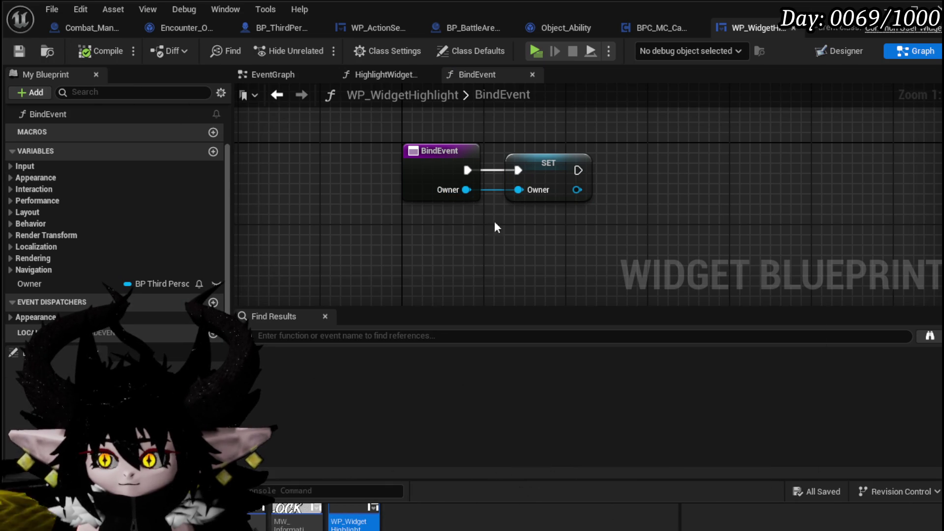
pyautogui.moveTo(370, 143); pyautogui.dragTo(560, 227)
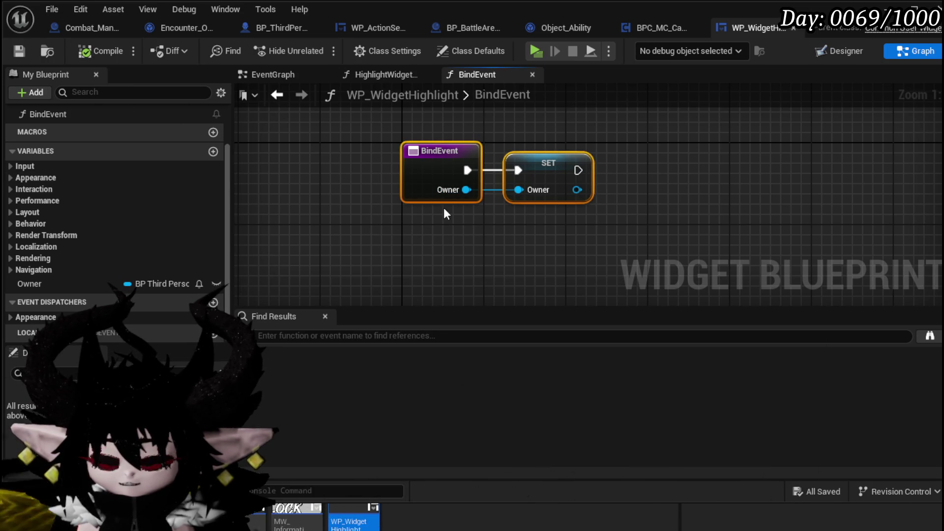
pyautogui.scroll(3, 86, 222)
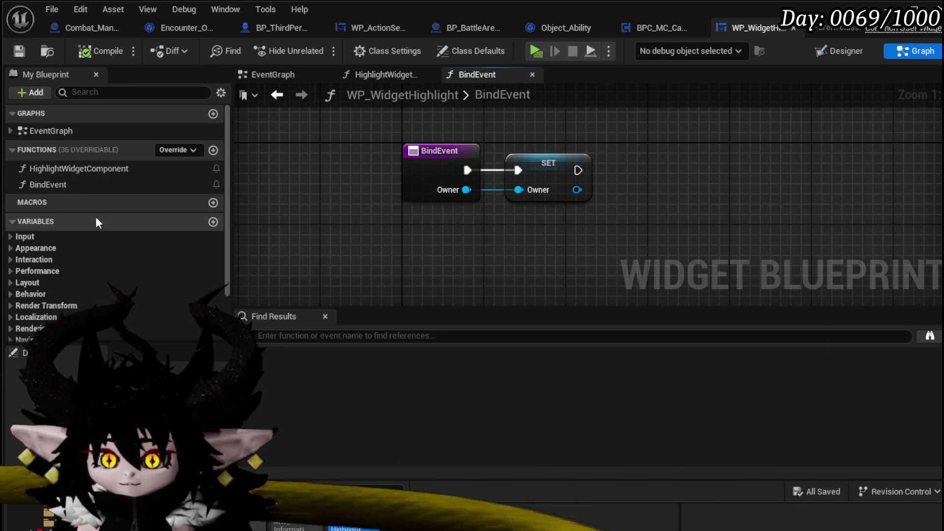
pyautogui.moveTo(382, 231); pyautogui.dragTo(584, 144)
pyautogui.moveTo(385, 217); pyautogui.dragTo(511, 147)
pyautogui.click(99, 168)
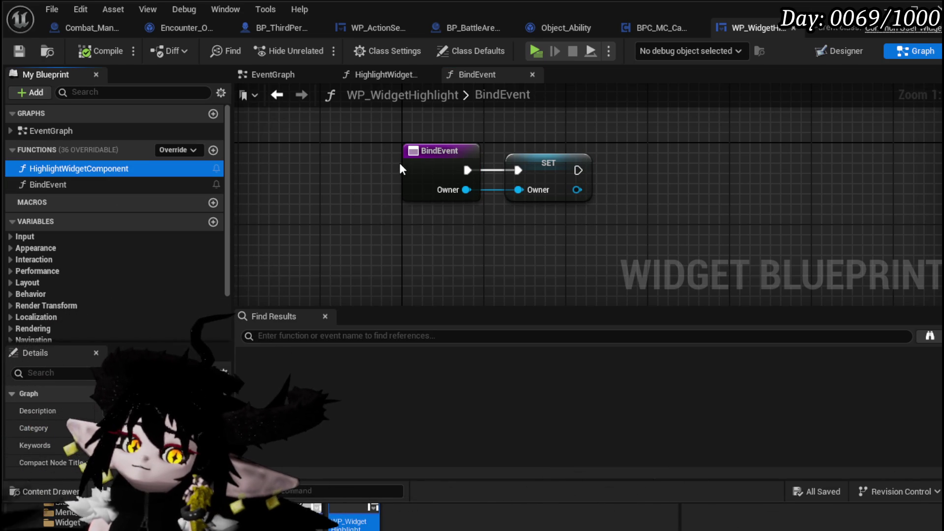
pyautogui.doubleClick(93, 169)
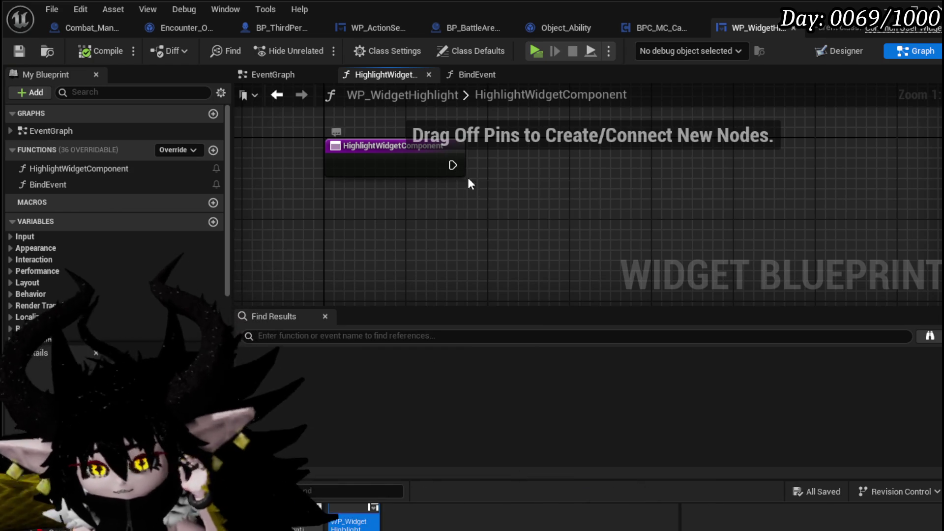
# Add a Widget-type input parameter to the HighlightWidgetComponent function.
pyautogui.click(333, 179)
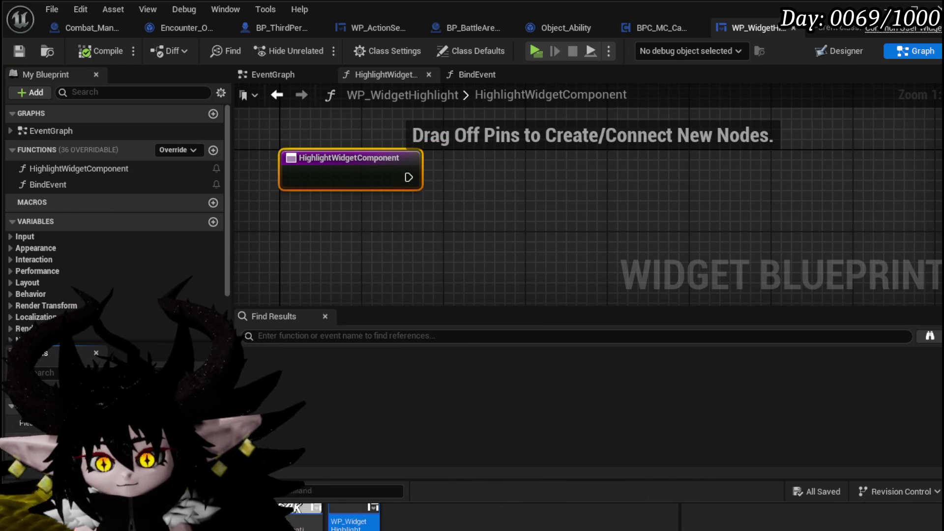
pyautogui.click(212, 406)
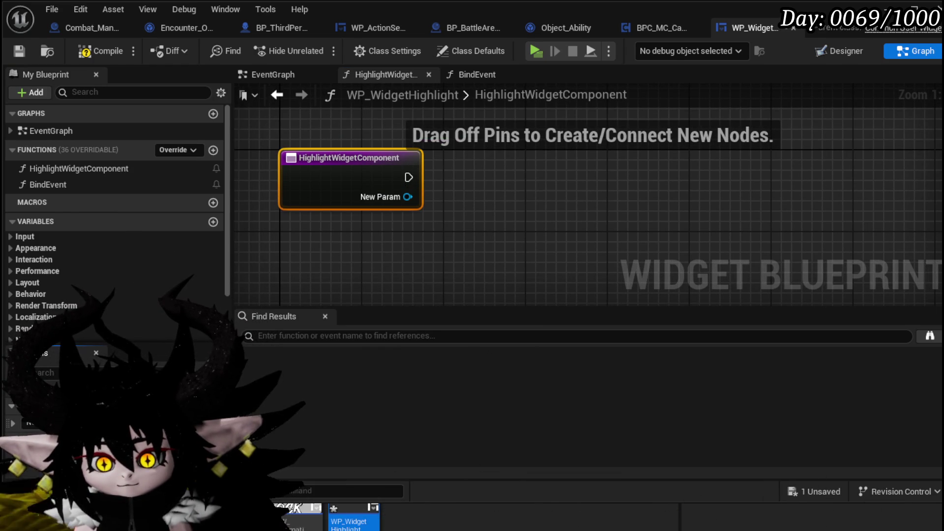
pyautogui.click(128, 423)
pyautogui.write('Widg')
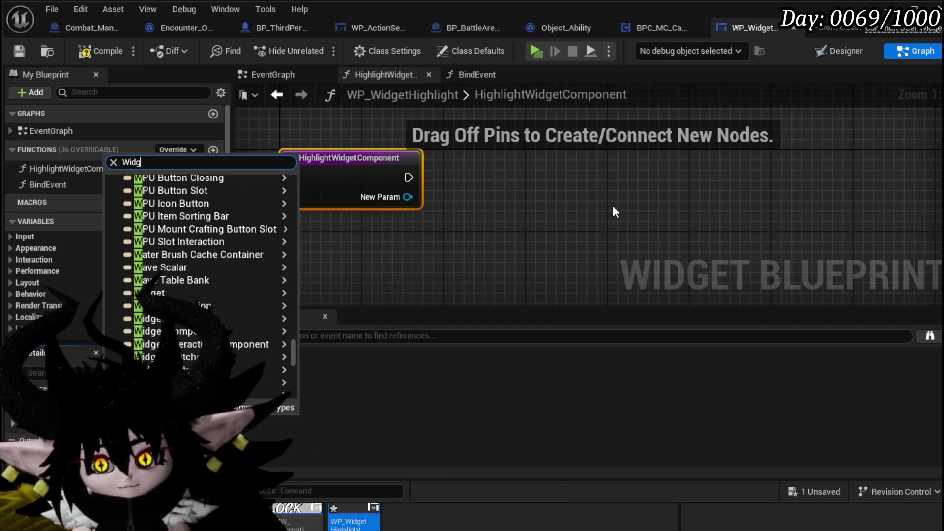
pyautogui.write('etC')
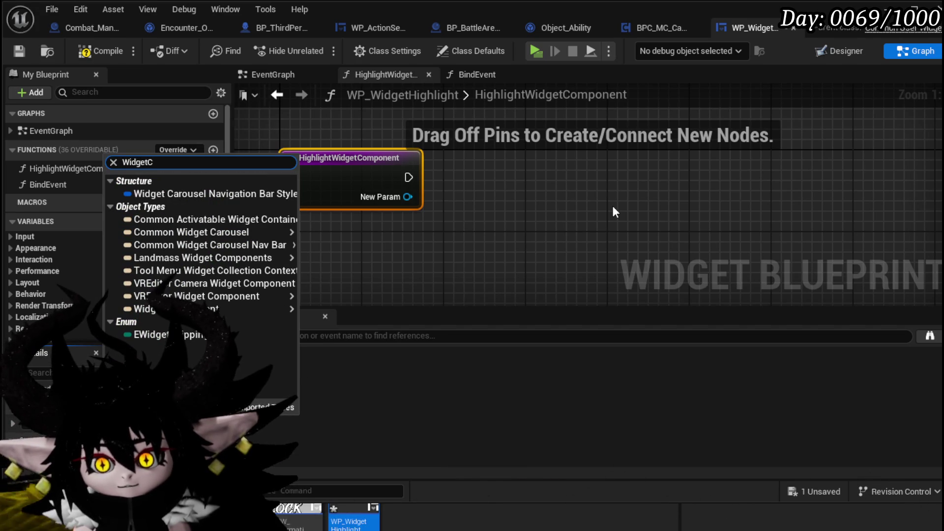
pyautogui.moveTo(184, 299)
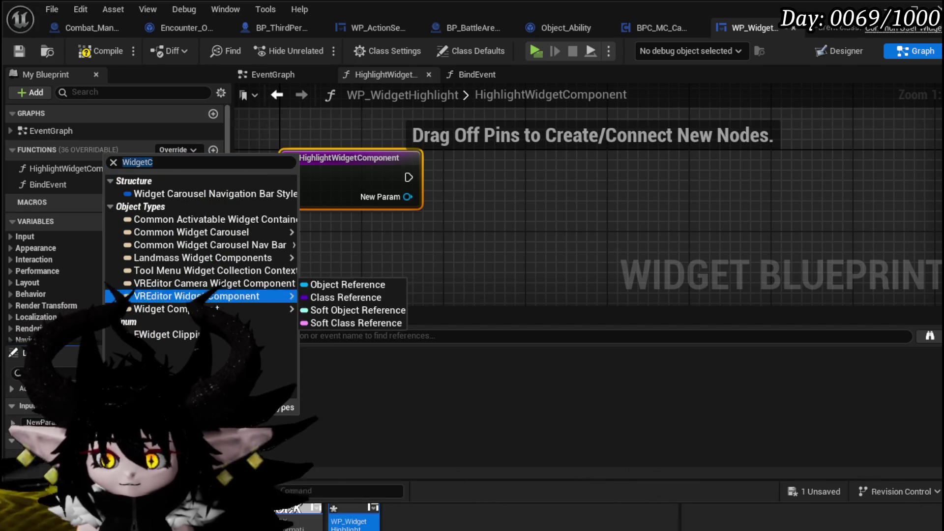
pyautogui.click(346, 309)
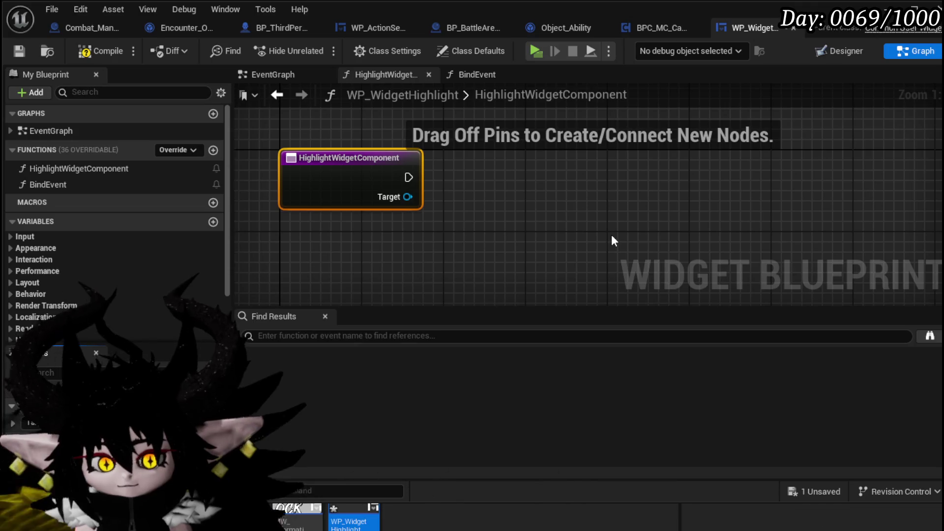
# Add a Slot as Canvas Slot node to the function graph.
pyautogui.moveTo(407, 197); pyautogui.dragTo(453, 229)
pyautogui.write('ge')
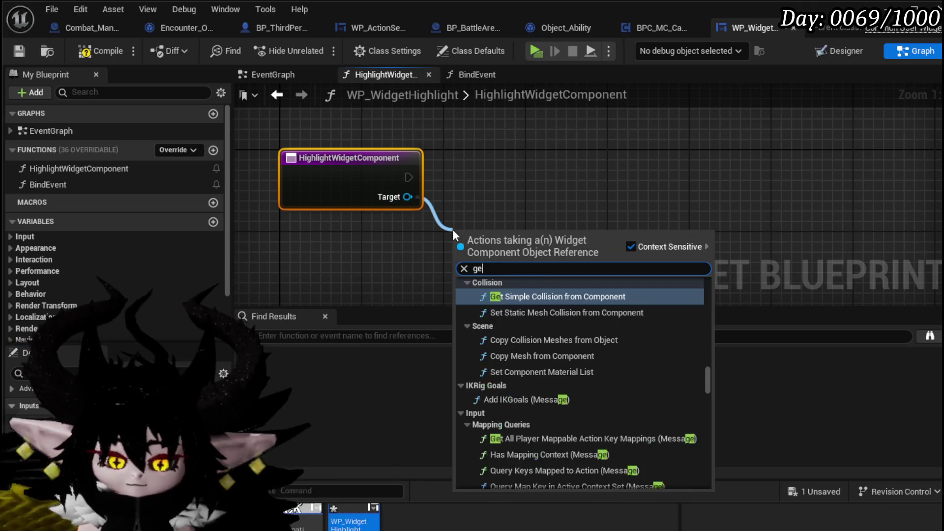
pyautogui.write('t sl')
pyautogui.press('BackSpace')
pyautogui.press('BackSpace')
pyautogui.press('BackSpace')
pyautogui.write('slot')
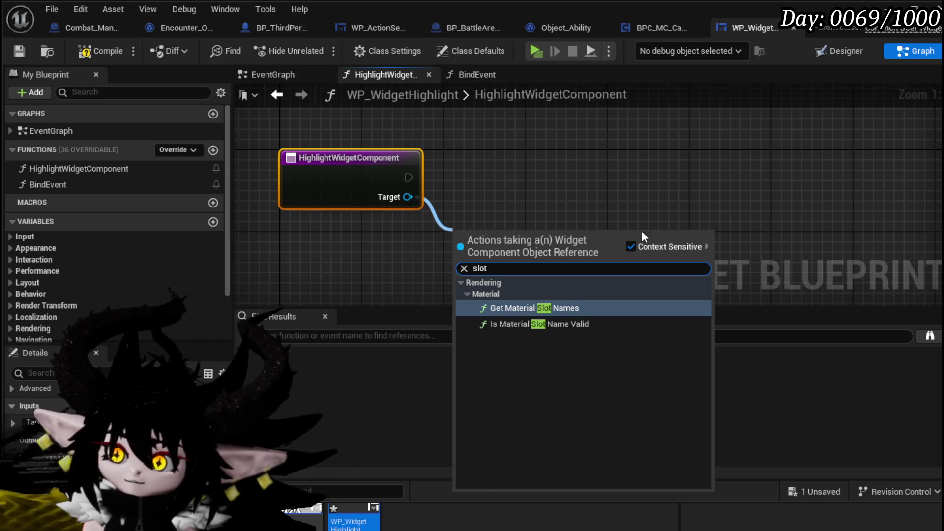
pyautogui.click(639, 246)
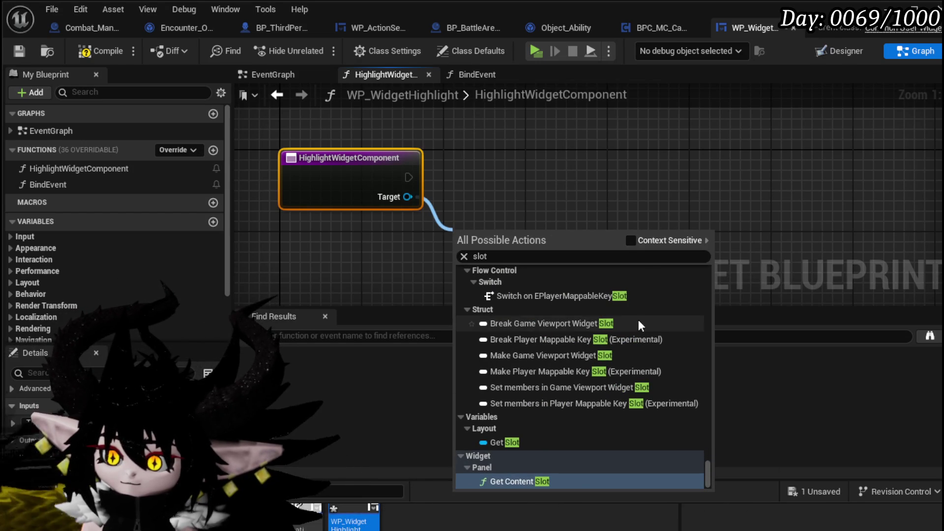
pyautogui.click(494, 230)
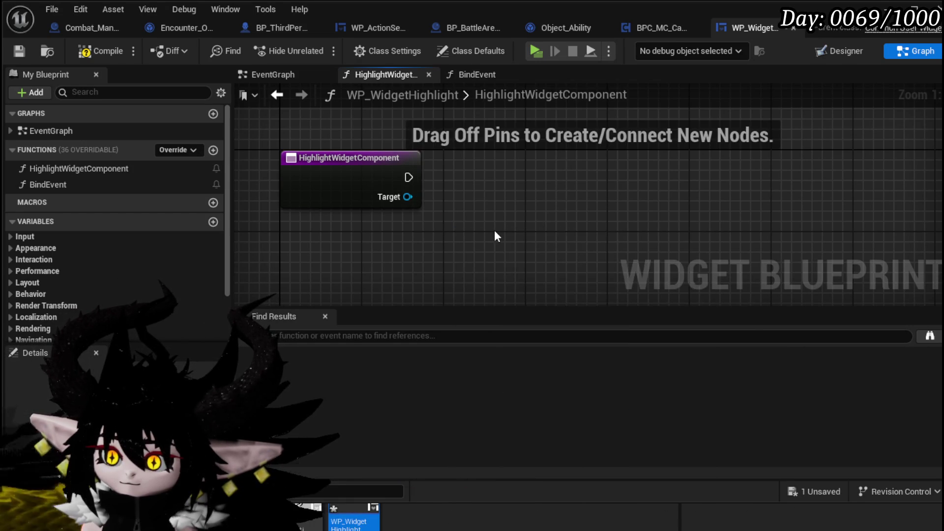
pyautogui.rightClick(494, 230)
pyautogui.write('slot as')
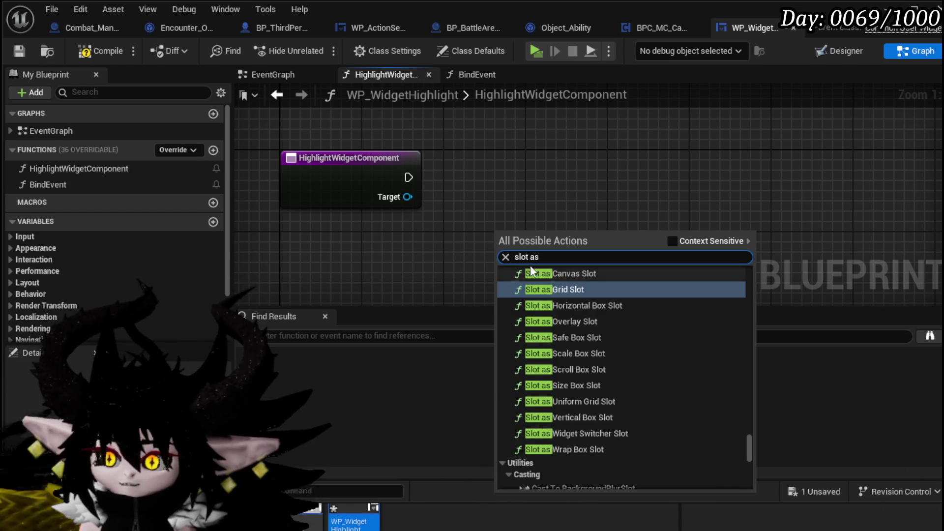
pyautogui.click(544, 274)
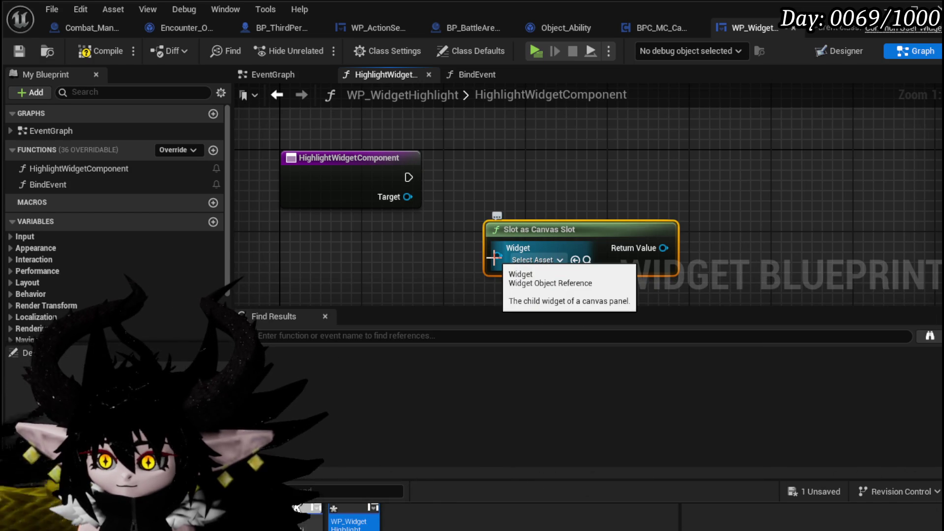
# Replace the old input with a Widget input named Target.
pyautogui.moveTo(494, 257)
pyautogui.mouseDown()
pyautogui.moveTo(347, 244)
pyautogui.moveTo(422, 242)
pyautogui.mouseUp()
pyautogui.click(331, 177)
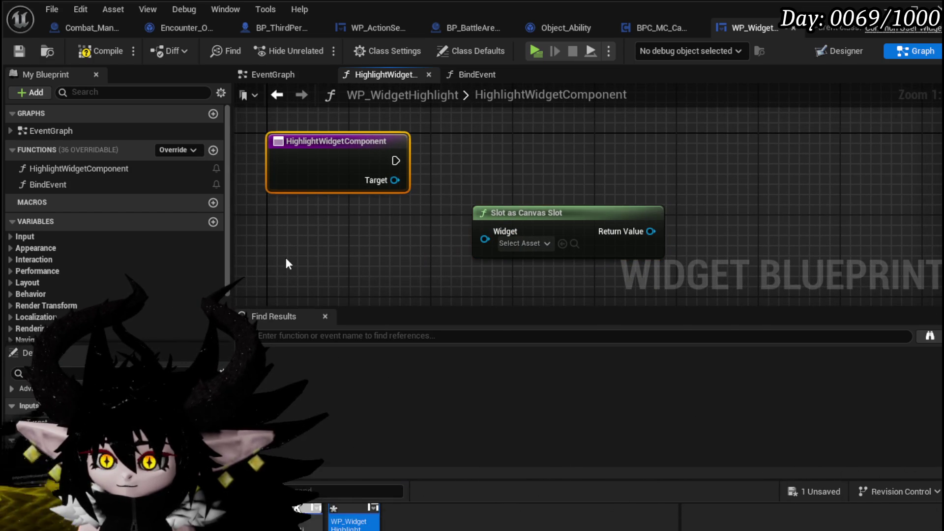
pyautogui.moveTo(487, 237)
pyautogui.mouseDown()
pyautogui.moveTo(361, 161)
pyautogui.moveTo(339, 180)
pyautogui.mouseUp()
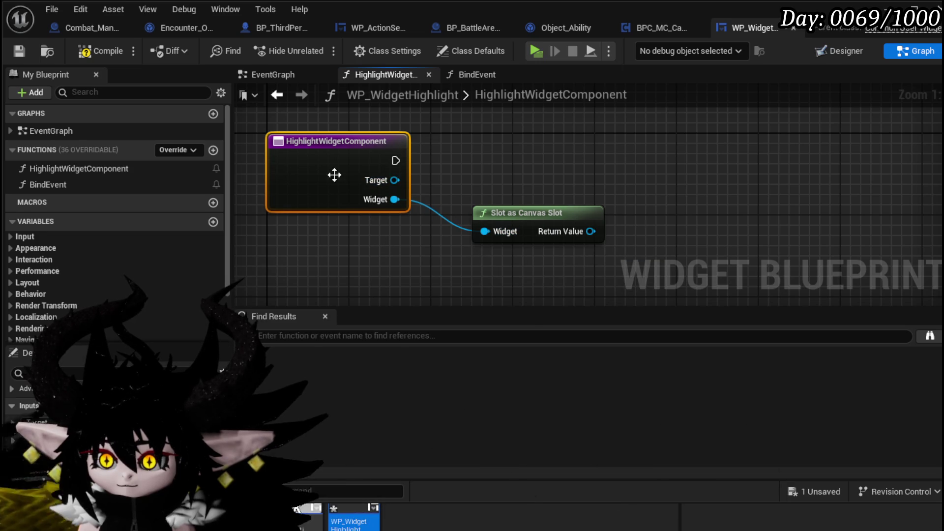
pyautogui.press('Delete')
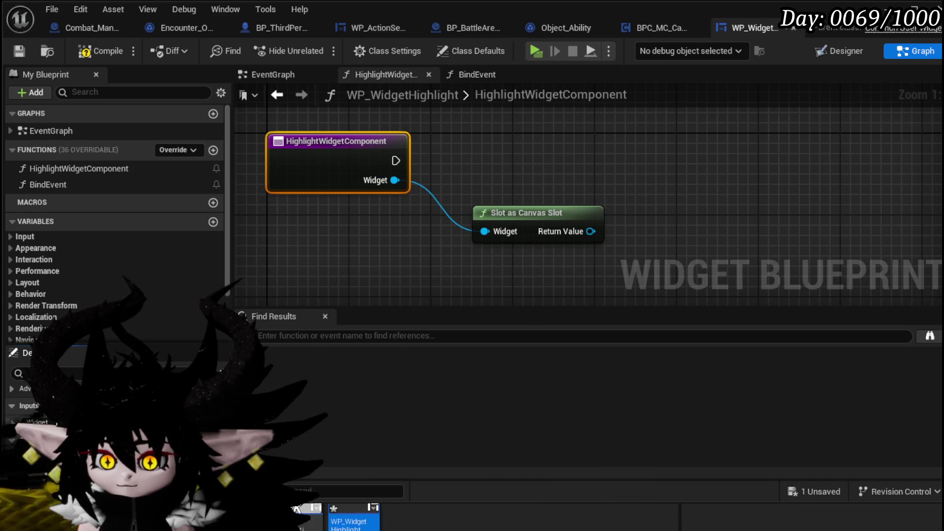
pyautogui.write('Target')
pyautogui.click(395, 227)
# Try adding a Set Widget Slot Position node from Target, then undo it.
pyautogui.moveTo(580, 209)
pyautogui.mouseDown()
pyautogui.moveTo(377, 230)
pyautogui.moveTo(504, 249)
pyautogui.mouseUp()
pyautogui.write('get')
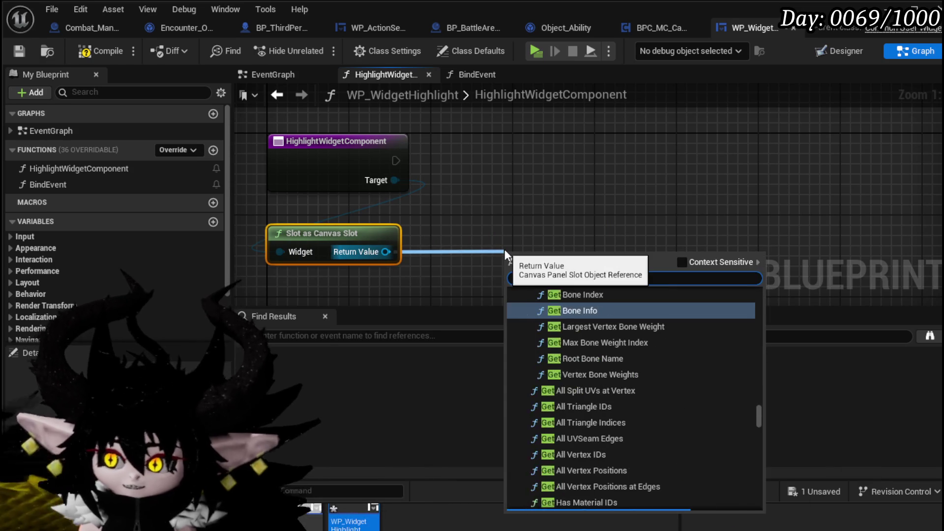
pyautogui.write(' pos')
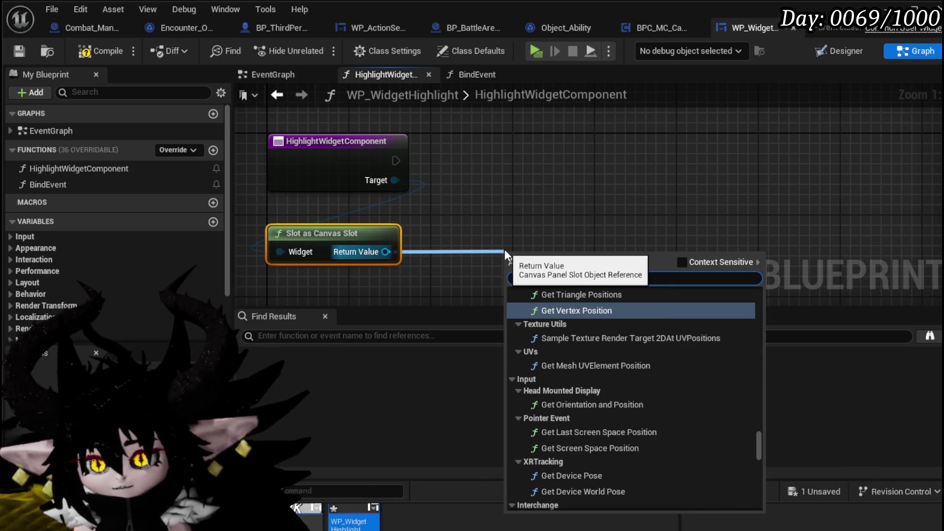
pyautogui.write('ition')
pyautogui.scroll(3, 698, 290)
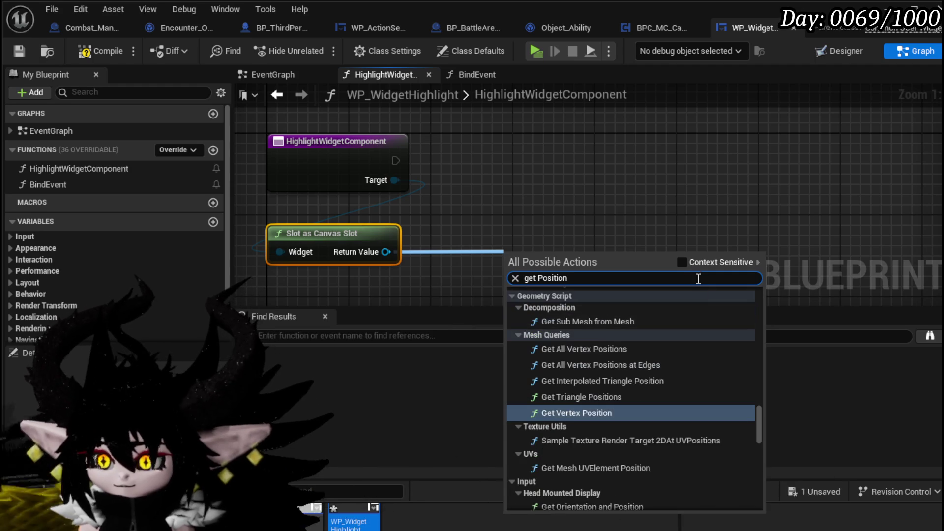
pyautogui.click(684, 261)
pyautogui.click(584, 214)
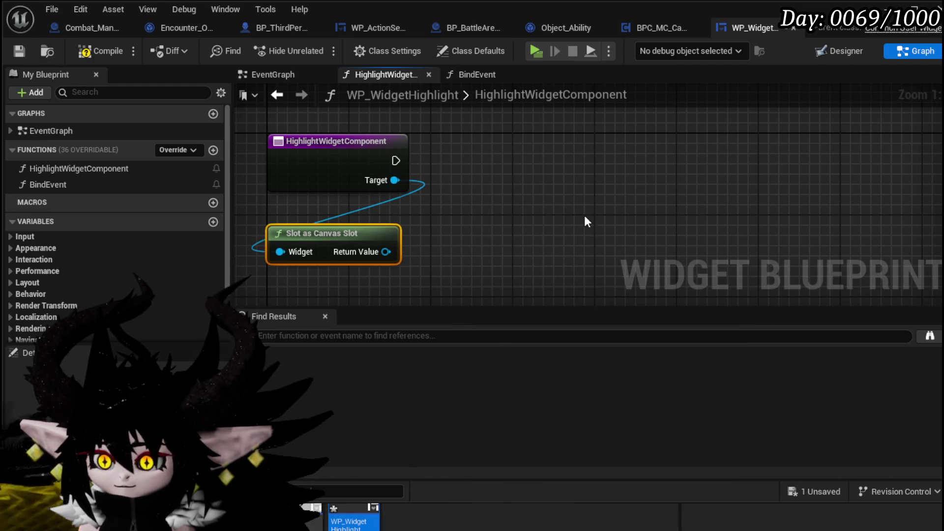
pyautogui.click(320, 141)
pyautogui.moveTo(395, 180); pyautogui.dragTo(455, 204)
pyautogui.write('get')
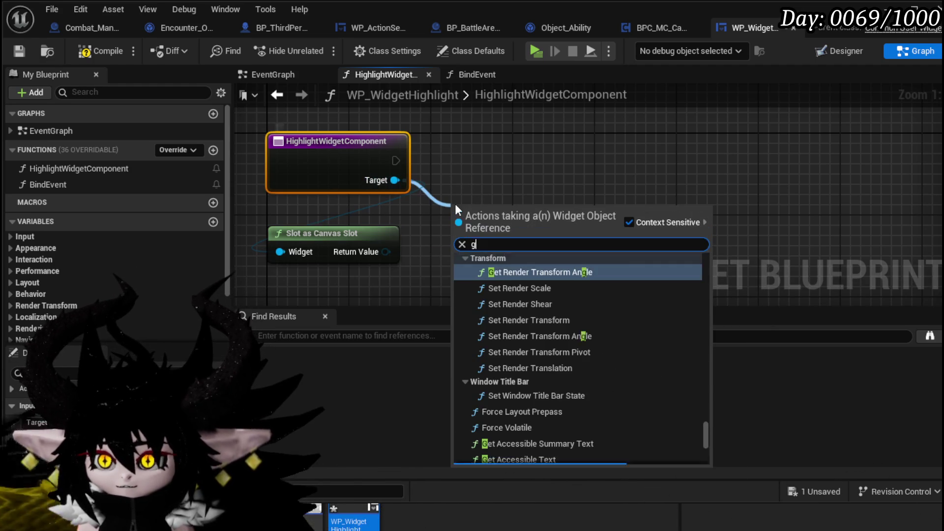
pyautogui.write(' posi')
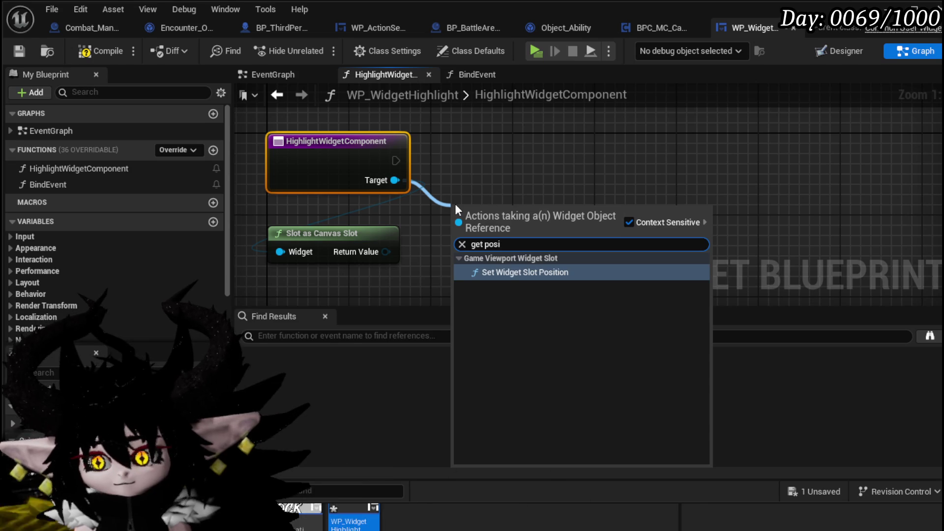
pyautogui.press('Return')
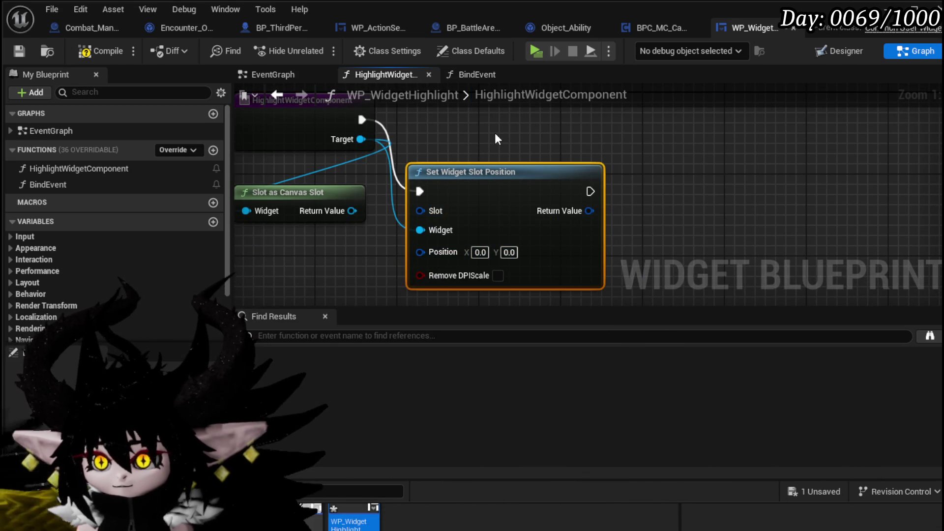
pyautogui.hotkey('ctrl', 'z')
# Add a New Param input of type Widget Component Object Reference.
pyautogui.click(407, 161)
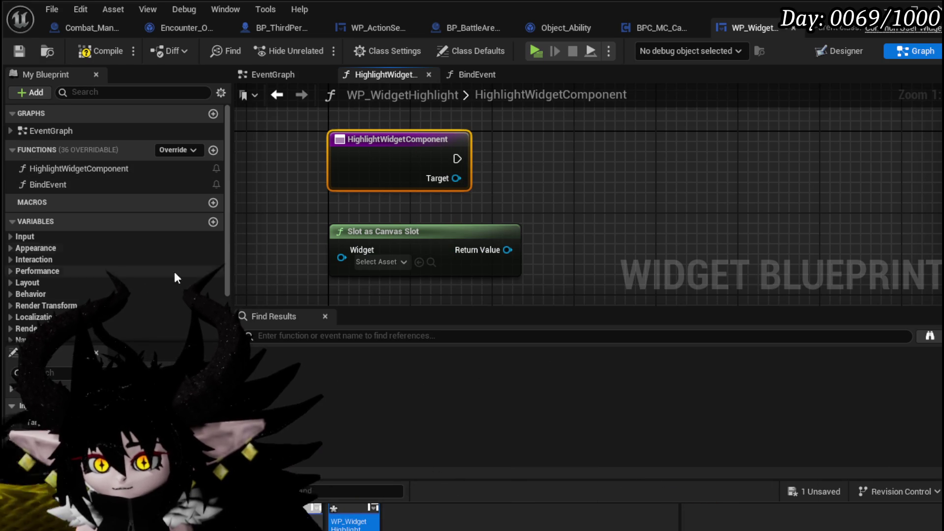
pyautogui.click(213, 405)
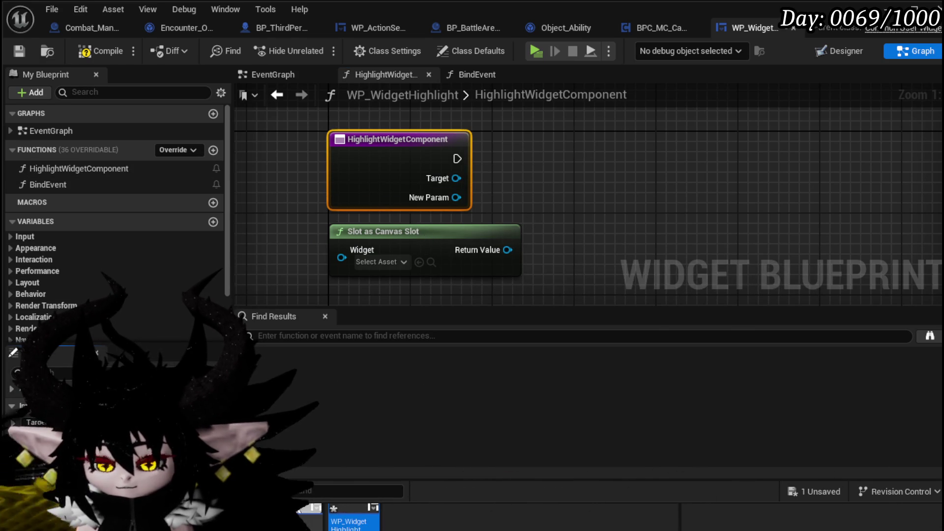
pyautogui.click(127, 435)
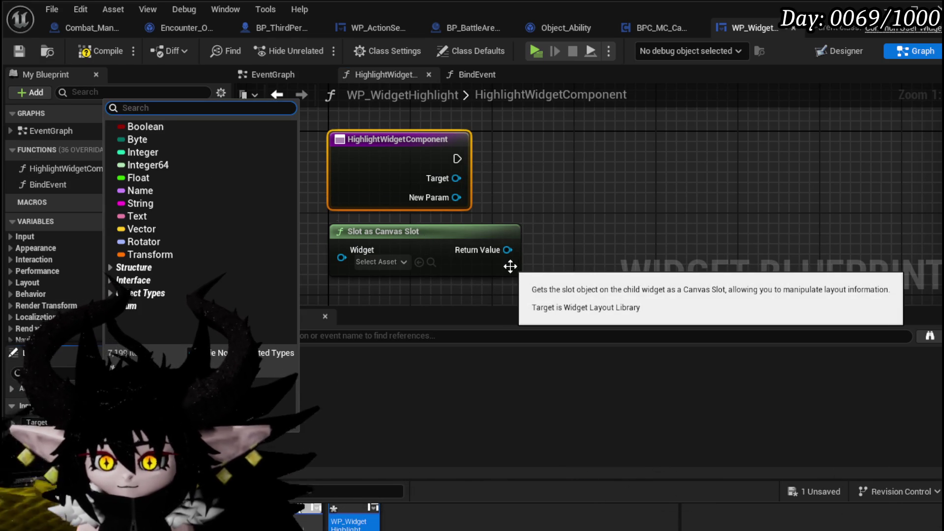
pyautogui.write('Widget comp')
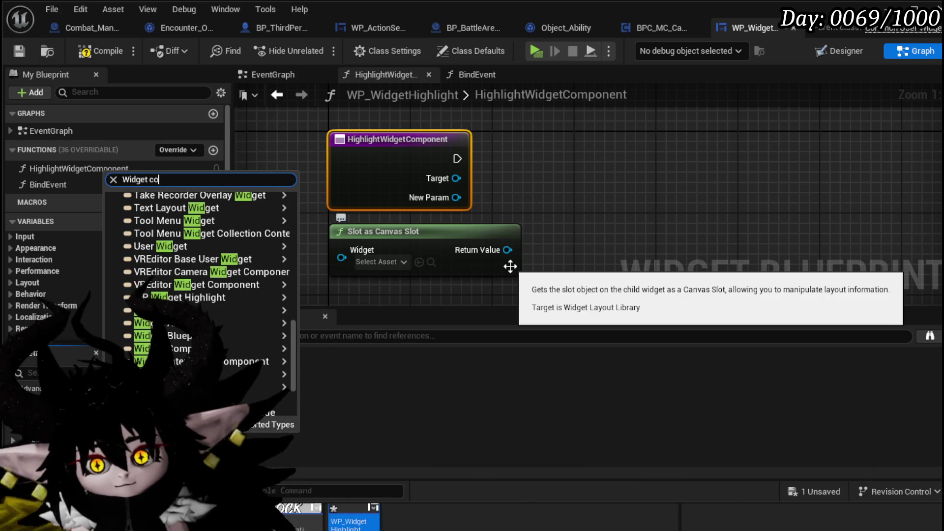
pyautogui.moveTo(295, 249)
pyautogui.click(364, 249)
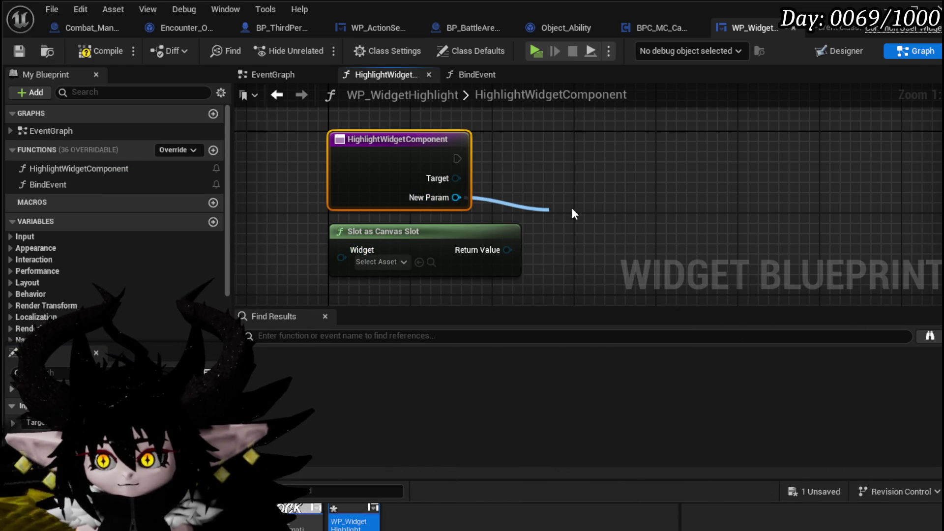
pyautogui.moveTo(567, 209); pyautogui.dragTo(572, 207)
pyautogui.write('posit')
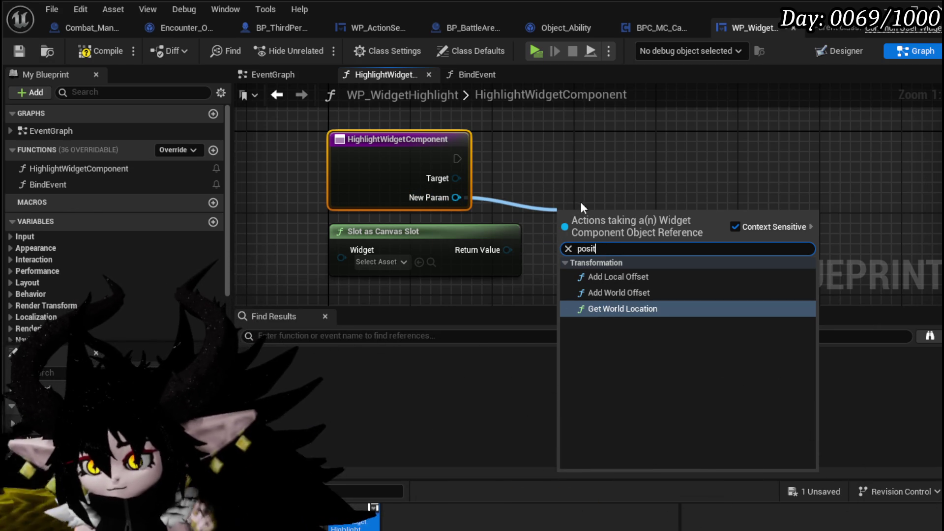
pyautogui.press('Escape')
# Wire Target into Slot as Canvas Slot's Widget and chain a Set Position node.
pyautogui.moveTo(422, 168)
pyautogui.mouseDown()
pyautogui.moveTo(296, 249)
pyautogui.moveTo(307, 247)
pyautogui.mouseUp()
pyautogui.moveTo(418, 233); pyautogui.dragTo(591, 229)
pyautogui.write('set pos')
pyautogui.press('Return')
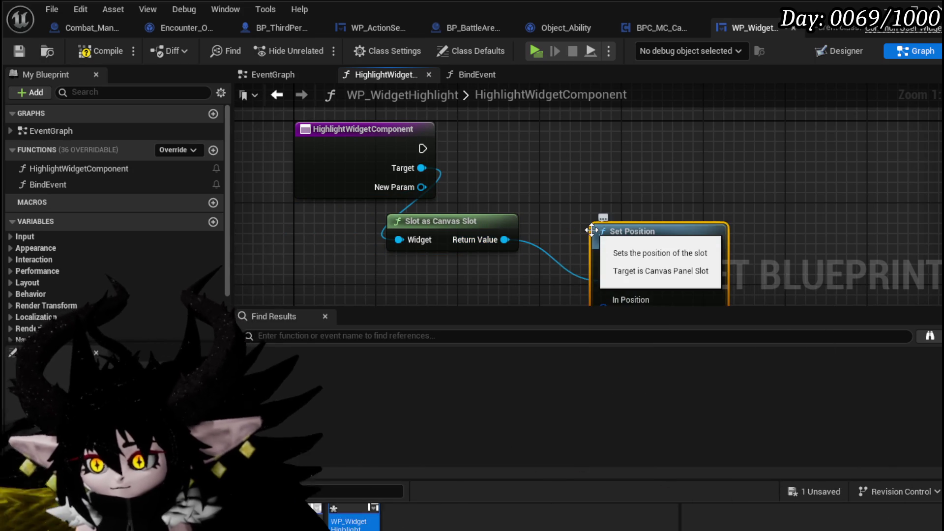
pyautogui.moveTo(636, 207)
pyautogui.mouseDown()
pyautogui.moveTo(539, 142)
pyautogui.moveTo(568, 174)
pyautogui.mouseUp()
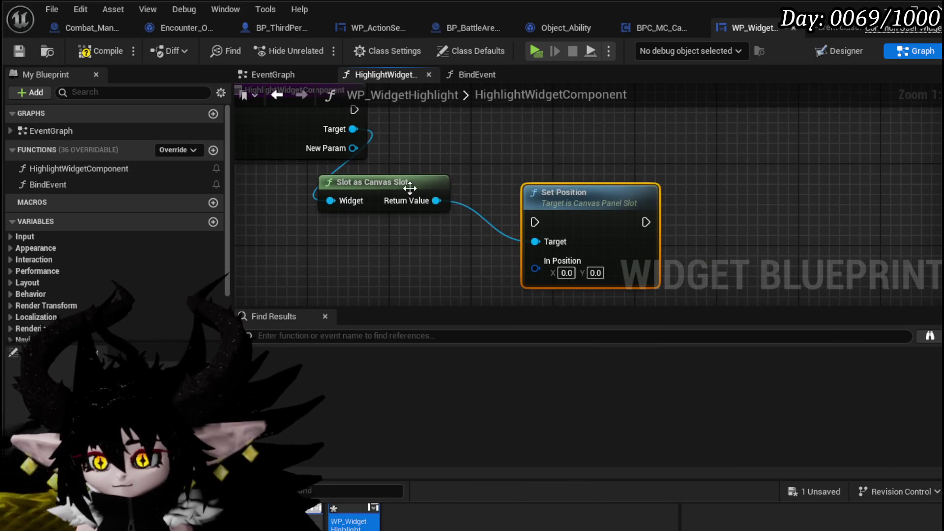
pyautogui.moveTo(410, 188); pyautogui.dragTo(326, 218)
pyautogui.moveTo(524, 190); pyautogui.dragTo(513, 180)
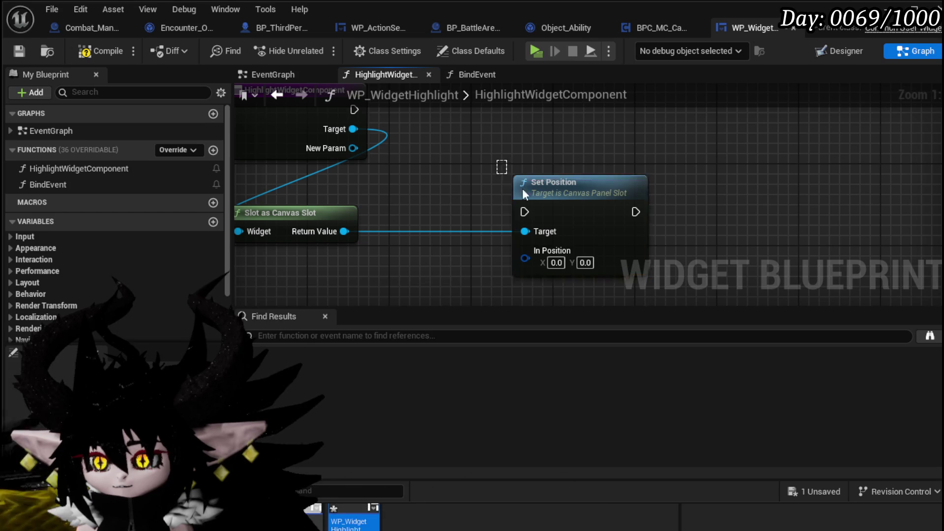
# Delete the Set Position node and search all actions for 'get pos' with Context Sensitive off.
pyautogui.press('Delete')
pyautogui.rightClick(544, 228)
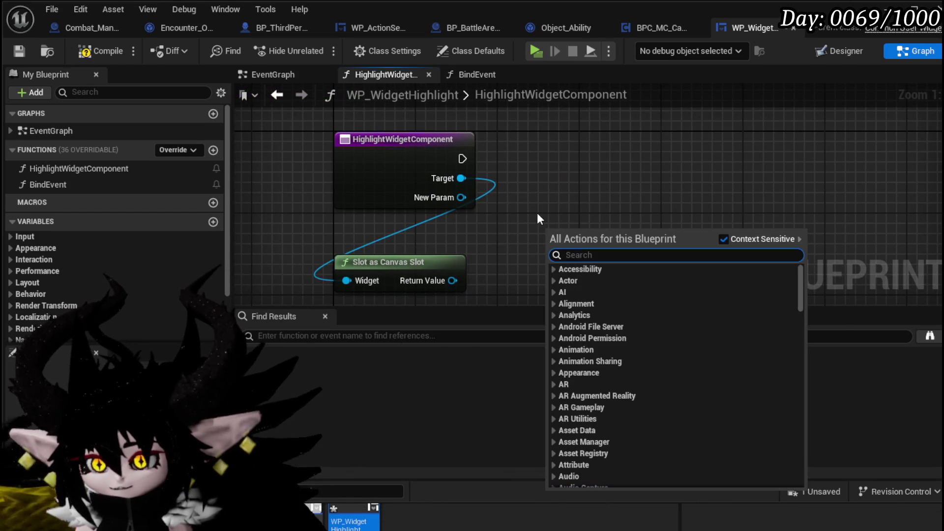
pyautogui.write('get posti')
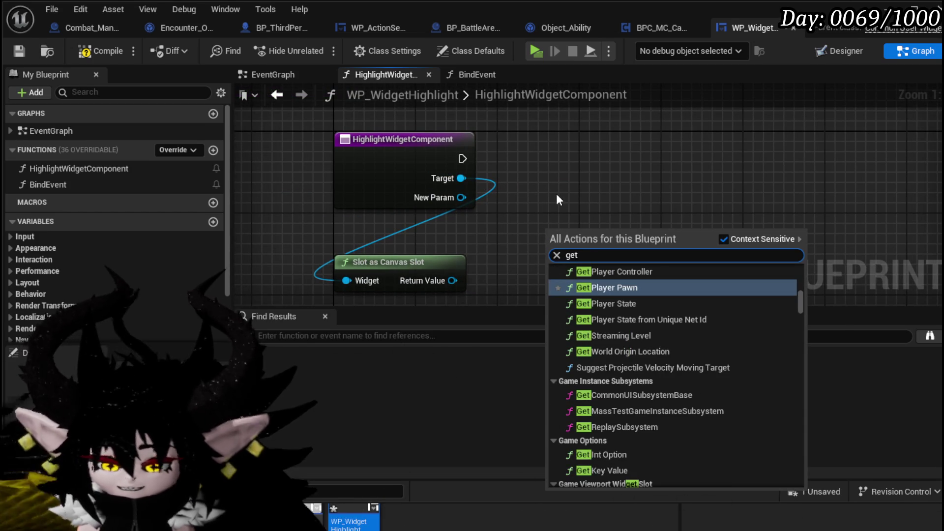
pyautogui.press('BackSpace')
pyautogui.press('BackSpace')
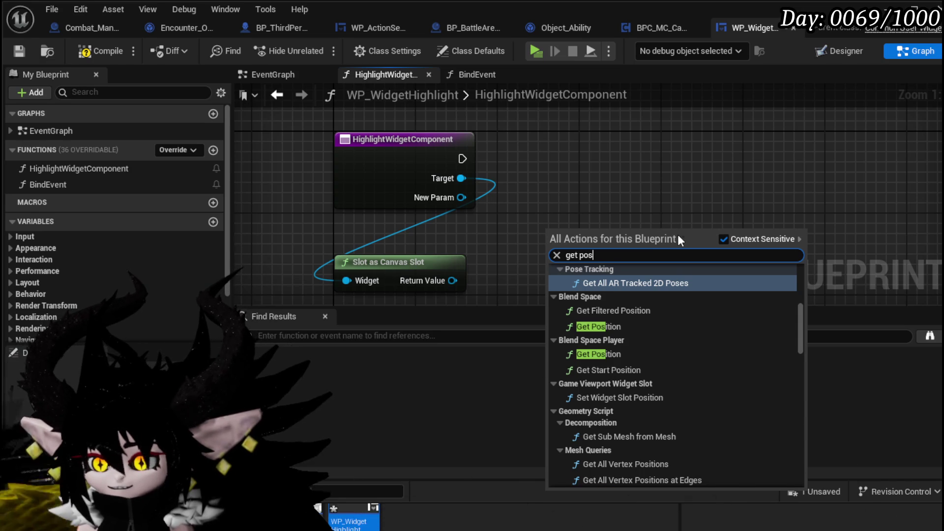
pyautogui.scroll(3, 698, 320)
pyautogui.scroll(5, 698, 320)
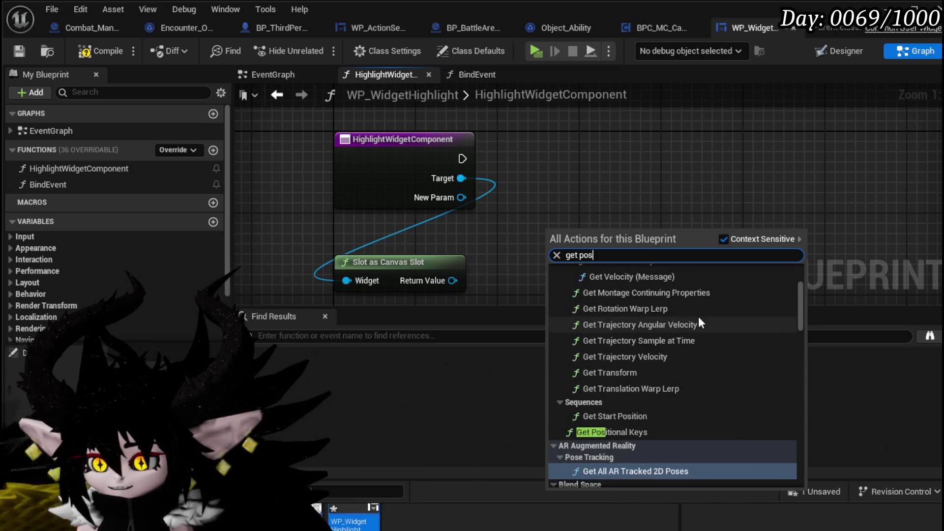
pyautogui.click(723, 239)
pyautogui.scroll(-5, 721, 308)
pyautogui.scroll(6, 720, 307)
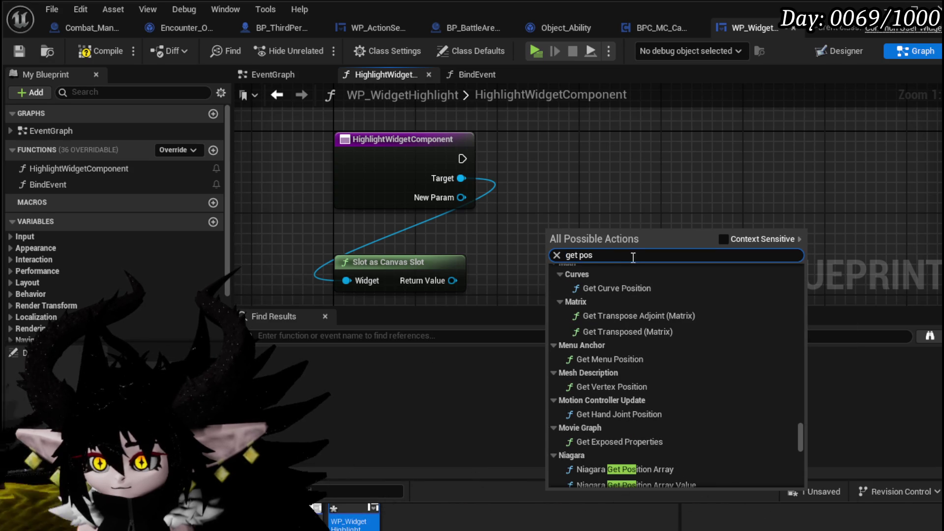
# Refine the search to 'position vie' to locate Set Position in Viewport.
pyautogui.write('pos')
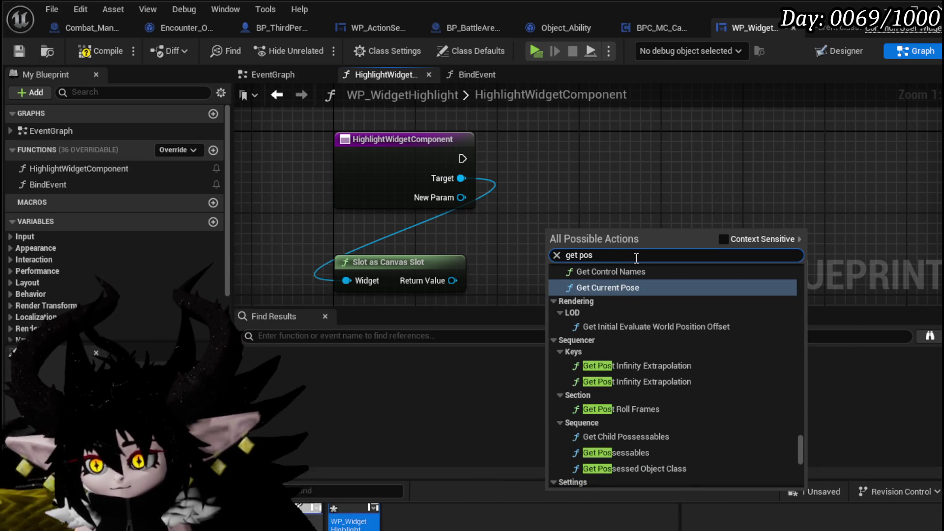
pyautogui.write('ition')
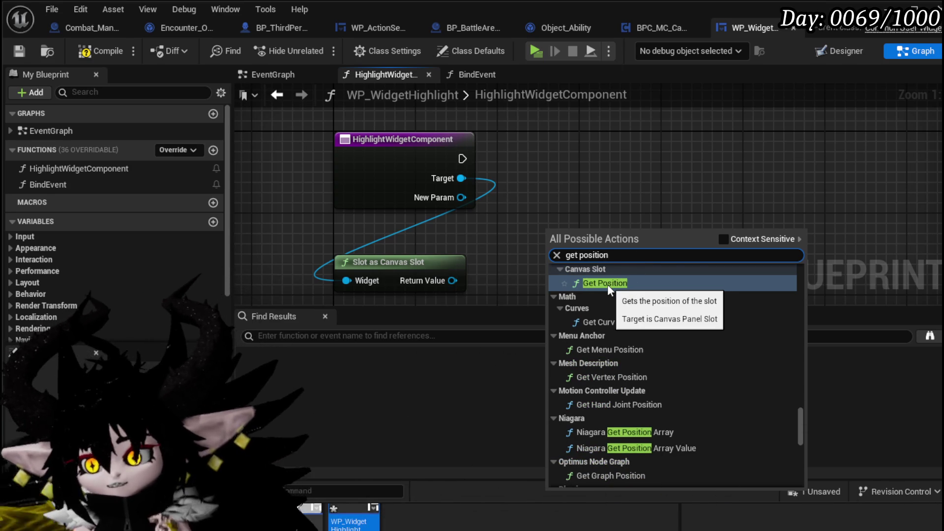
pyautogui.scroll(3, 688, 297)
pyautogui.scroll(10, 712, 335)
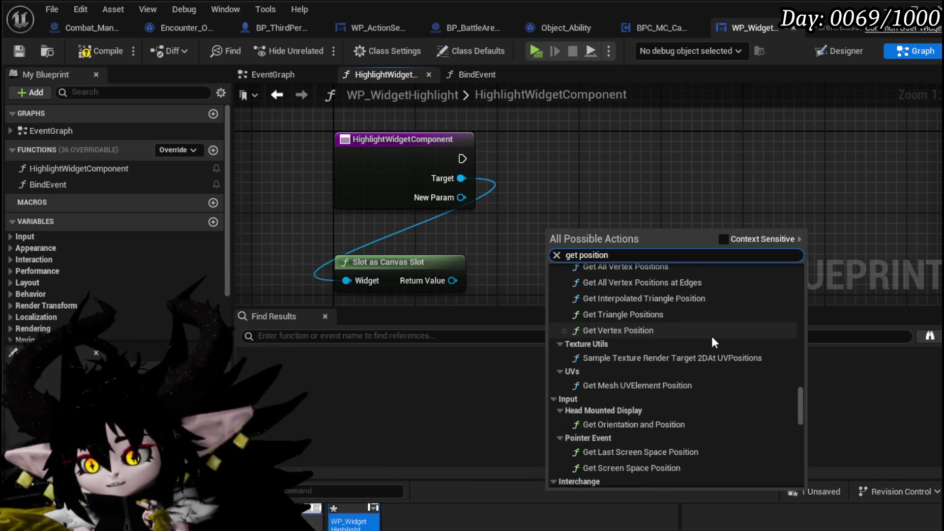
pyautogui.scroll(5, 726, 337)
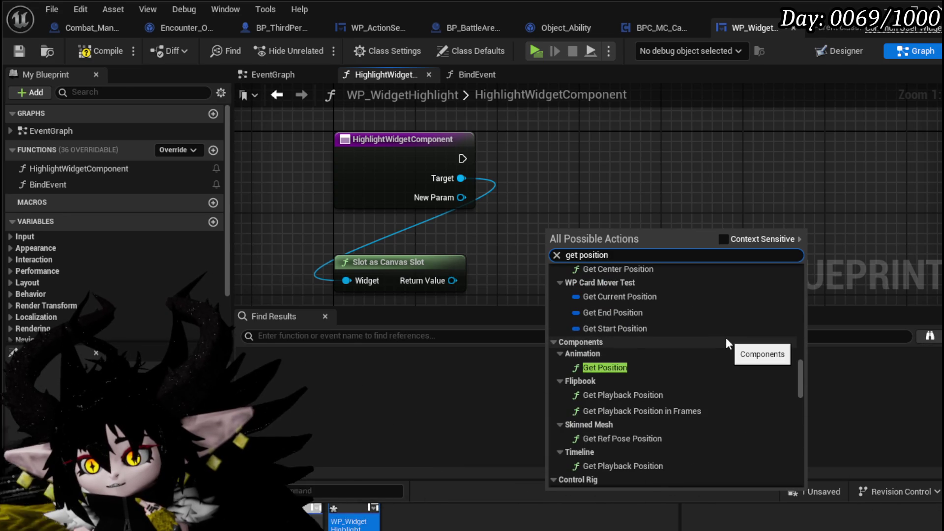
pyautogui.scroll(5, 728, 336)
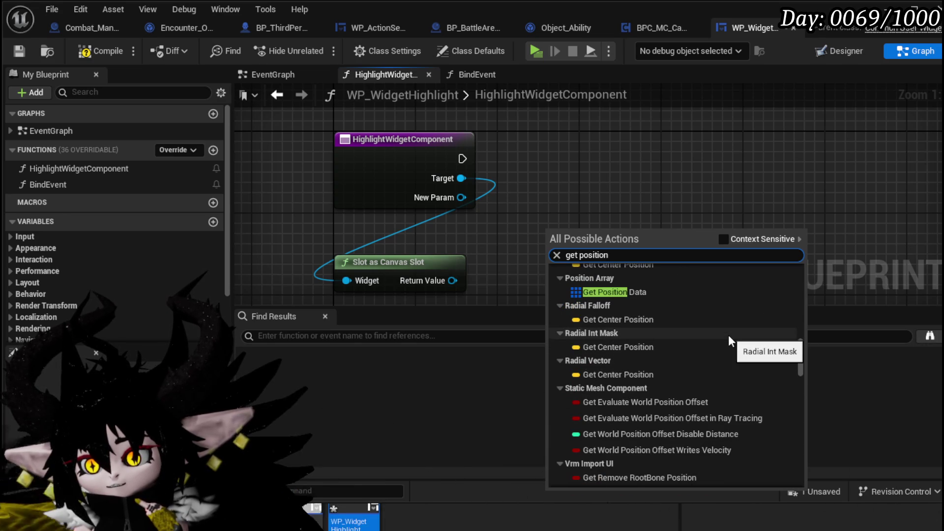
pyautogui.scroll(3, 728, 334)
pyautogui.scroll(5, 728, 335)
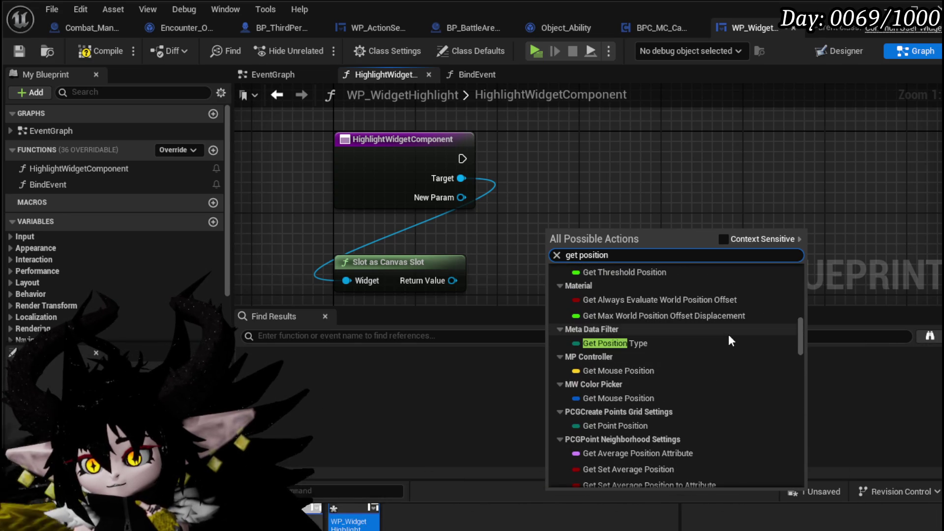
pyautogui.scroll(10, 728, 335)
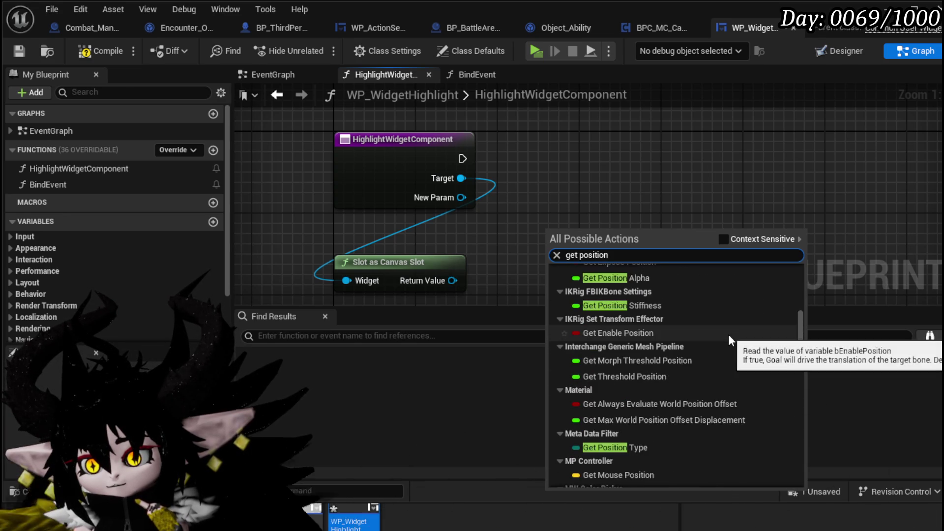
pyautogui.scroll(10, 728, 336)
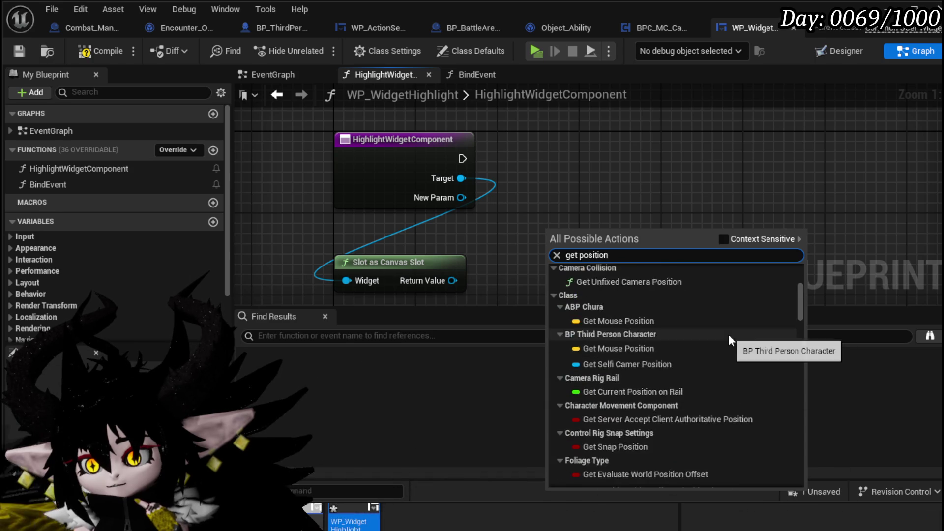
pyautogui.scroll(2, 729, 336)
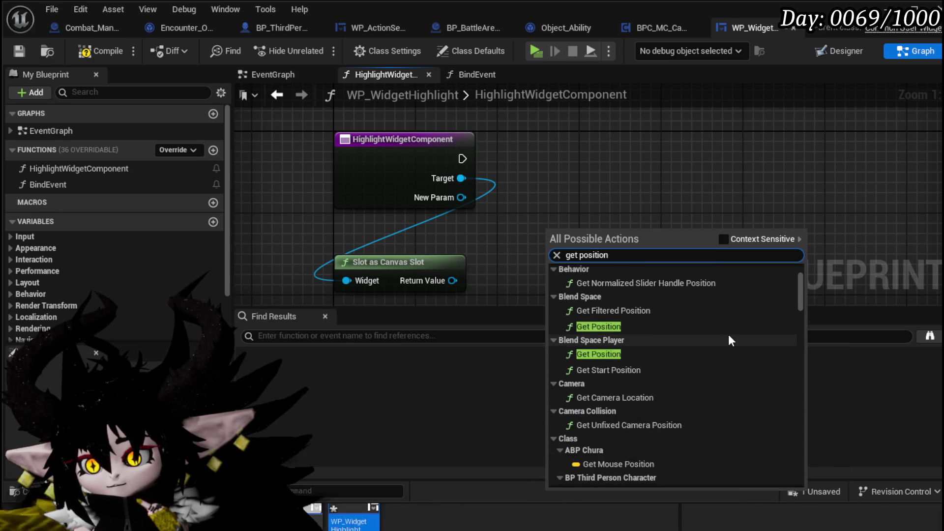
pyautogui.scroll(5, 729, 336)
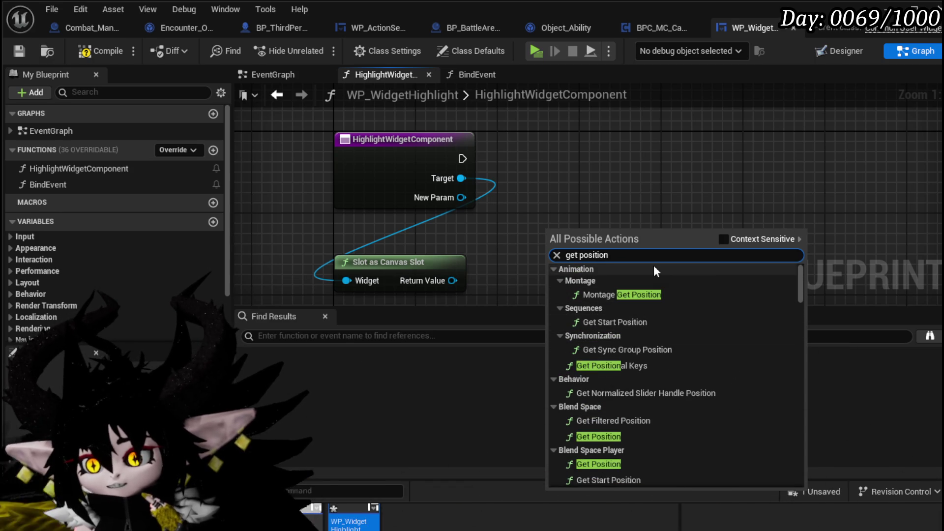
pyautogui.write(' in')
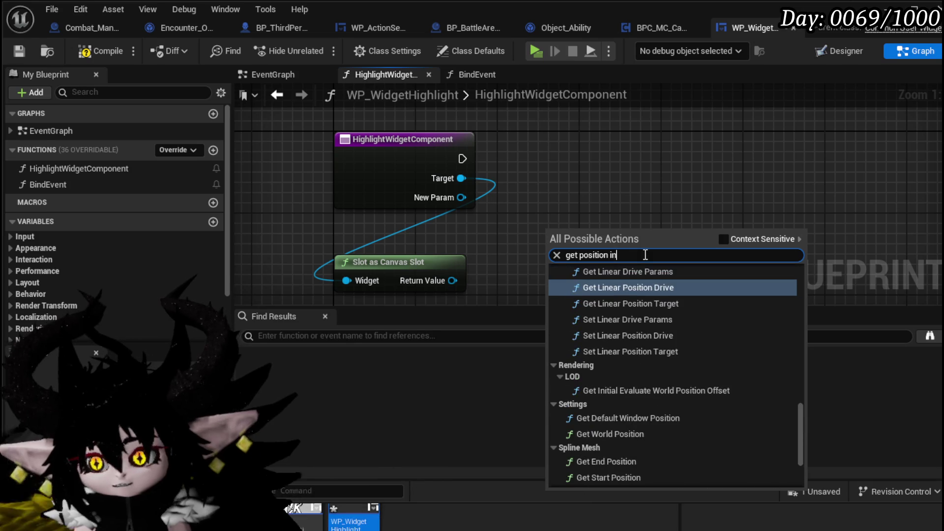
pyautogui.write('e')
pyautogui.press('BackSpace')
pyautogui.press('BackSpace')
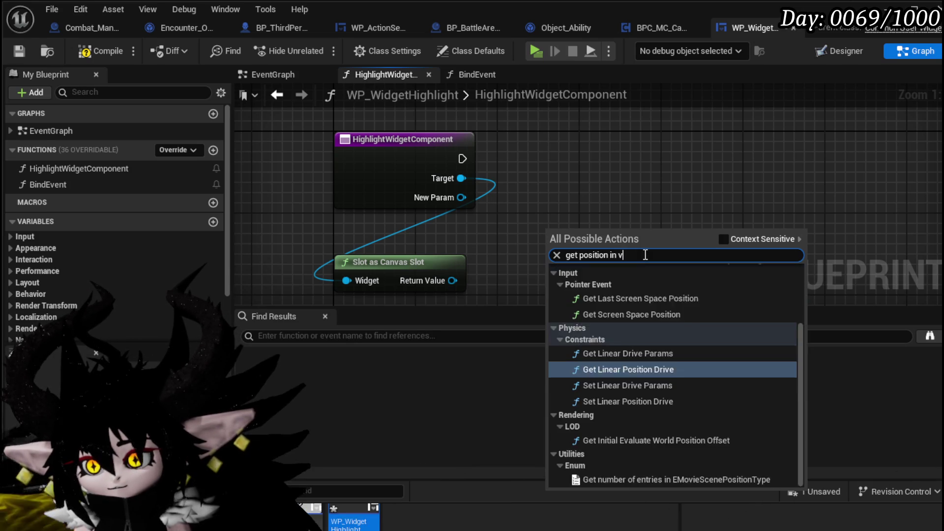
pyautogui.press('BackSpace')
pyautogui.write('vie')
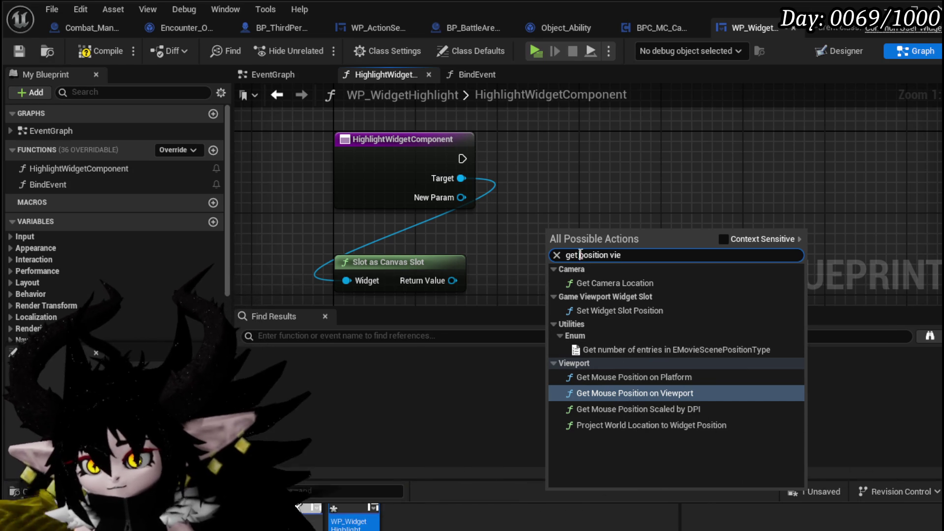
pyautogui.press('BackSpace')
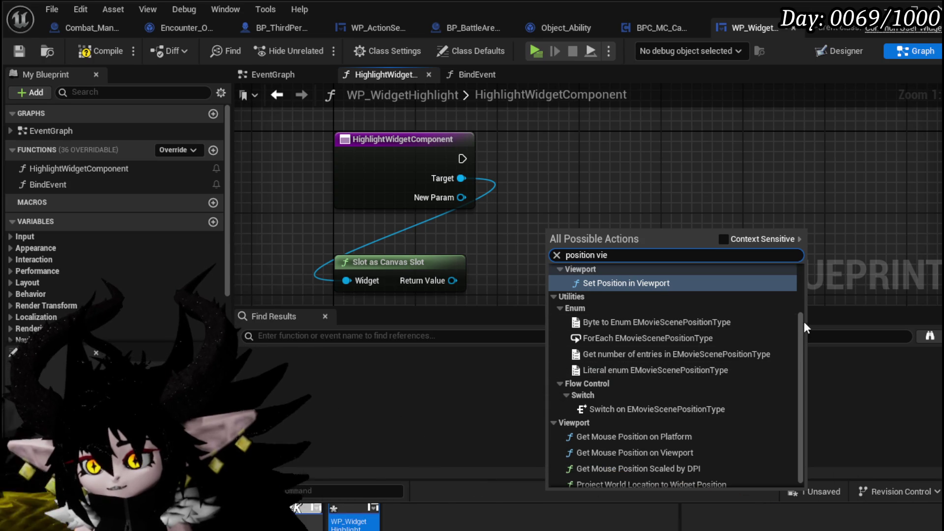
pyautogui.moveTo(802, 322); pyautogui.dragTo(801, 302)
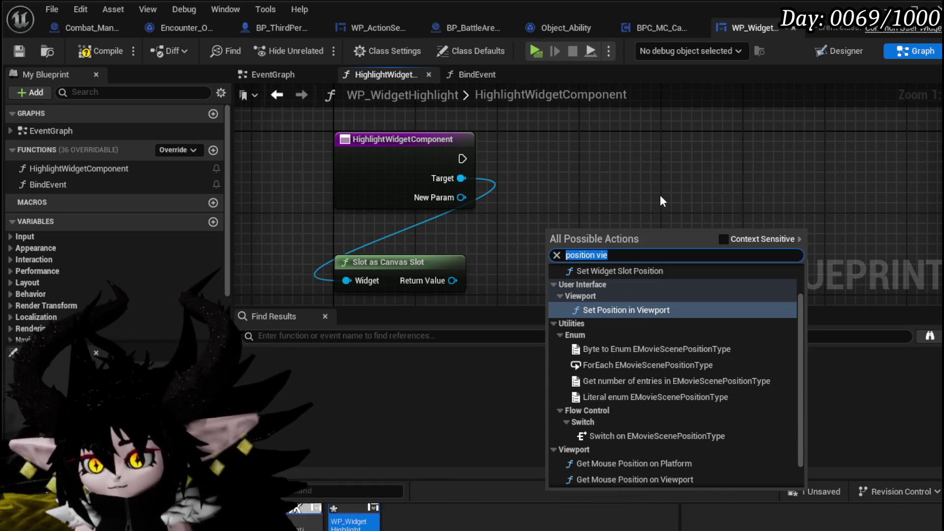
# Search 'get transform' with Context Sensitive back on and add a Transform getter node.
pyautogui.write('tan')
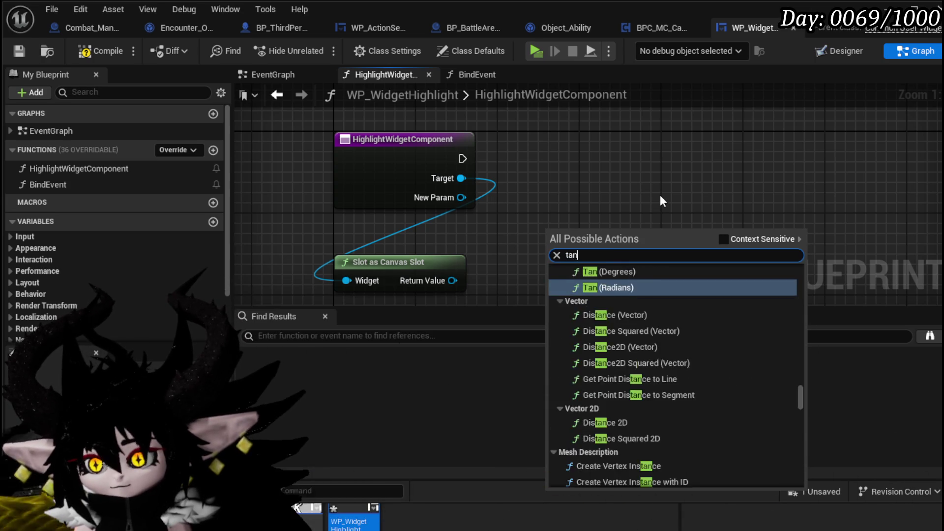
pyautogui.write('sform')
pyautogui.press('BackSpace')
pyautogui.press('BackSpace')
pyautogui.press('BackSpace')
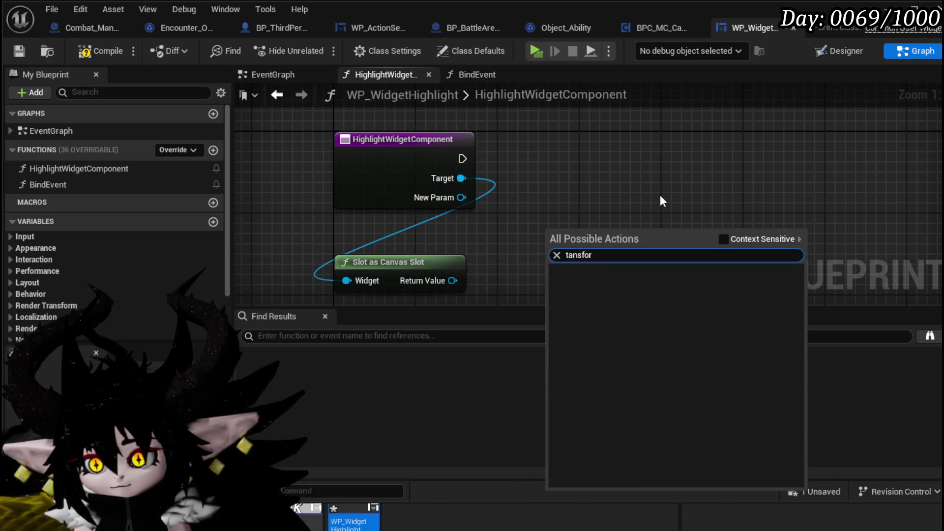
pyautogui.press('BackSpace')
pyautogui.press('BackSpace')
pyautogui.press('BackSpace')
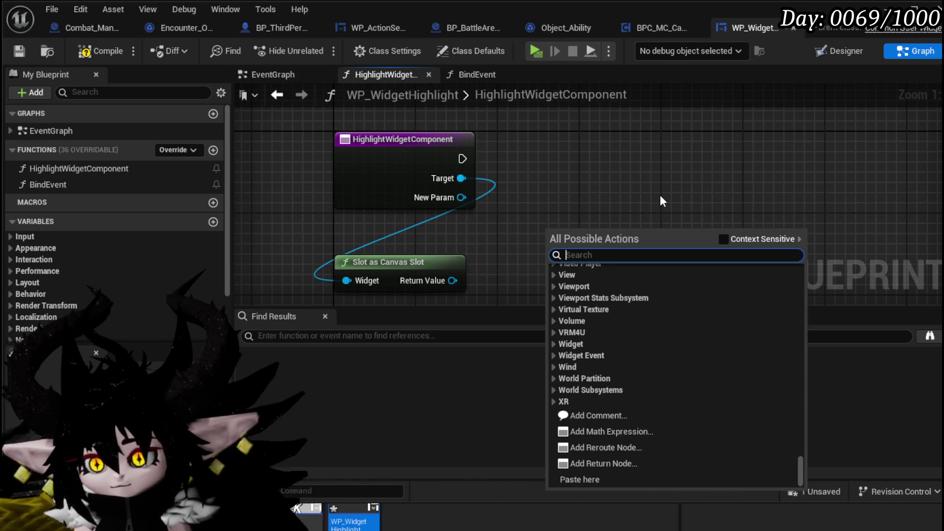
pyautogui.write('get tra')
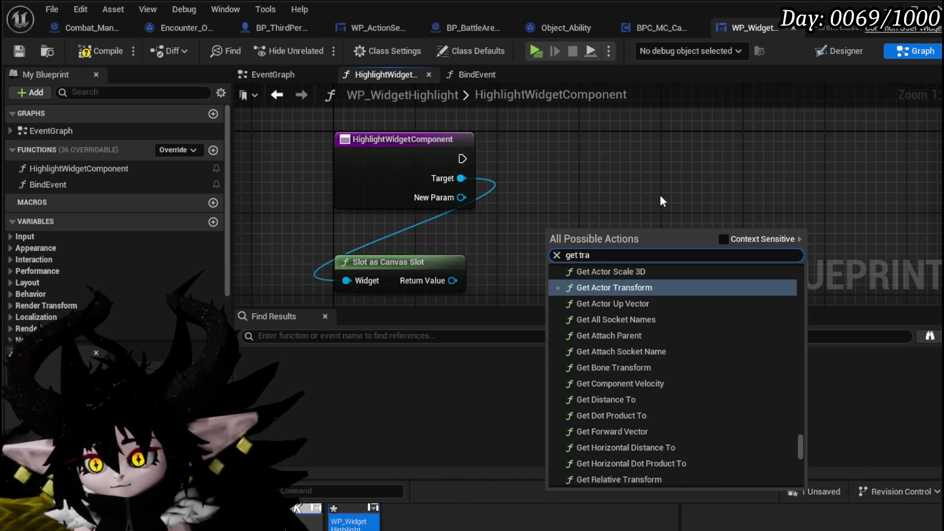
pyautogui.write('nsform')
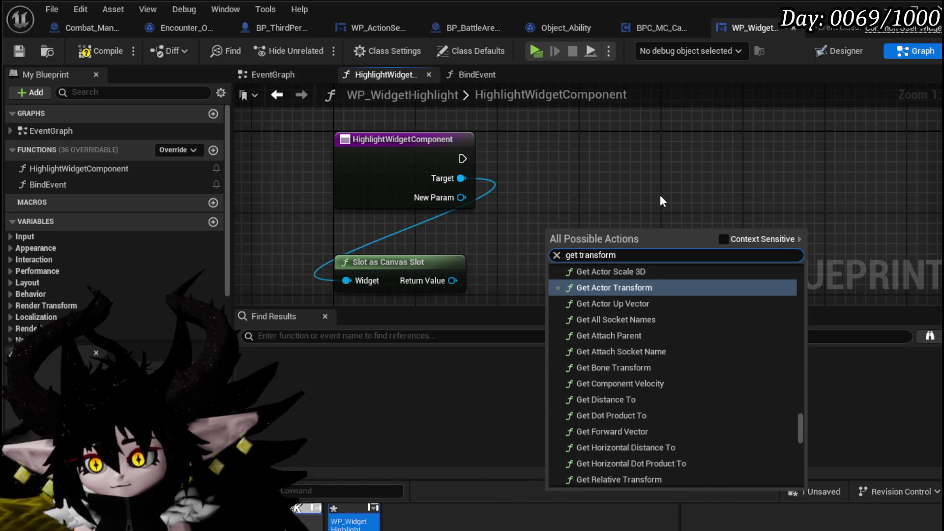
pyautogui.scroll(5, 794, 329)
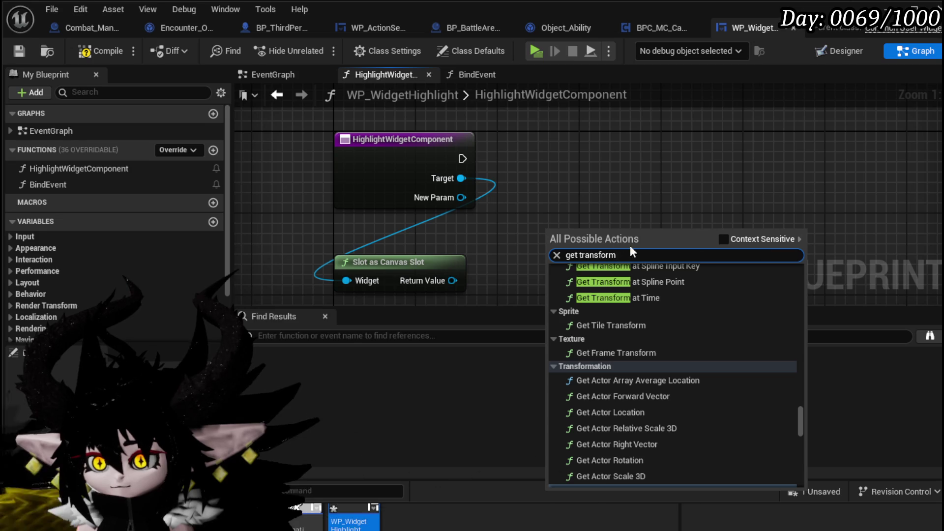
pyautogui.scroll(3, 719, 292)
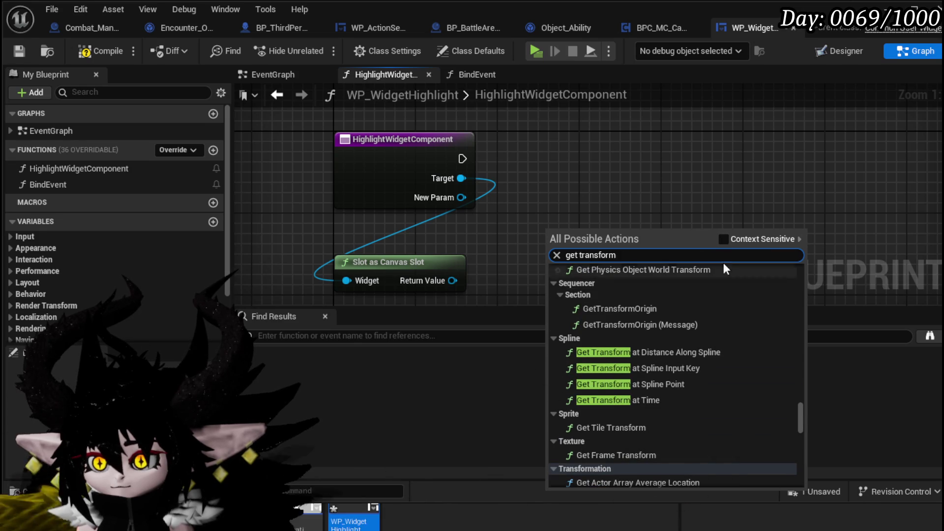
pyautogui.click(722, 240)
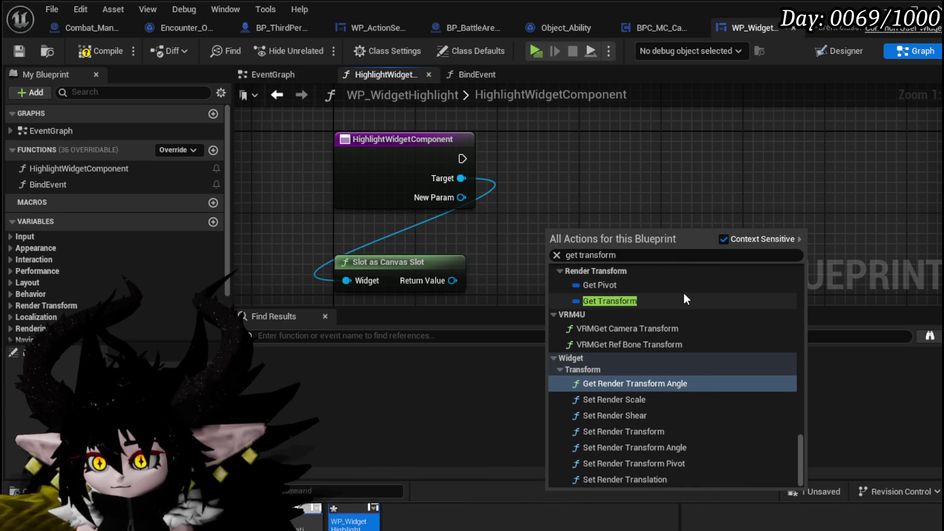
pyautogui.click(635, 299)
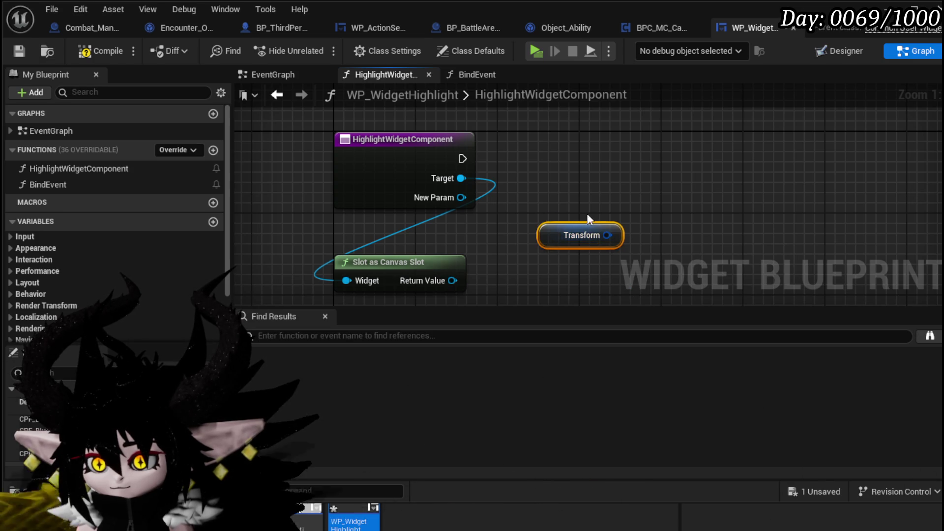
# Add a Get World Transform node from New Param, then delete it as unwanted.
pyautogui.moveTo(460, 197); pyautogui.dragTo(503, 227)
pyautogui.write('get tra')
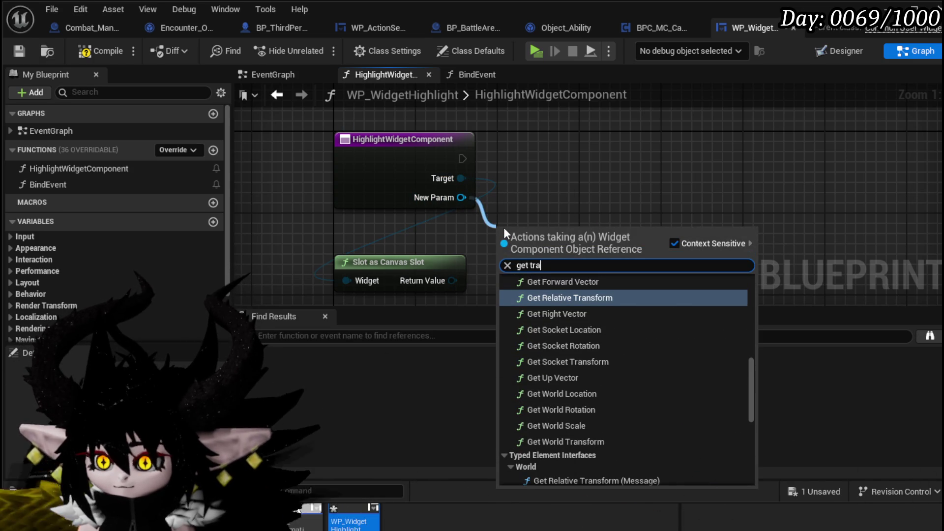
pyautogui.write('nsform')
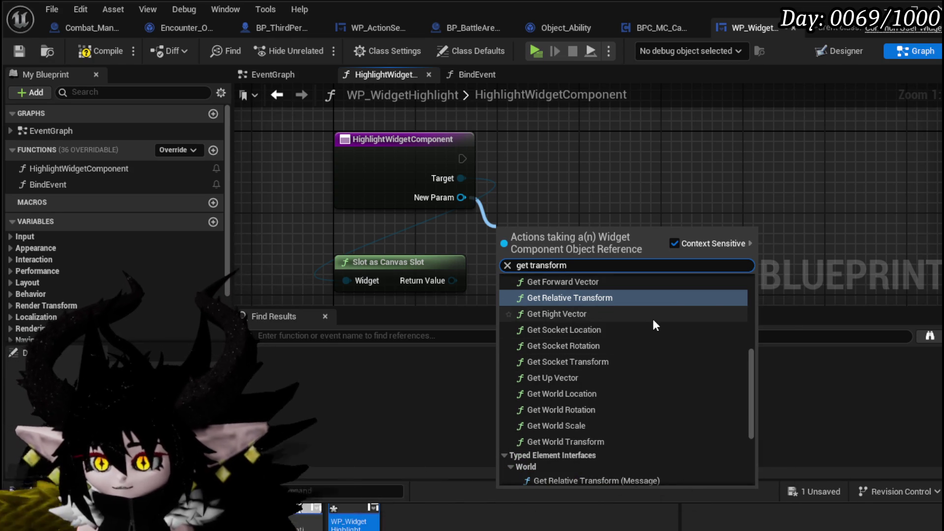
pyautogui.scroll(1, 652, 317)
pyautogui.scroll(1, 653, 319)
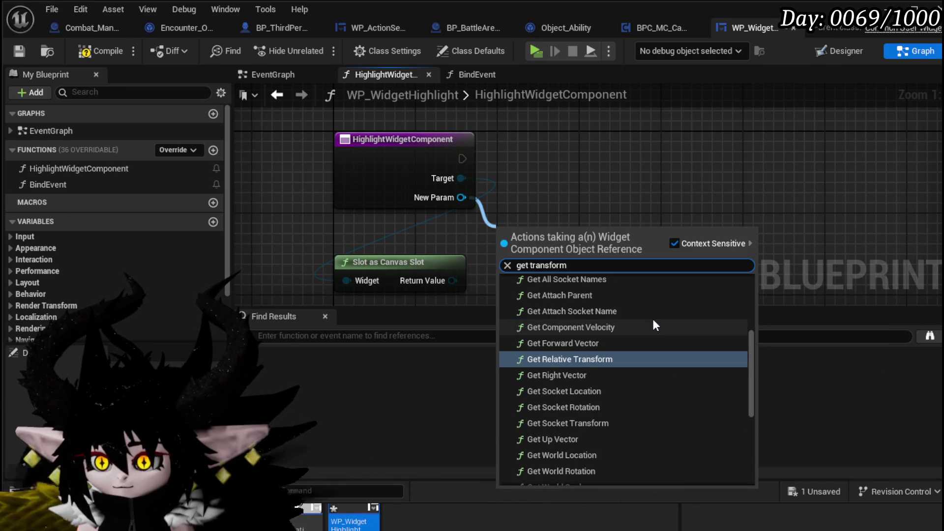
pyautogui.scroll(2, 653, 319)
pyautogui.scroll(-5, 653, 318)
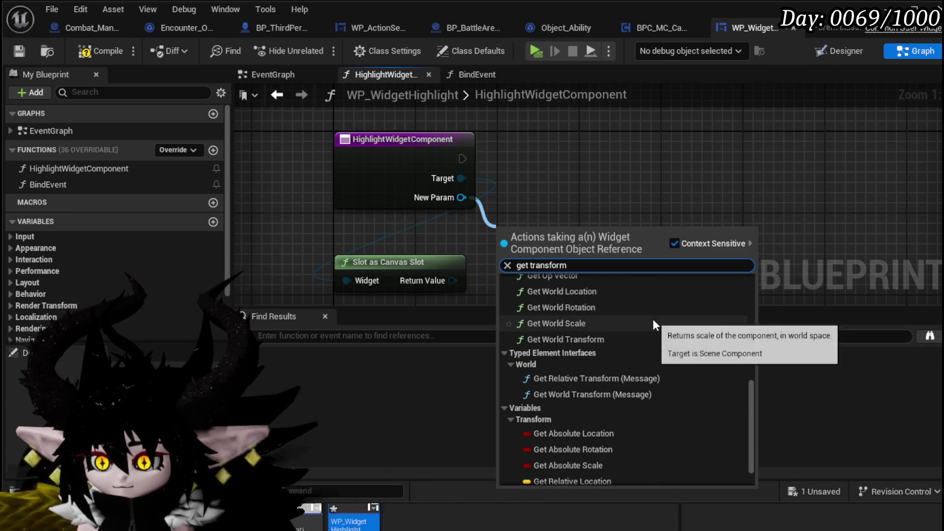
pyautogui.click(576, 339)
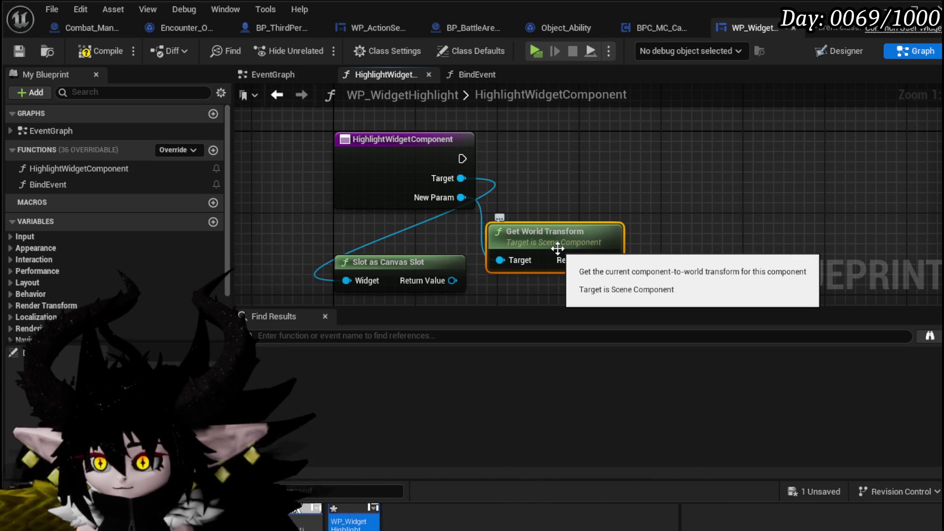
pyautogui.press('Delete')
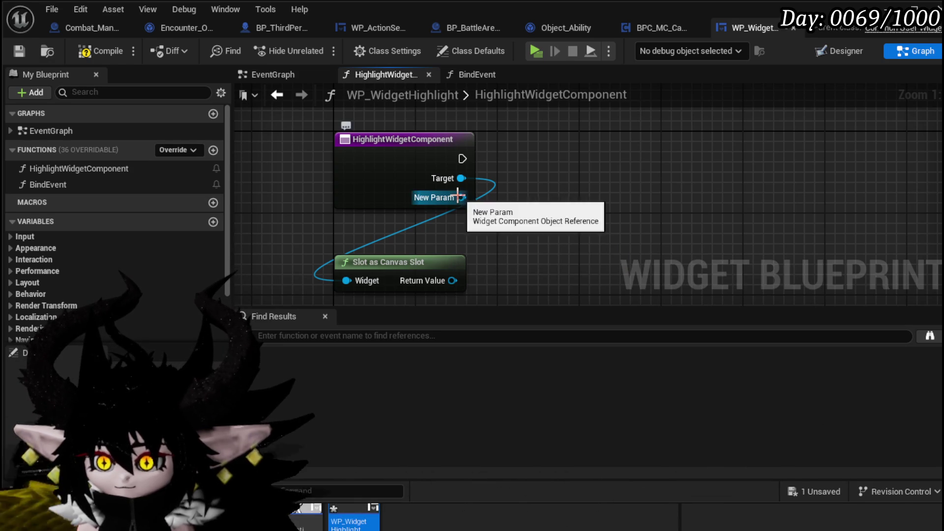
# Add a Get Transform node wired from the Target pin.
pyautogui.moveTo(452, 180); pyautogui.dragTo(500, 208)
pyautogui.write('get')
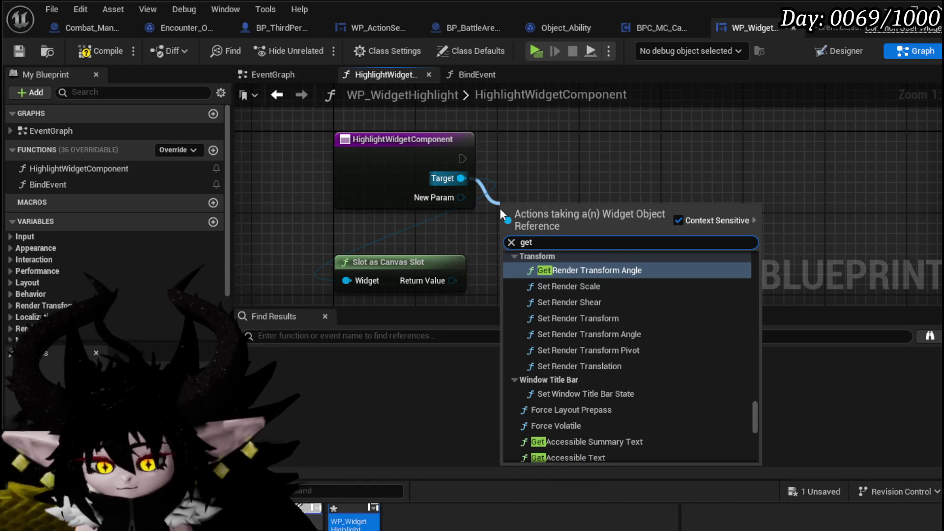
pyautogui.write(' transform')
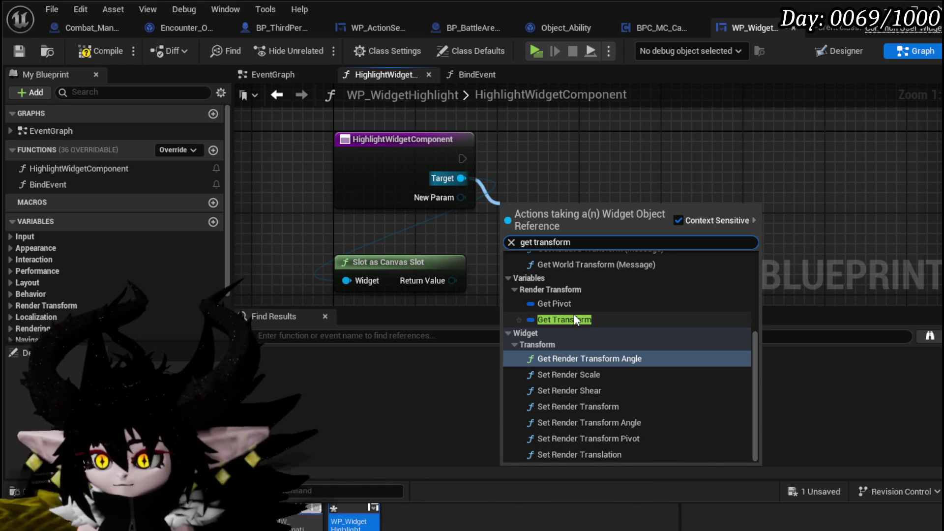
pyautogui.click(574, 319)
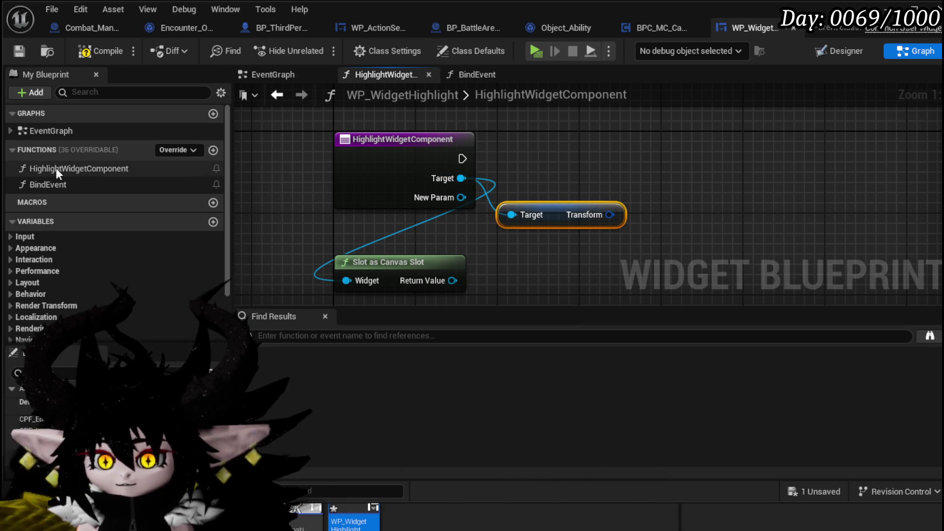
pyautogui.scroll(-2, 593, 166)
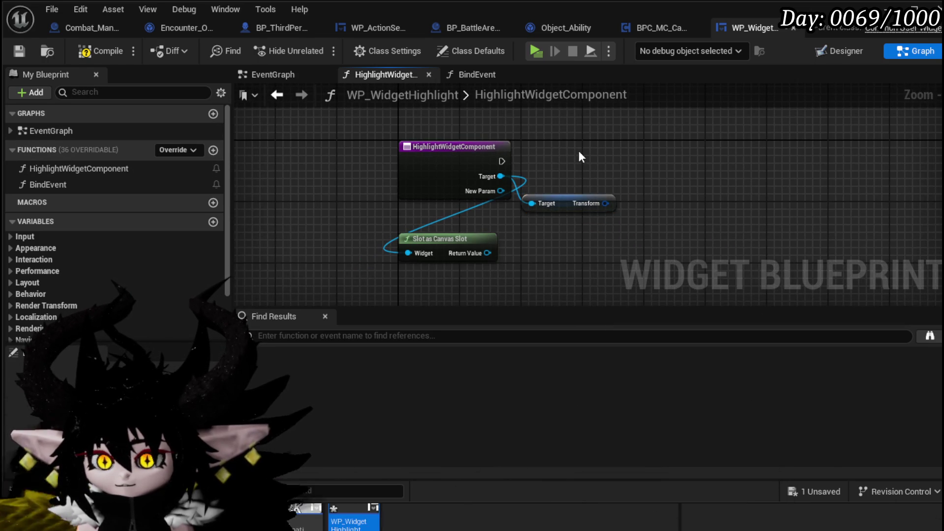
# Add a Slot as Canvas Slot node with a Self reference feeding its Widget input.
pyautogui.scroll(2, 576, 152)
pyautogui.rightClick(488, 139)
pyautogui.write('g')
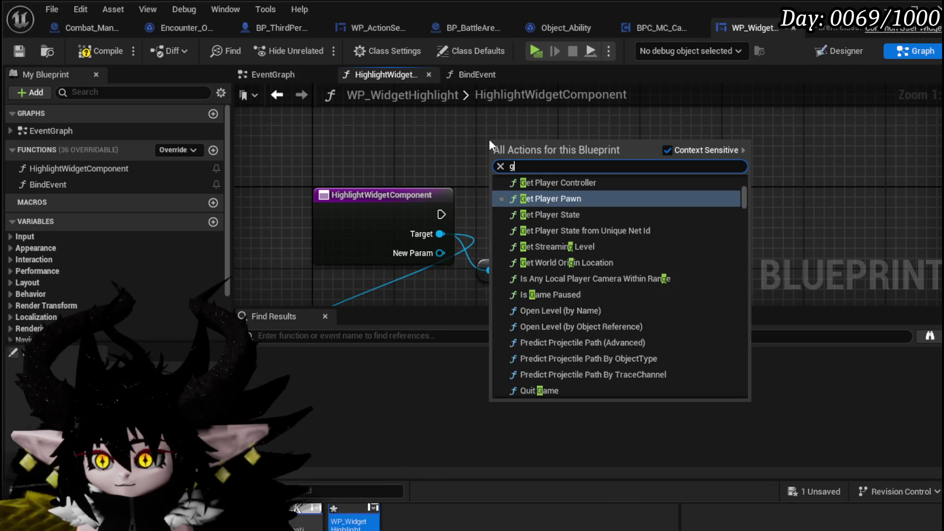
pyautogui.write('et')
pyautogui.press('BackSpace')
pyautogui.press('BackSpace')
pyautogui.press('BackSpace')
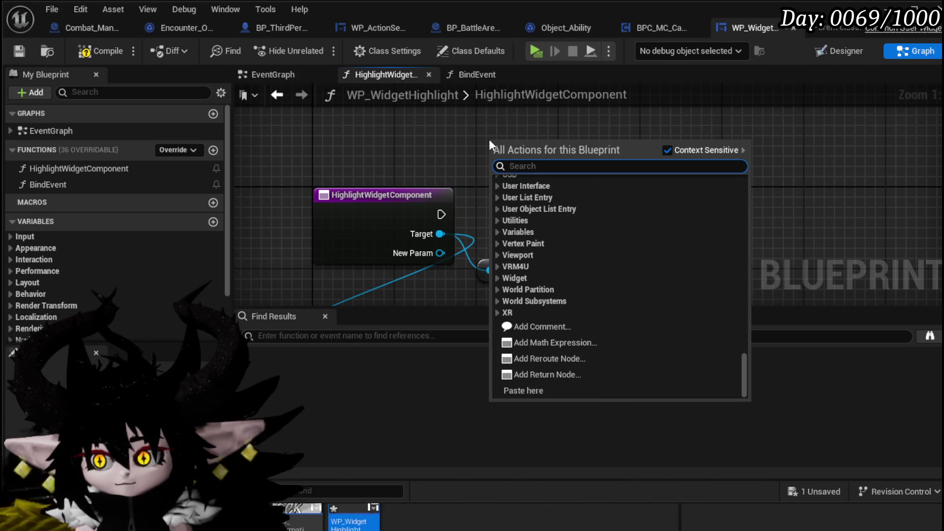
pyautogui.write('slot as')
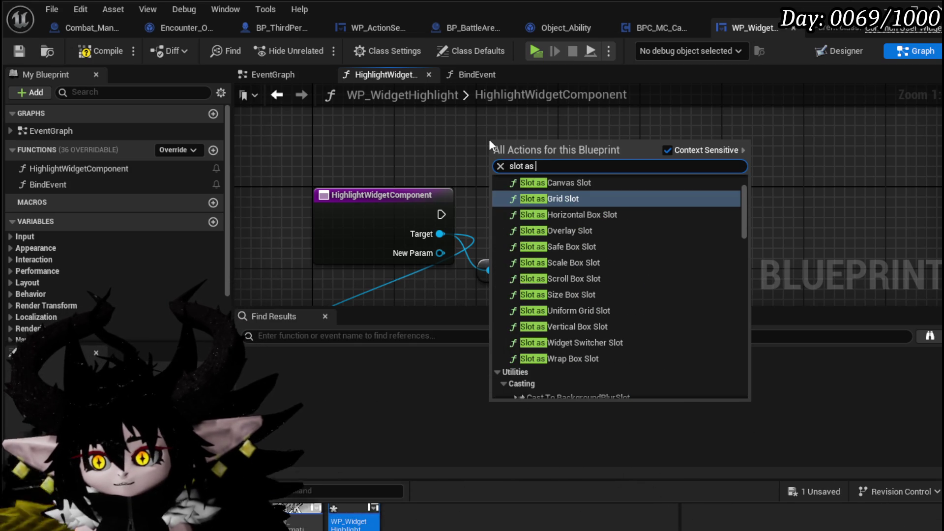
pyautogui.click(579, 184)
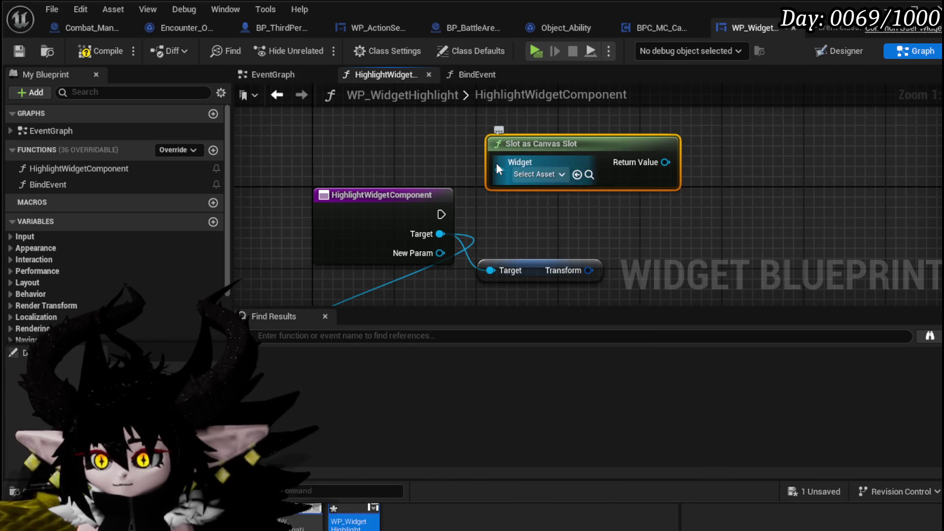
pyautogui.moveTo(497, 162)
pyautogui.mouseDown()
pyautogui.moveTo(408, 152)
pyautogui.moveTo(332, 159)
pyautogui.mouseUp()
pyautogui.write('self')
pyautogui.press('Return')
# Add a Set Position node wired from the canvas slot's Return Value.
pyautogui.moveTo(616, 158); pyautogui.dragTo(675, 175)
pyautogui.write('set')
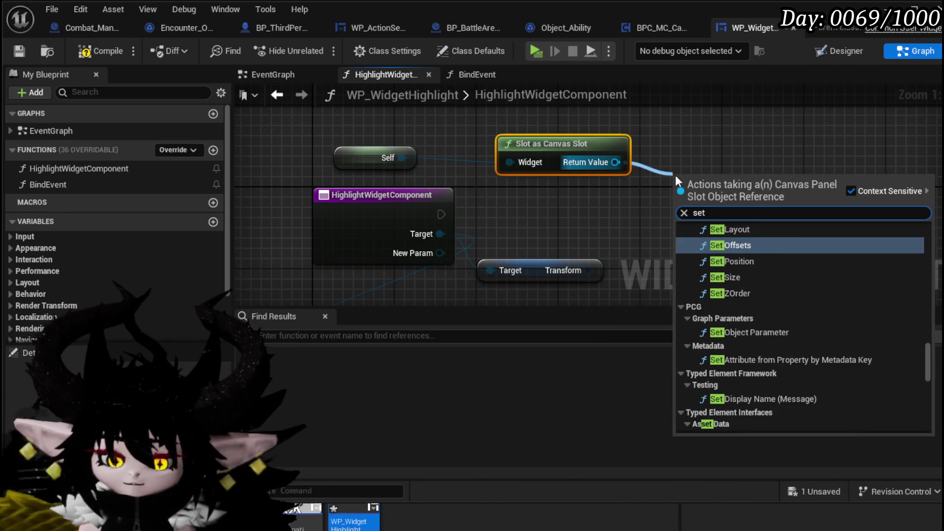
pyautogui.write(' posi')
pyautogui.press('Return')
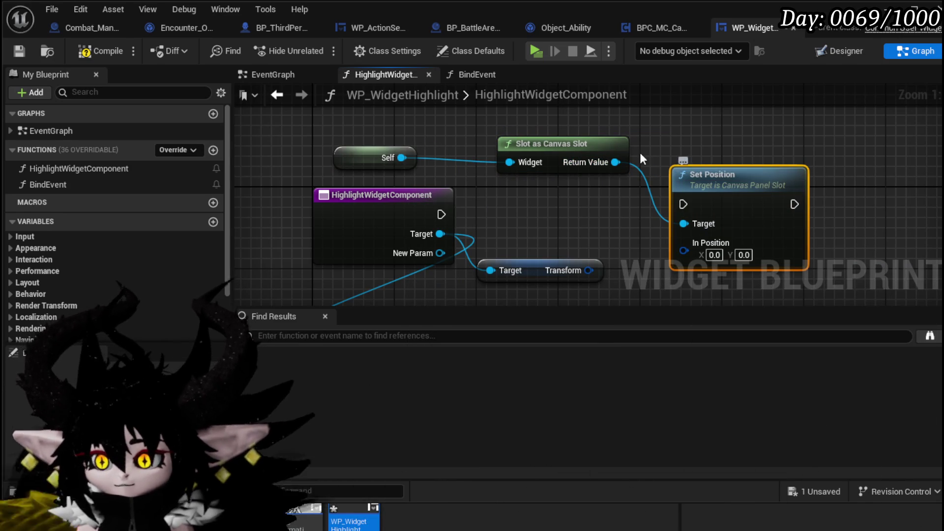
pyautogui.moveTo(614, 231); pyautogui.dragTo(480, 193)
pyautogui.moveTo(590, 160); pyautogui.dragTo(620, 160)
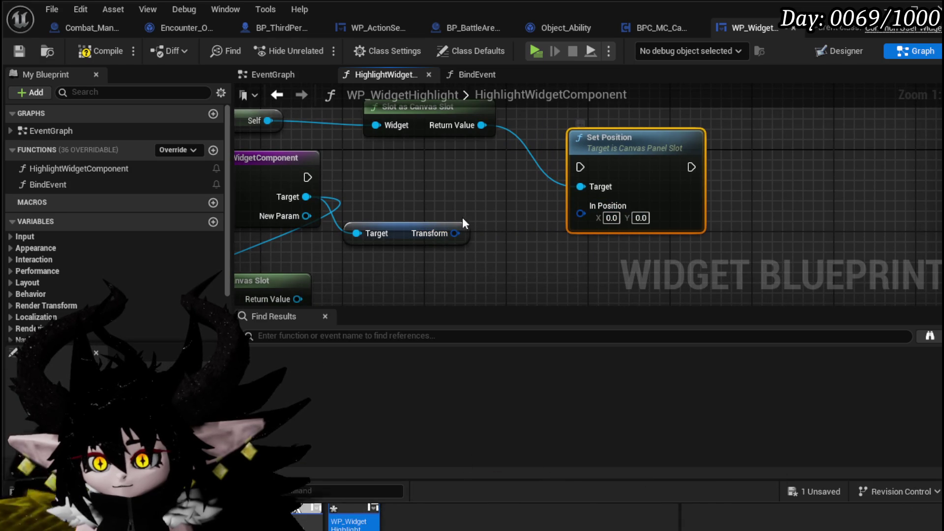
# Add a Break Widget Transform node from the Get Transform output.
pyautogui.moveTo(447, 234); pyautogui.dragTo(393, 263)
pyautogui.write('brea')
pyautogui.click(442, 317)
pyautogui.scroll(-5, 516, 252)
pyautogui.scroll(3, 516, 252)
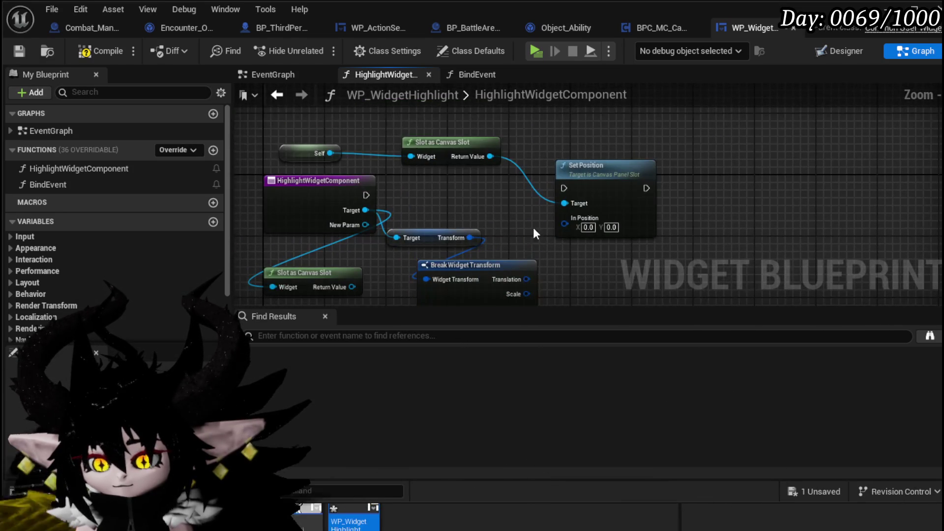
pyautogui.moveTo(539, 235); pyautogui.dragTo(479, 148)
pyautogui.moveTo(550, 128); pyautogui.dragTo(626, 134)
# Connect Translation to Set Position's In Position, discarding the extra Break Vector 2D node.
pyautogui.moveTo(474, 200); pyautogui.dragTo(530, 209)
pyautogui.write('brea')
pyautogui.press('Return')
pyautogui.moveTo(474, 200); pyautogui.dragTo(564, 165)
pyautogui.press('Delete')
# Wire the function's execution into Set Position, compile, and return to the Designer.
pyautogui.moveTo(611, 253); pyautogui.dragTo(656, 295)
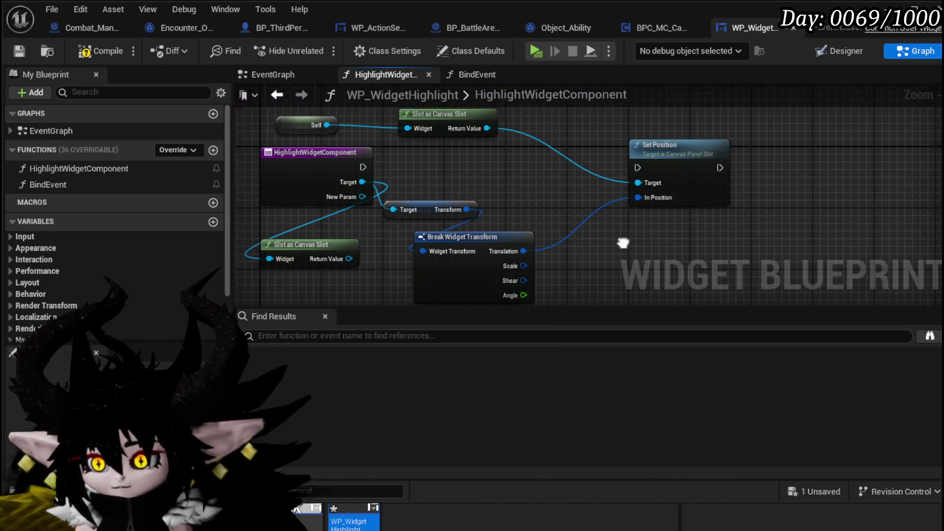
pyautogui.moveTo(366, 160)
pyautogui.mouseDown()
pyautogui.moveTo(565, 175)
pyautogui.moveTo(326, 164)
pyautogui.mouseUp()
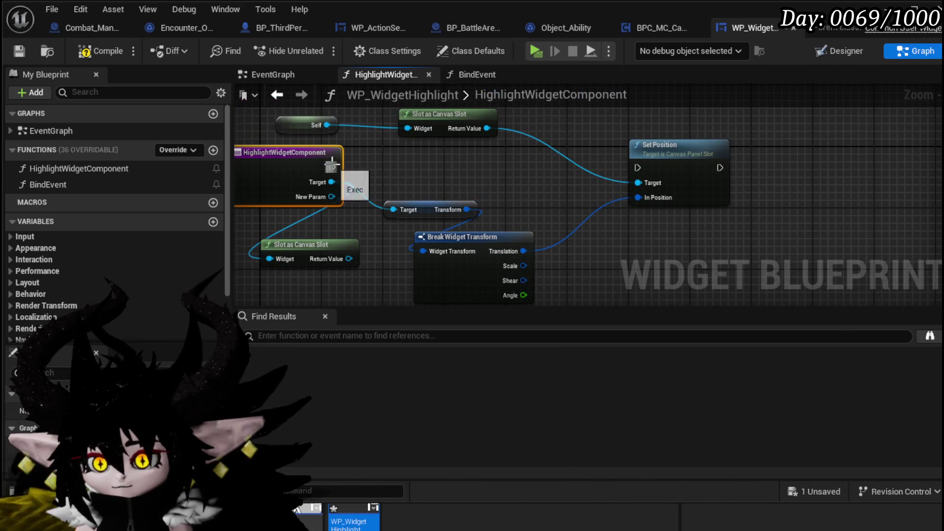
pyautogui.moveTo(616, 161); pyautogui.dragTo(637, 168)
pyautogui.click(436, 147)
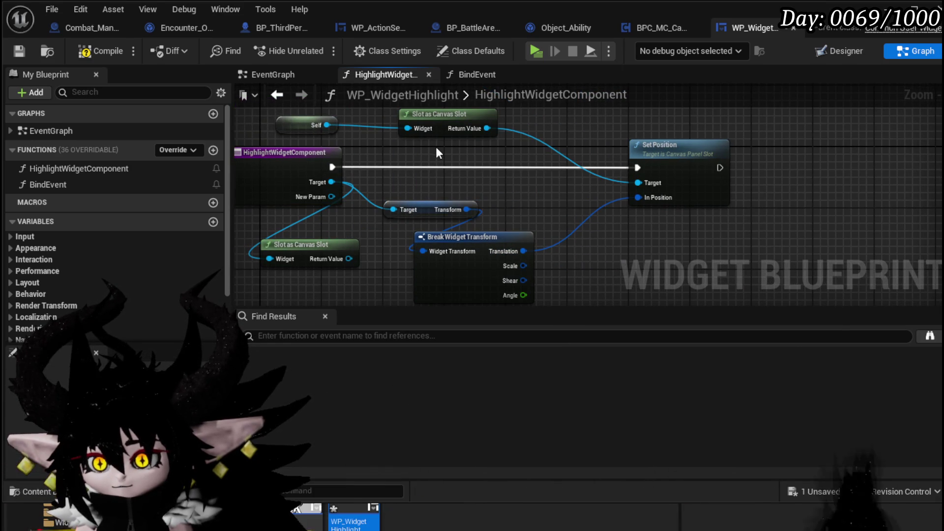
pyautogui.click(84, 52)
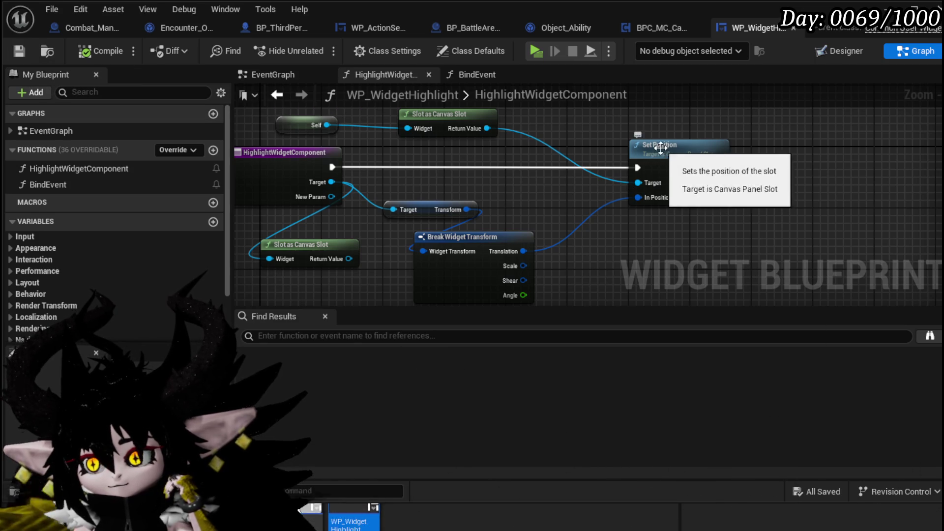
pyautogui.click(848, 53)
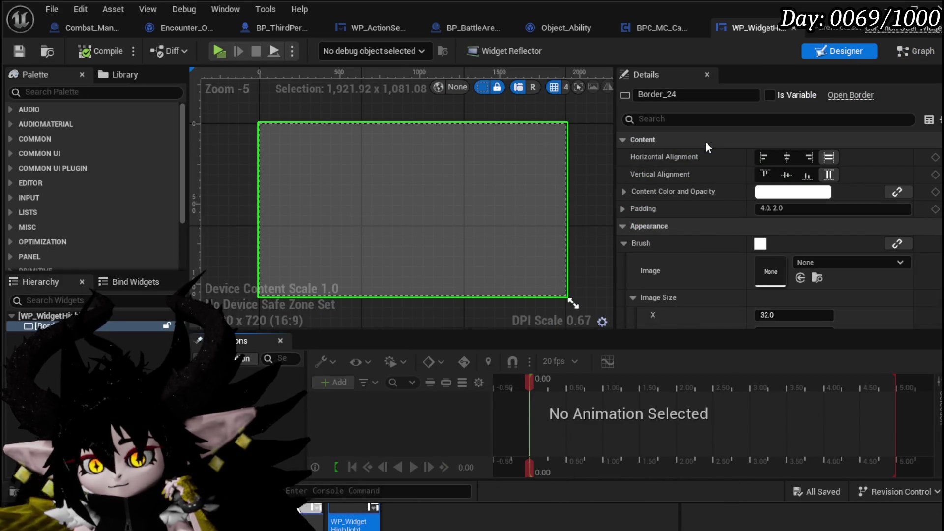
# Close the WP_WidgetHighlight editor and open the information button widget to inspect it.
pyautogui.click(924, 51)
pyautogui.click(857, 49)
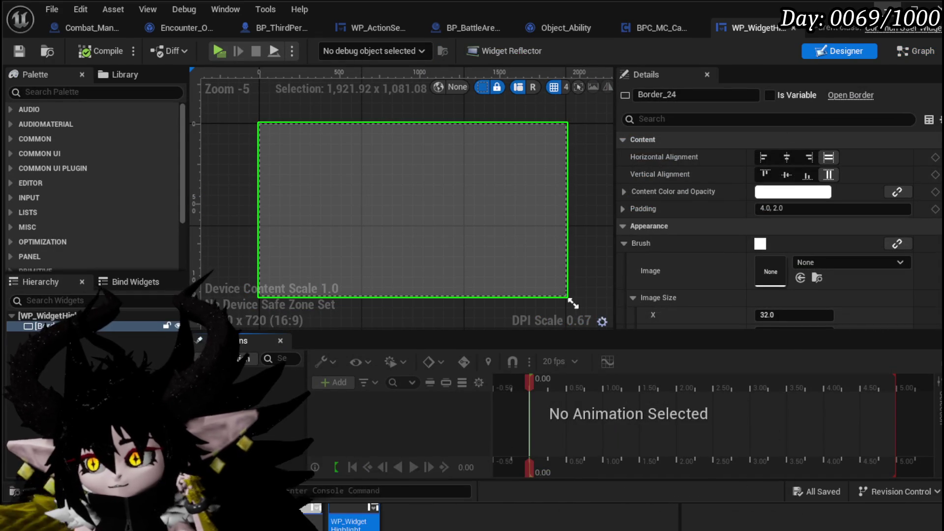
pyautogui.click(887, 9)
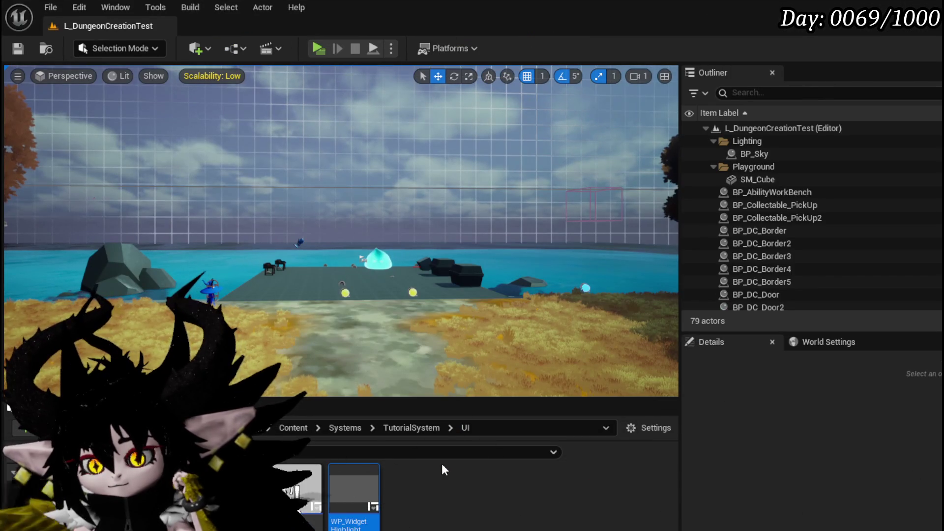
pyautogui.doubleClick(290, 466)
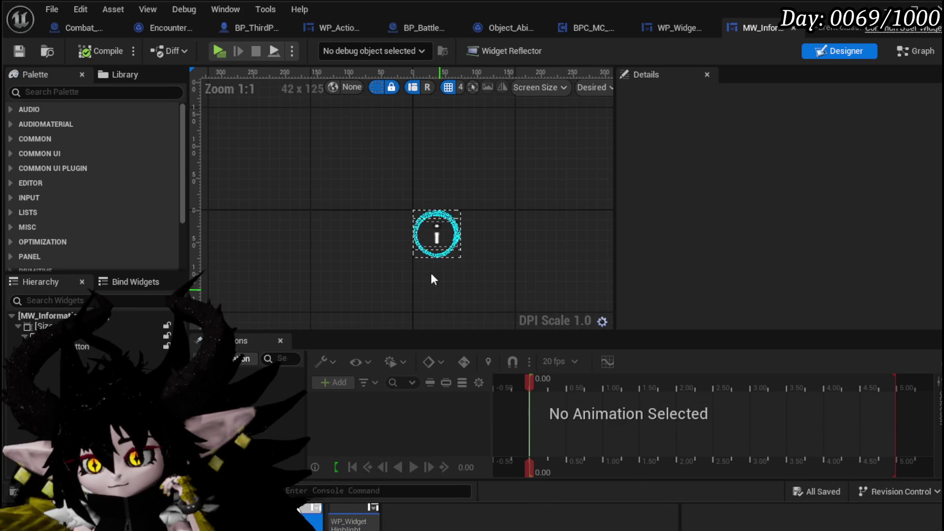
pyautogui.moveTo(414, 256)
pyautogui.mouseDown()
pyautogui.moveTo(285, 213)
pyautogui.moveTo(280, 229)
pyautogui.moveTo(342, 232)
pyautogui.mouseUp()
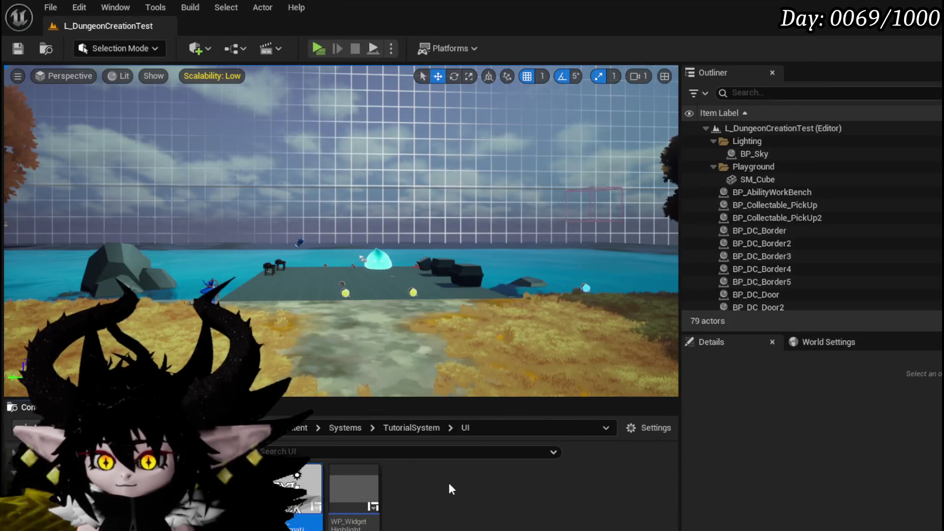
# Create a new Widget Blueprint in the UI folder with UserWidget as parent class.
pyautogui.rightClick(449, 488)
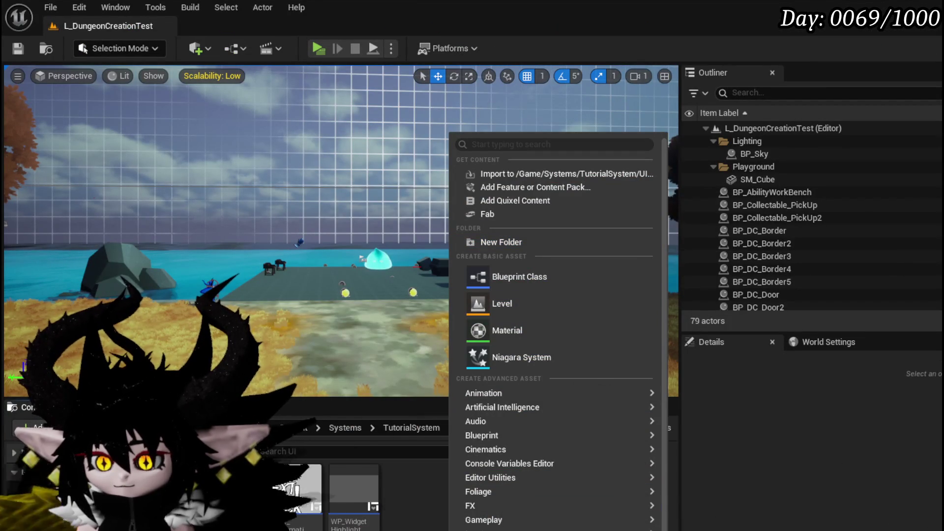
pyautogui.moveTo(491, 505)
pyautogui.scroll(-2, 492, 505)
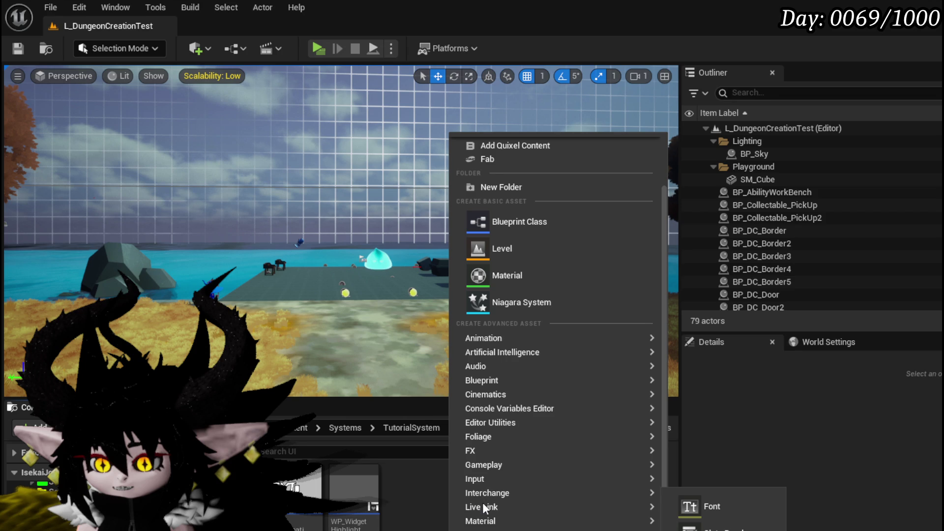
pyautogui.press('Escape')
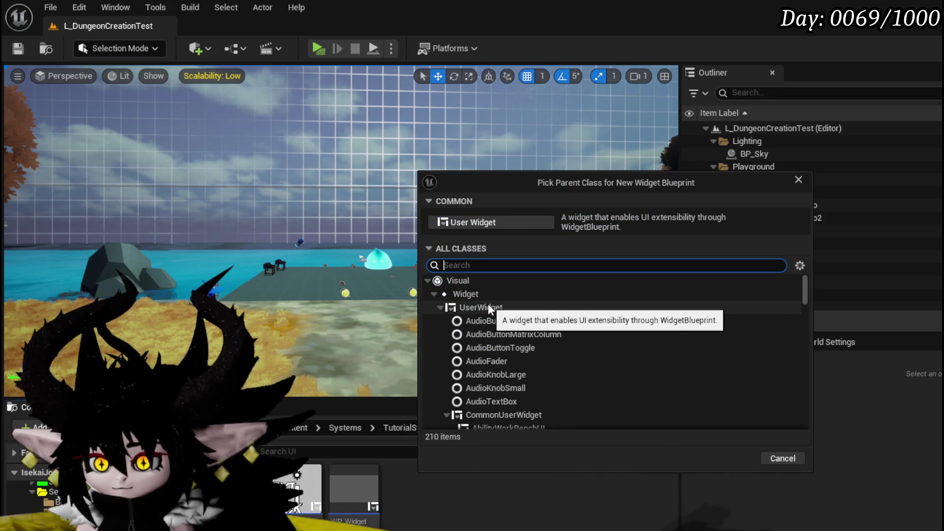
pyautogui.click(489, 307)
pyautogui.click(731, 458)
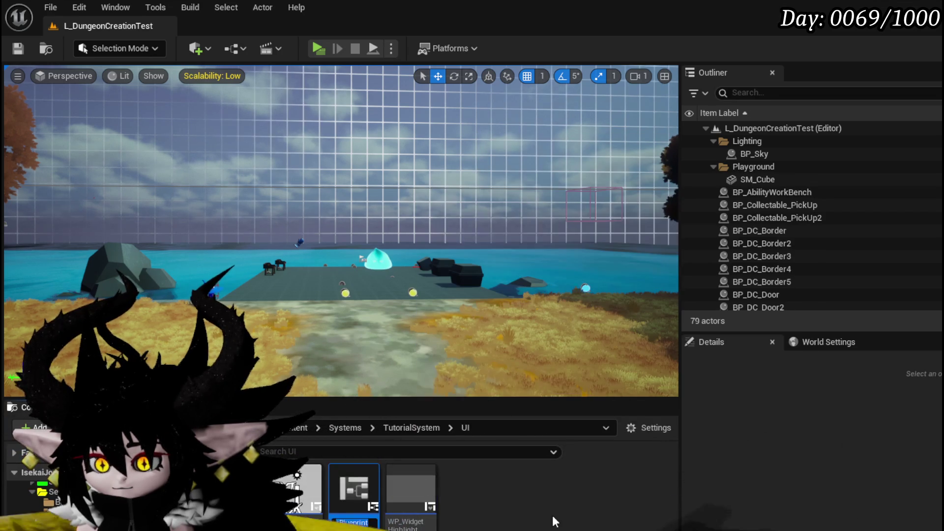
# Name the new widget W_TutorialHUD and save it.
pyautogui.write('T')
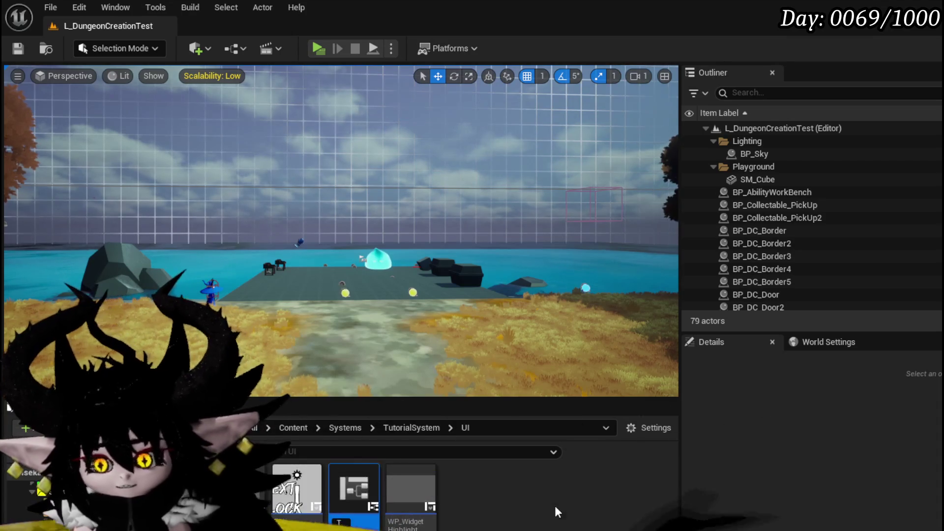
pyautogui.press('BackSpace')
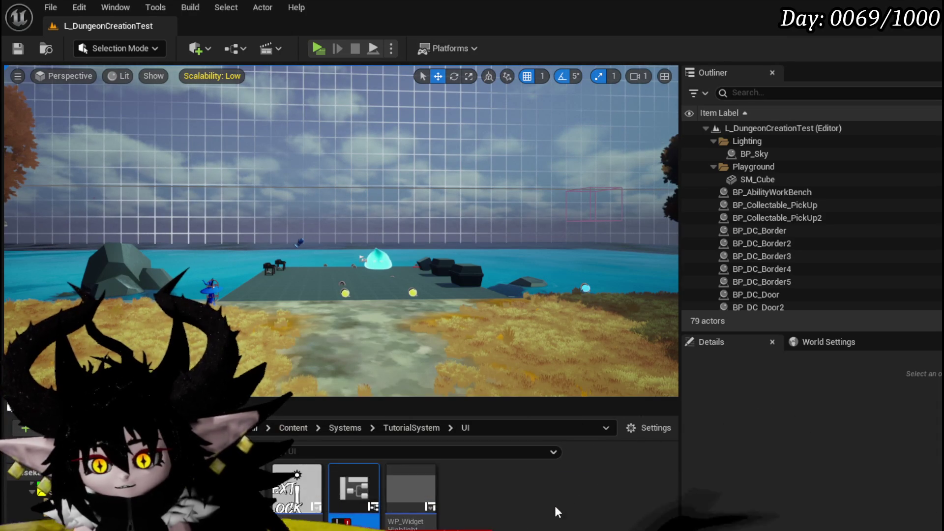
pyautogui.write('W_')
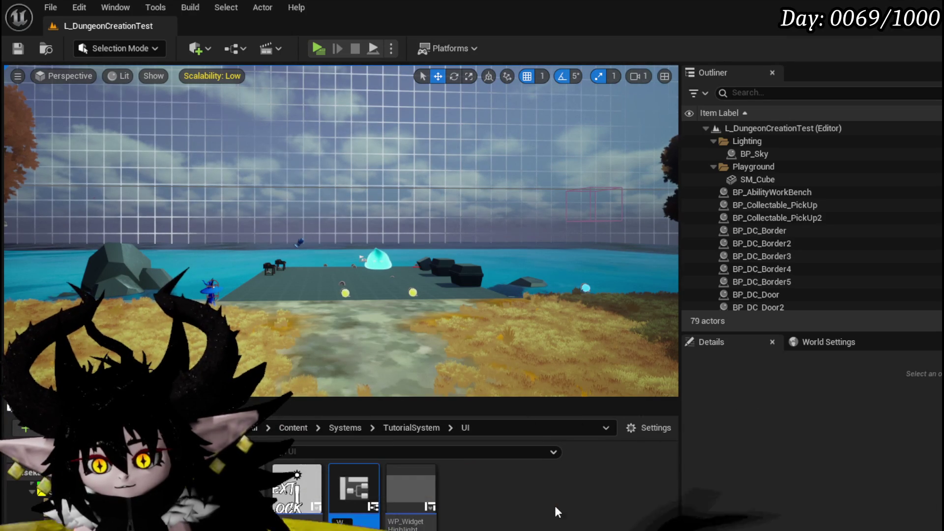
pyautogui.write('Tut')
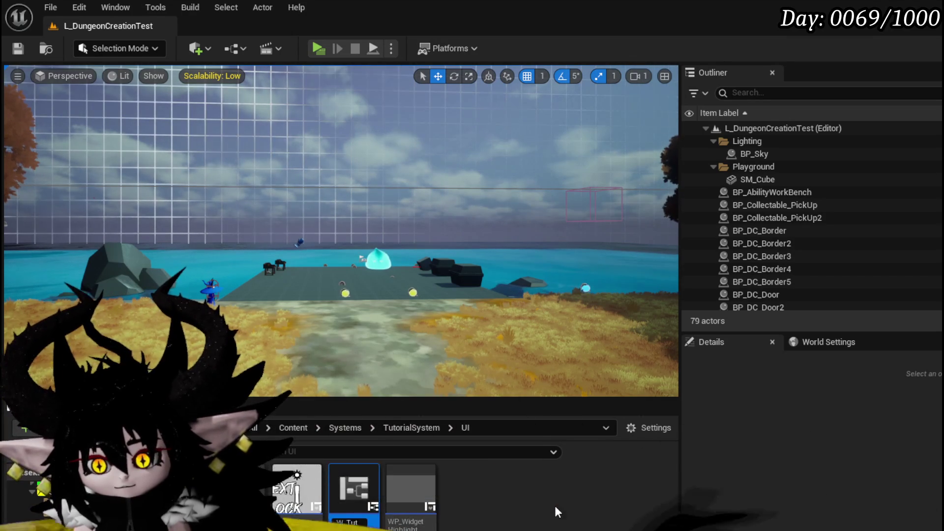
pyautogui.write('orialHUD')
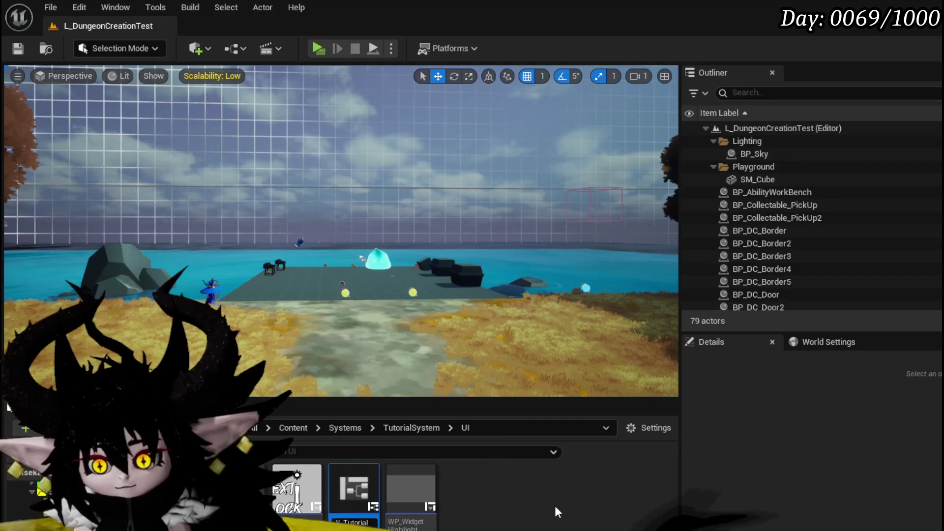
pyautogui.press('Return')
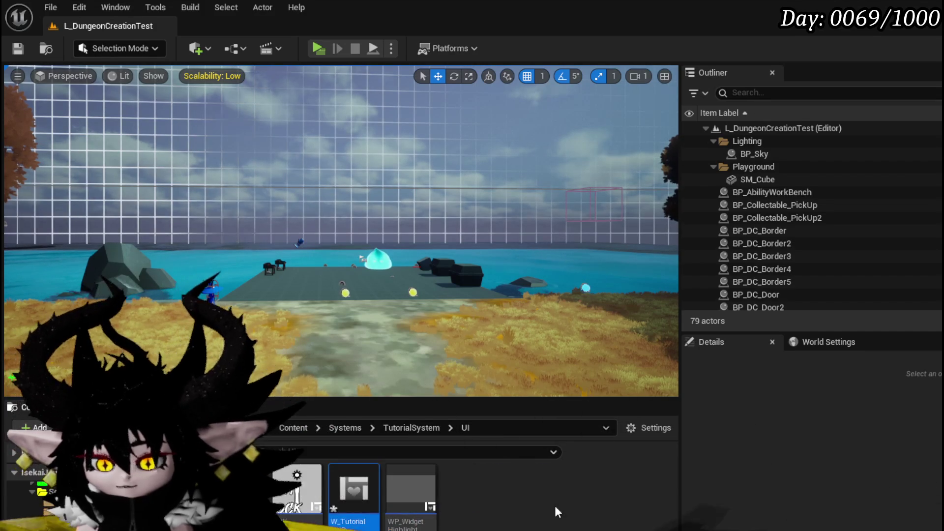
pyautogui.hotkey('ctrl', 'shift', 's')
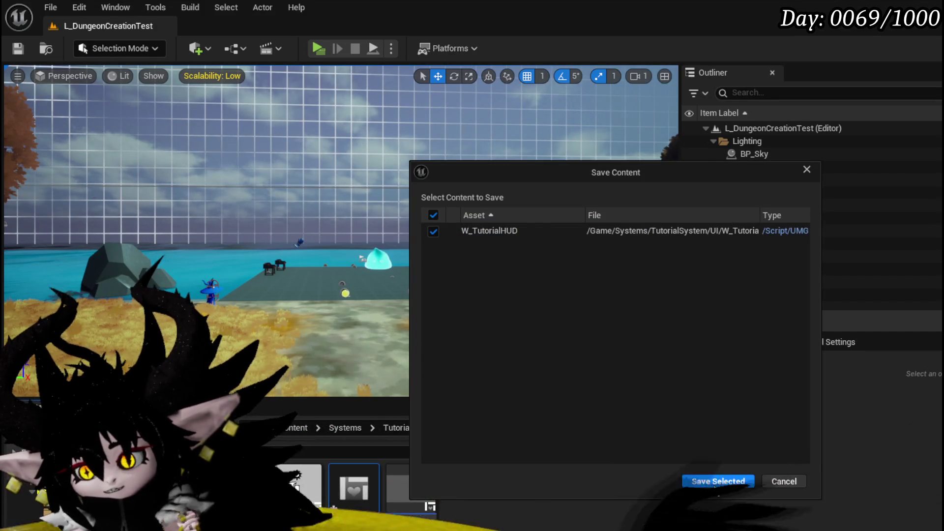
pyautogui.click(715, 481)
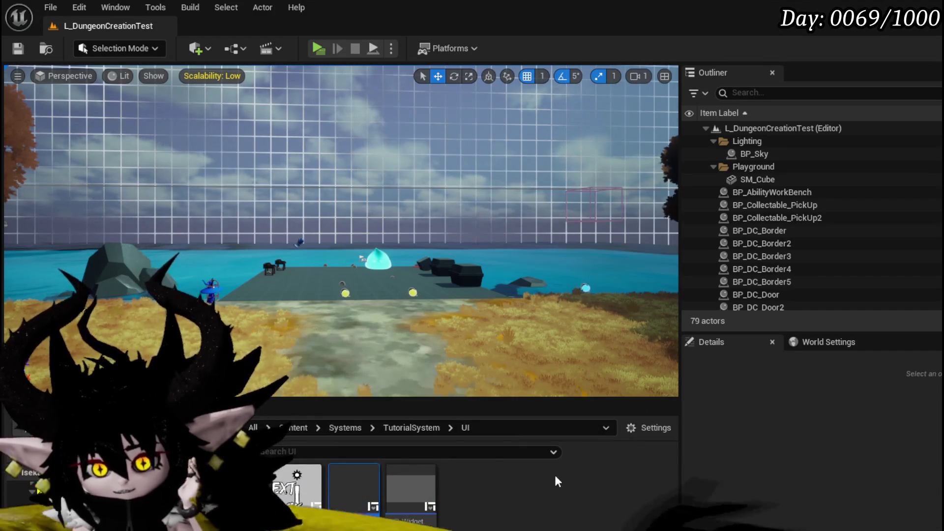
pyautogui.moveTo(361, 494)
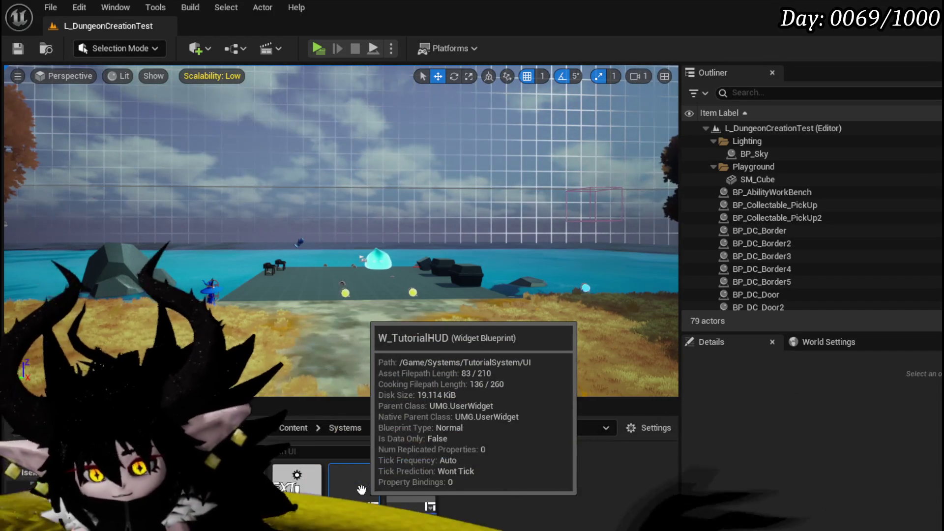
# Open W_TutorialHUD, add a Canvas Panel as its root, and compile.
pyautogui.doubleClick(361, 489)
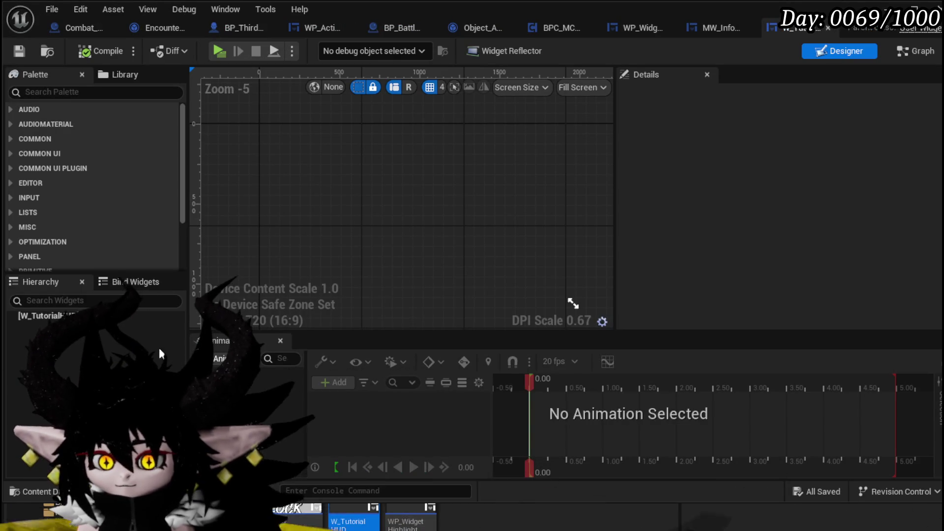
pyautogui.click(49, 92)
pyautogui.write('Canv')
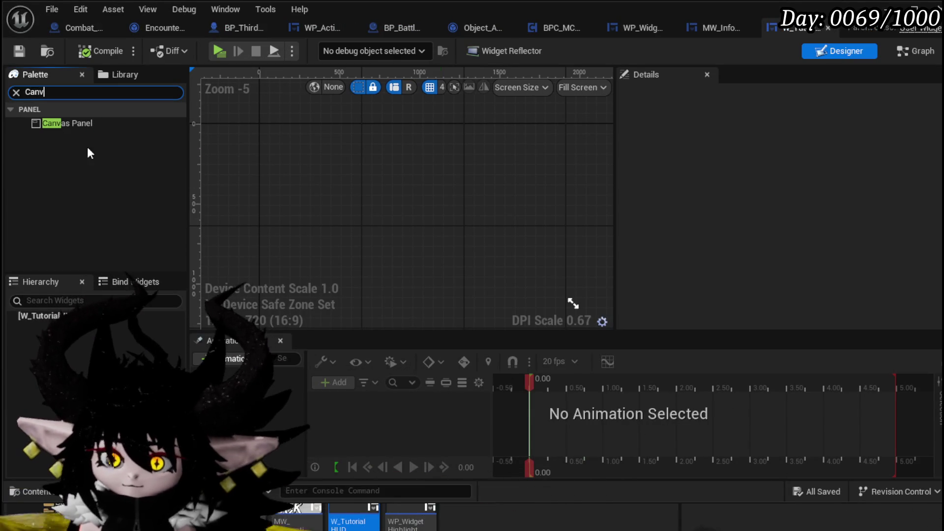
pyautogui.moveTo(86, 326); pyautogui.dragTo(83, 317)
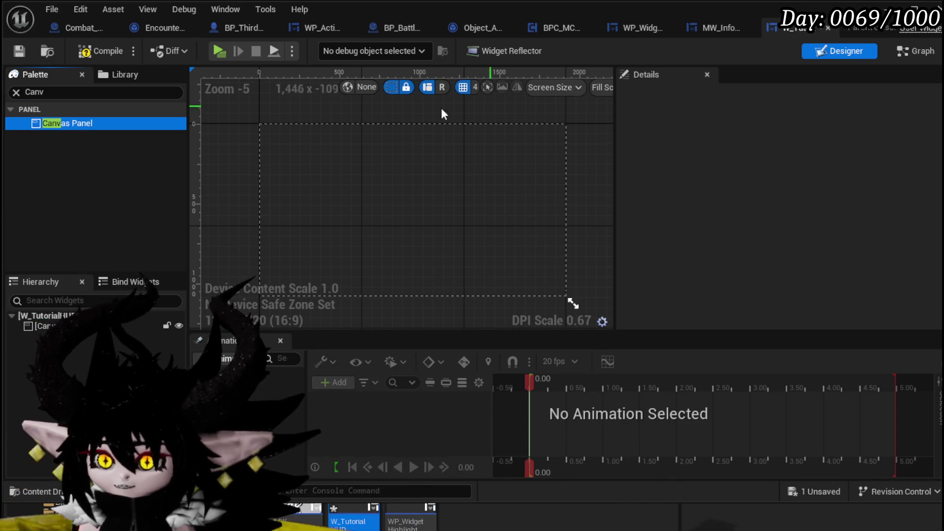
pyautogui.click(91, 52)
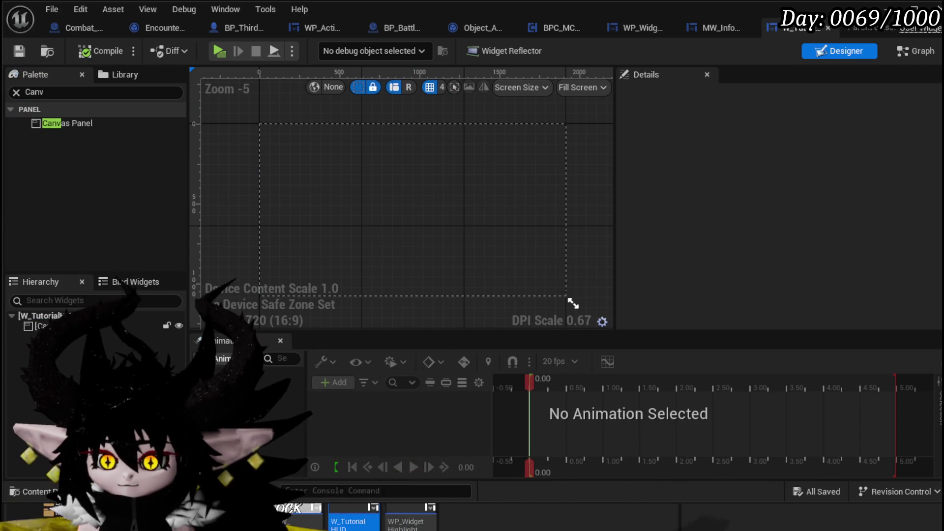
# Search the Palette for 'information' and select the MW Information Button widget.
pyautogui.click(292, 520)
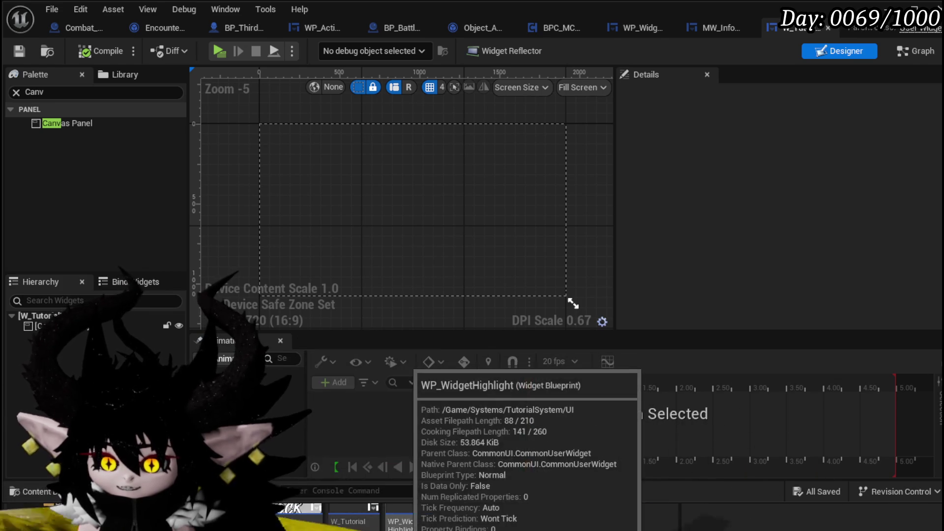
pyautogui.click(198, 251)
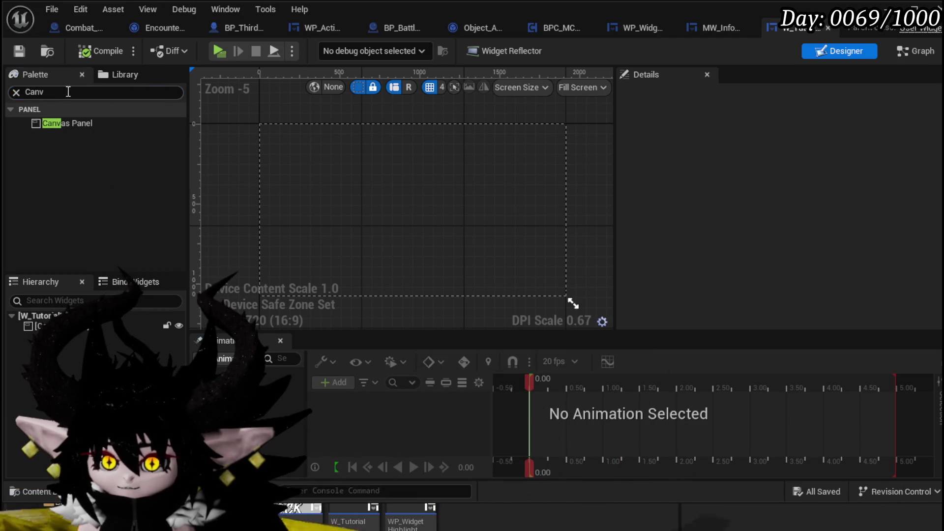
pyautogui.write('imfor')
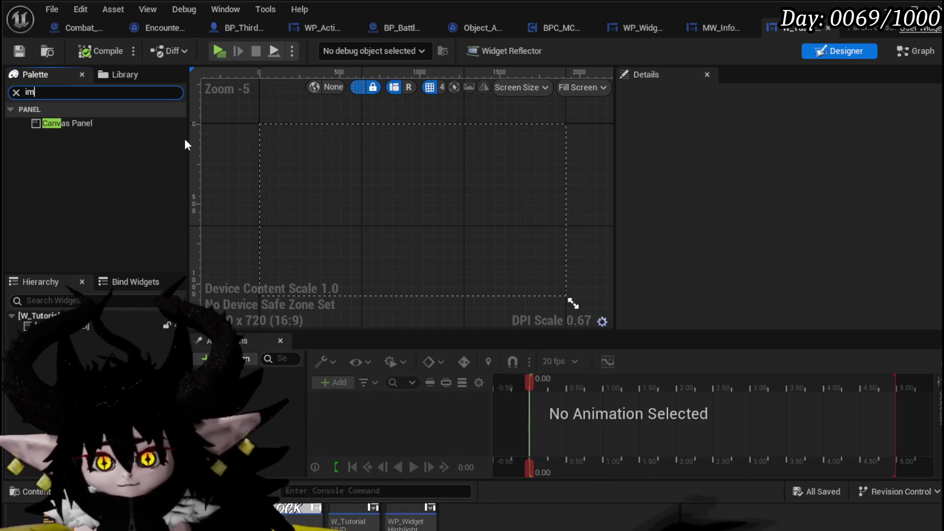
pyautogui.press('BackSpace')
pyautogui.press('BackSpace')
pyautogui.press('BackSpace')
pyautogui.press('BackSpace')
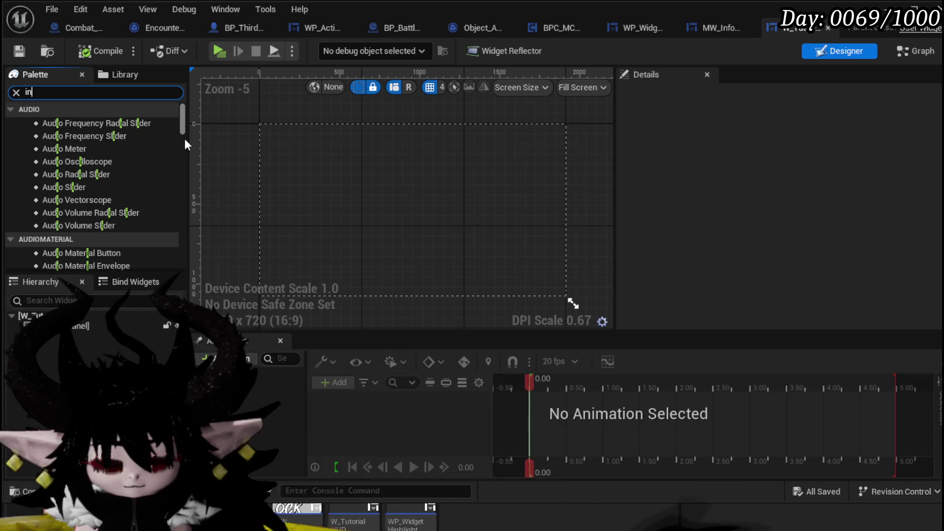
pyautogui.write('nformation')
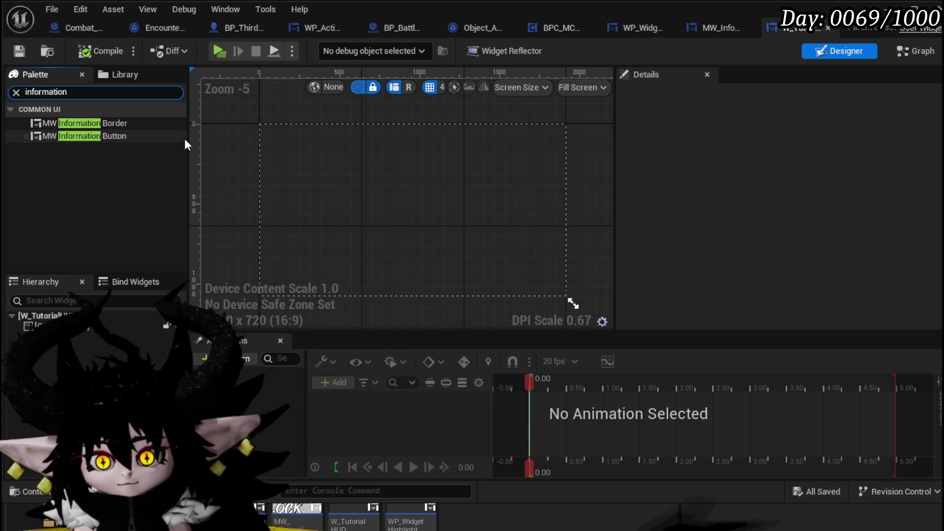
pyautogui.click(181, 136)
# Place an MW Information Button on the canvas and anchor it to the centre.
pyautogui.moveTo(143, 198); pyautogui.dragTo(49, 325)
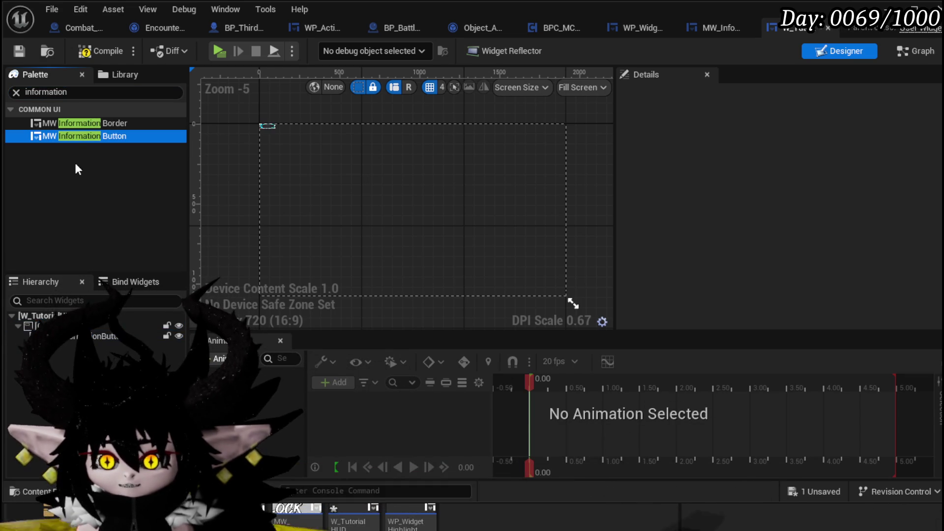
pyautogui.moveTo(74, 123)
pyautogui.mouseDown()
pyautogui.moveTo(276, 167)
pyautogui.moveTo(298, 188)
pyautogui.mouseUp()
pyautogui.click(265, 126)
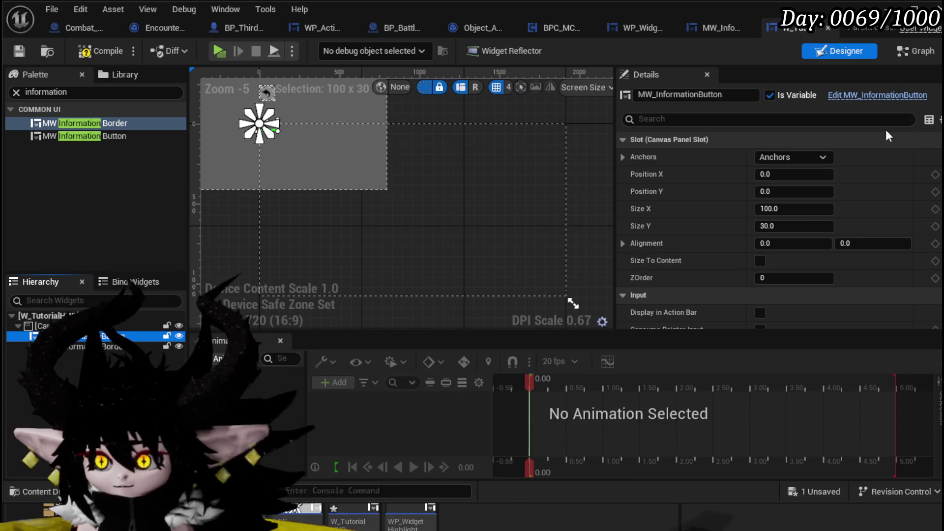
pyautogui.click(782, 158)
pyautogui.keyDown('ctrl'); pyautogui.keyDown('shift'); pyautogui.click(824, 241); pyautogui.keyUp('shift'); pyautogui.keyUp('ctrl')
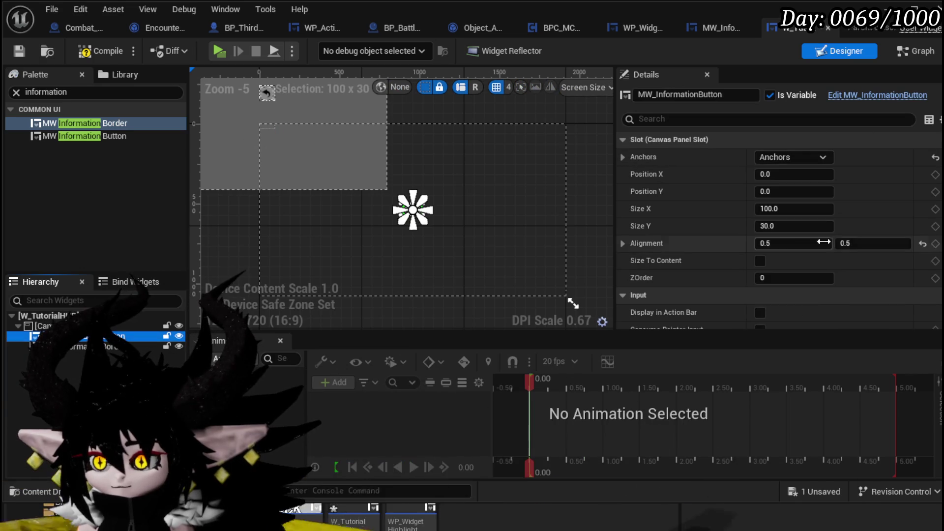
# Set the button's Size Y to 100 and save W_TutorialHUD.
pyautogui.click(789, 226)
pyautogui.write('10')
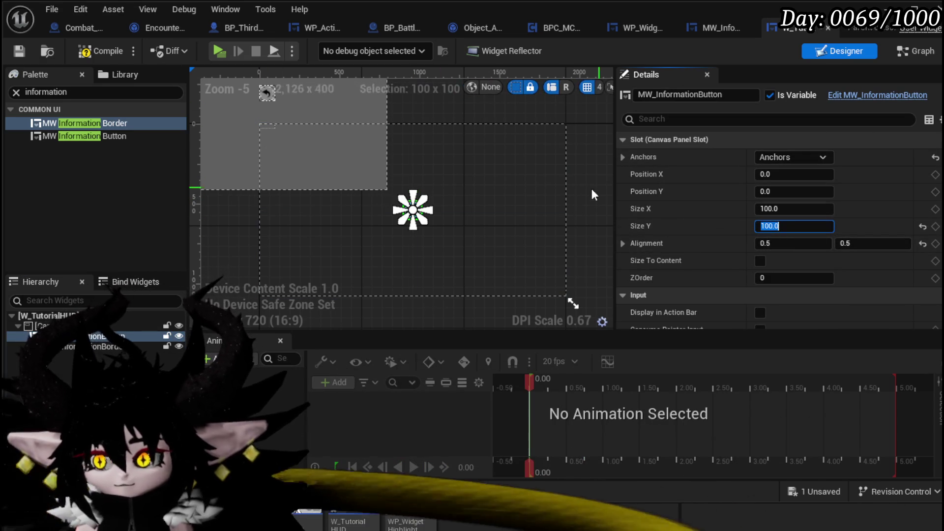
pyautogui.scroll(8, 446, 201)
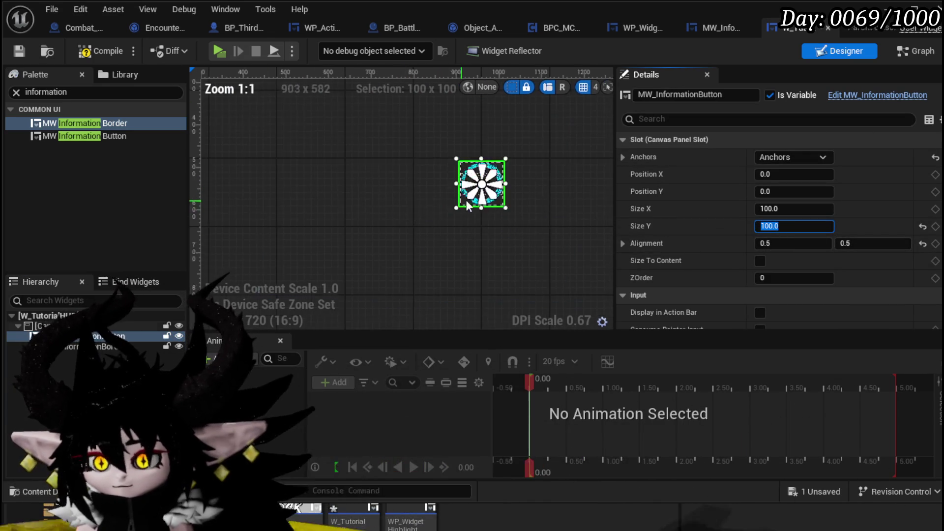
pyautogui.scroll(-4, 470, 198)
pyautogui.scroll(-10, 844, 243)
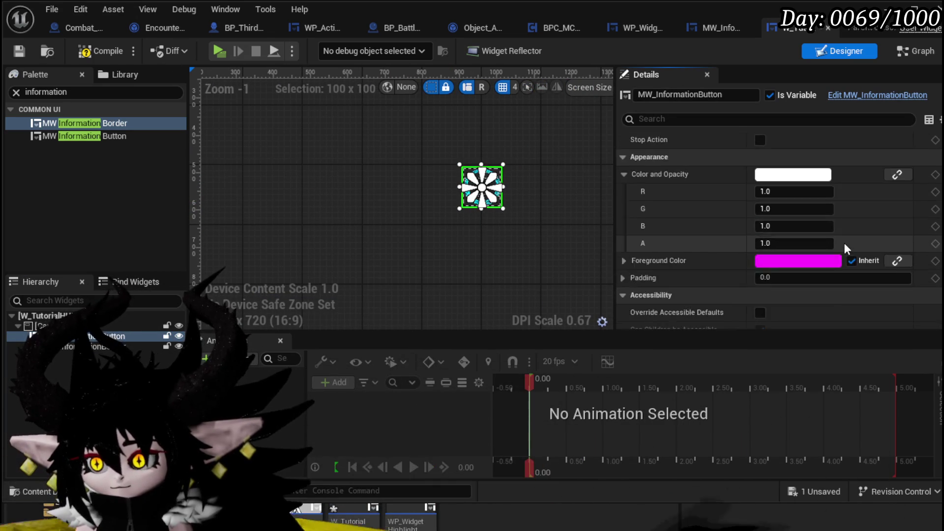
pyautogui.scroll(-10, 844, 243)
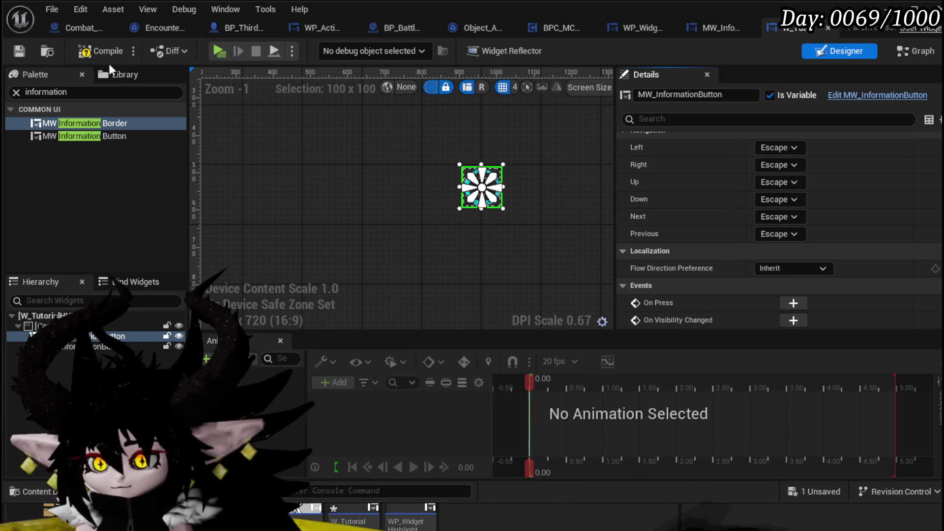
pyautogui.click(26, 55)
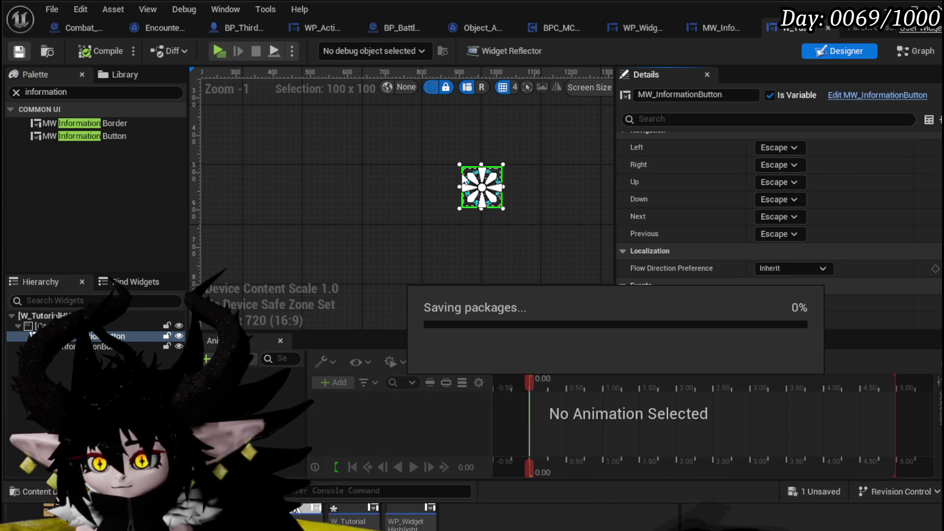
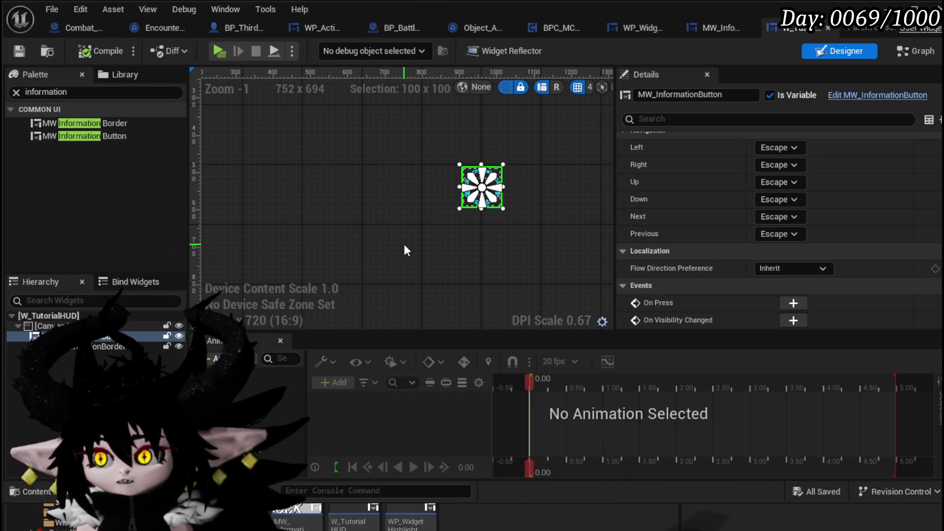
# Search the Palette for 'High' and add WP Widget Highlight to the HUD's hierarchy.
pyautogui.scroll(-4, 399, 242)
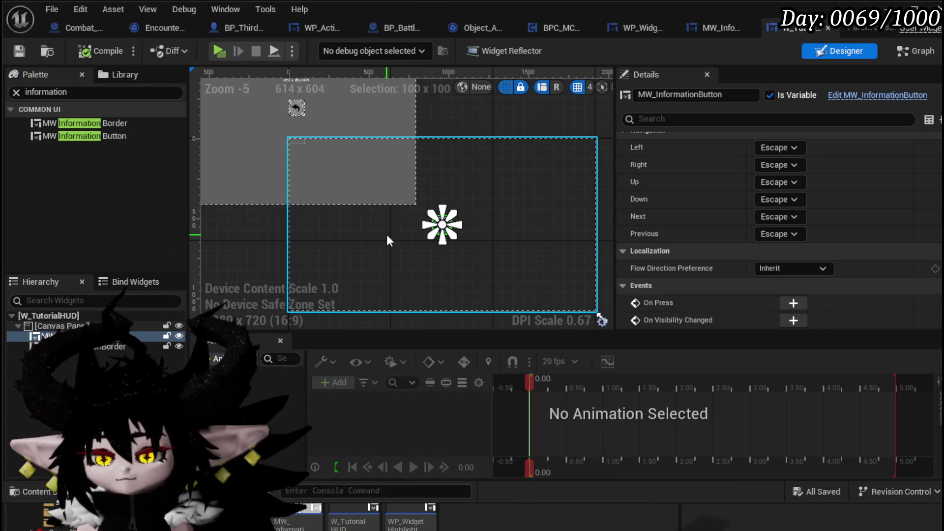
pyautogui.click(49, 92)
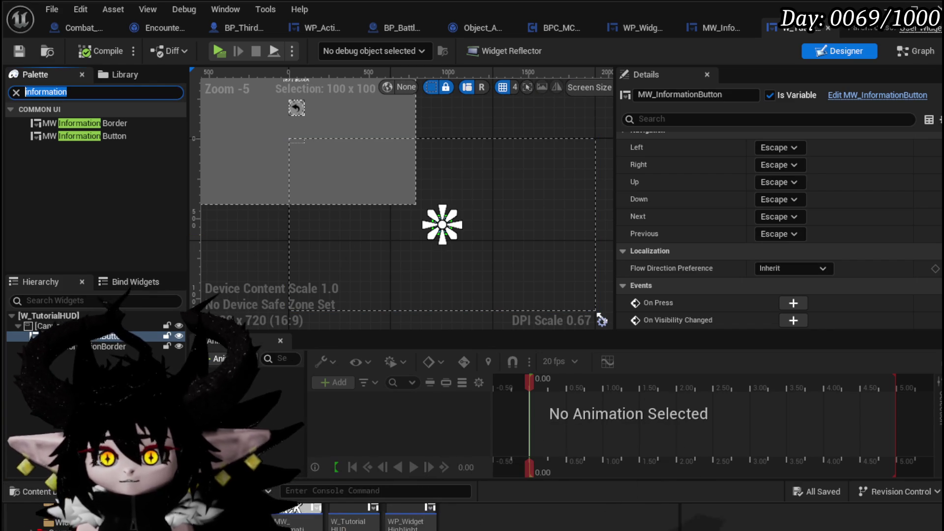
pyautogui.write('Hi')
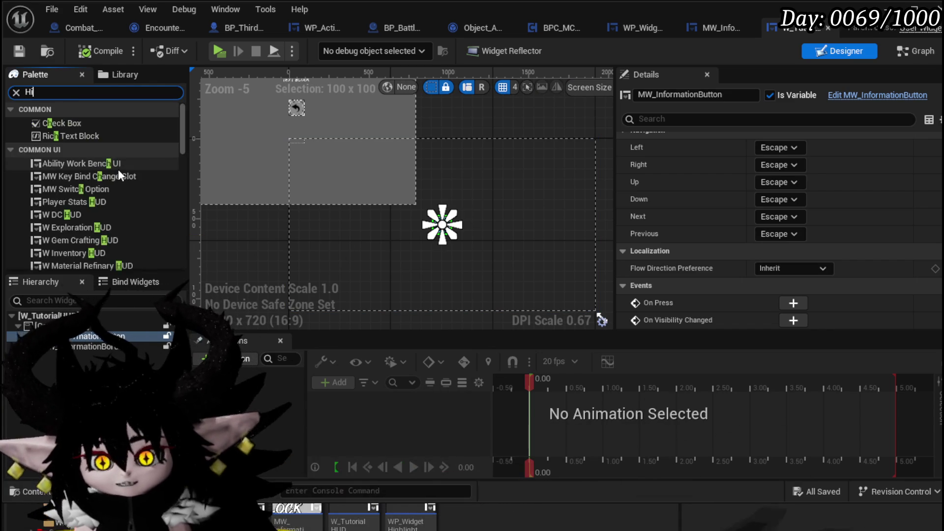
pyautogui.write('gh')
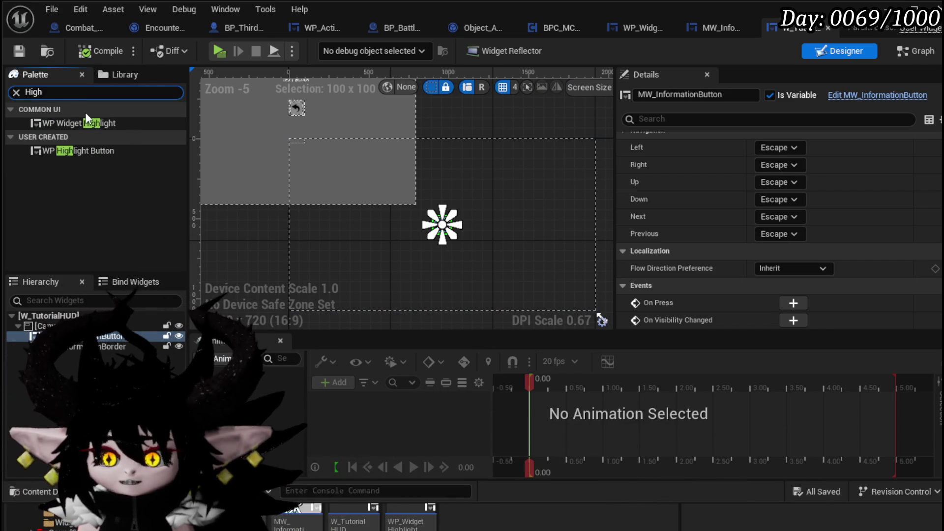
pyautogui.moveTo(87, 120)
pyautogui.mouseDown()
pyautogui.moveTo(62, 317)
pyautogui.moveTo(73, 347)
pyautogui.mouseUp()
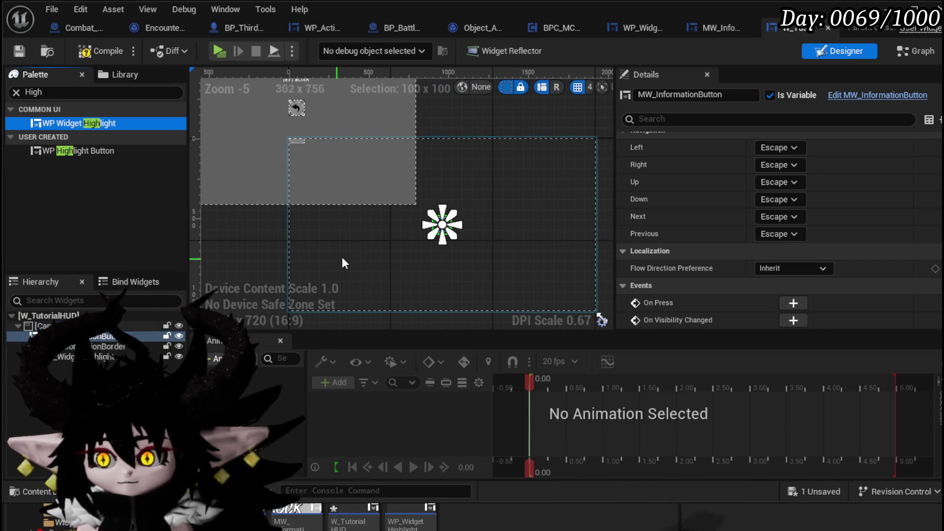
pyautogui.click(291, 140)
# Compile and save the tutorial HUD, then open the WP_WidgetHighlight widget.
pyautogui.scroll(2, 773, 183)
pyautogui.scroll(10, 773, 180)
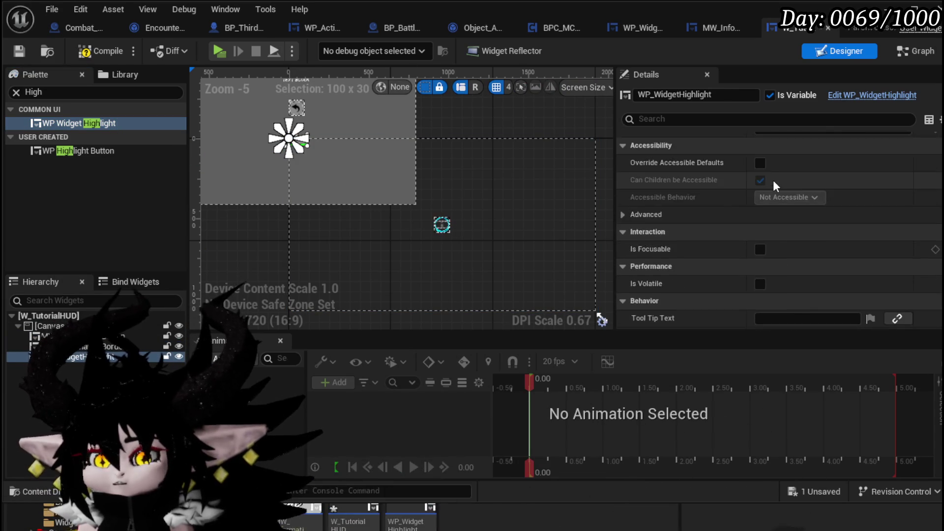
pyautogui.scroll(6, 773, 180)
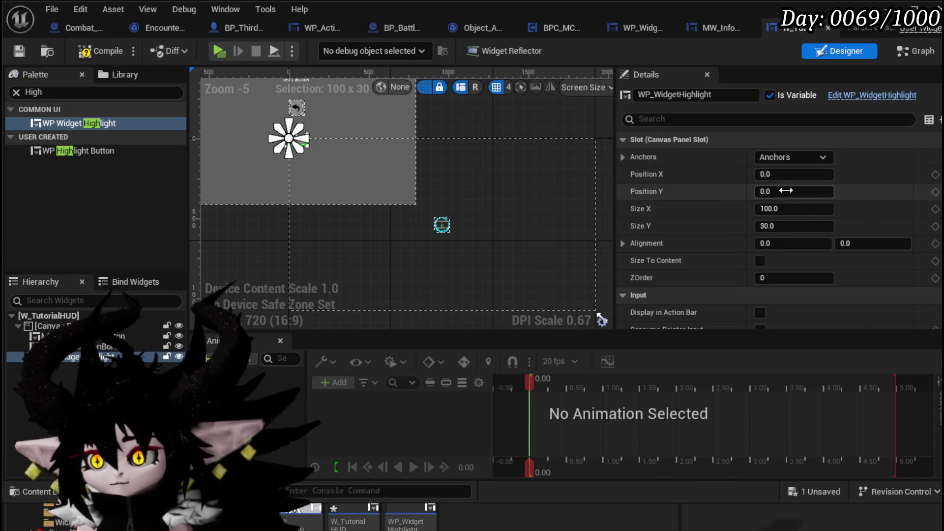
pyautogui.click(85, 52)
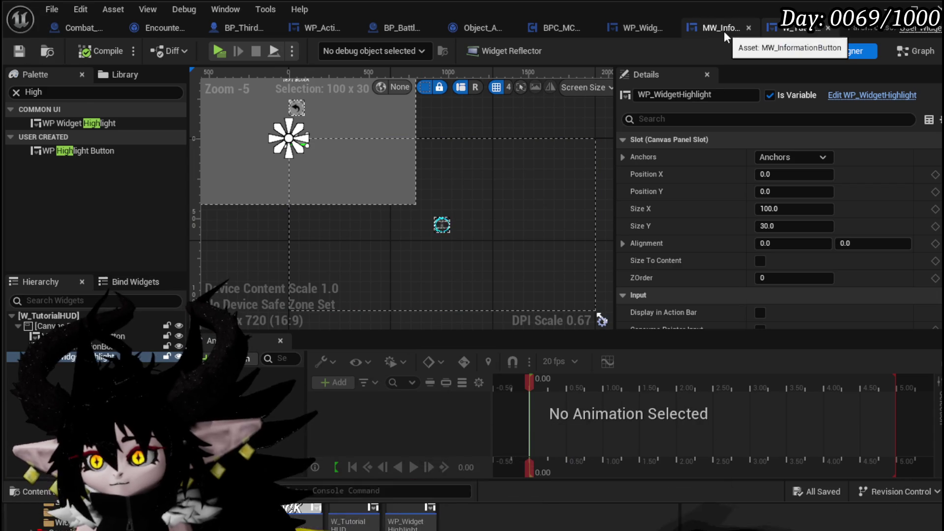
pyautogui.click(626, 30)
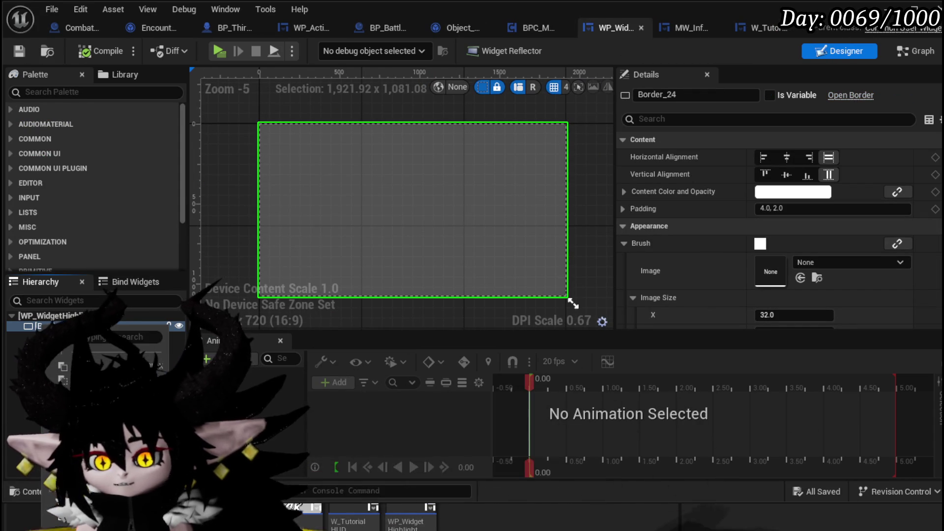
# Wrap the highlight's Border in a Size Box with width and height overrides of 400.
pyautogui.rightClick(43, 328)
pyautogui.moveTo(89, 351)
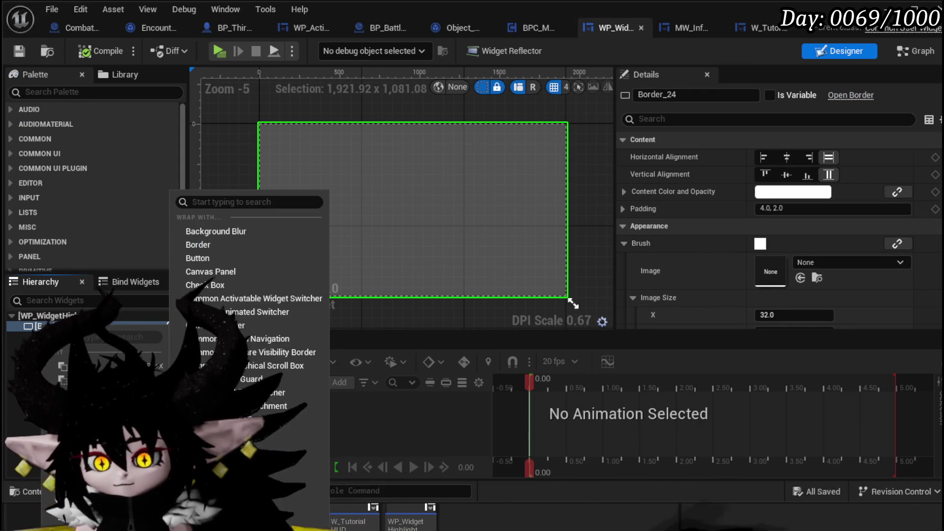
pyautogui.click(216, 472)
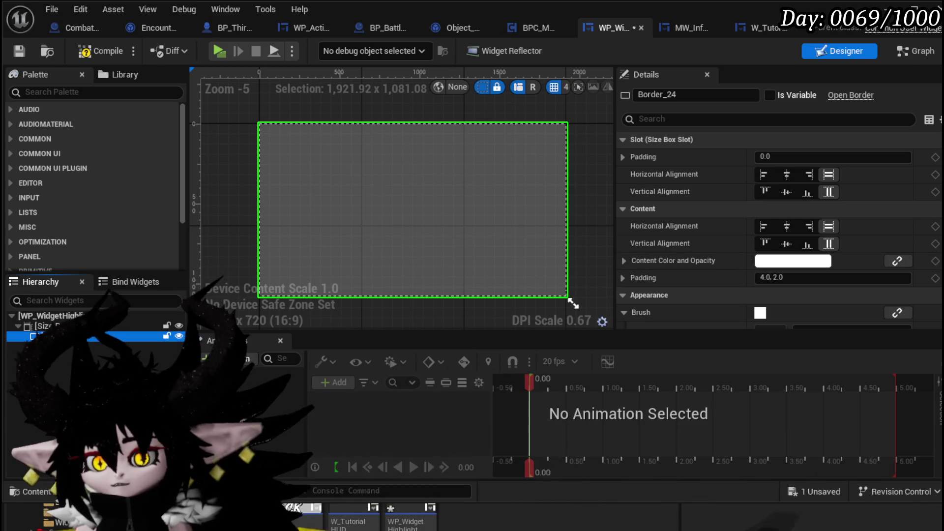
pyautogui.click(634, 157)
pyautogui.click(635, 174)
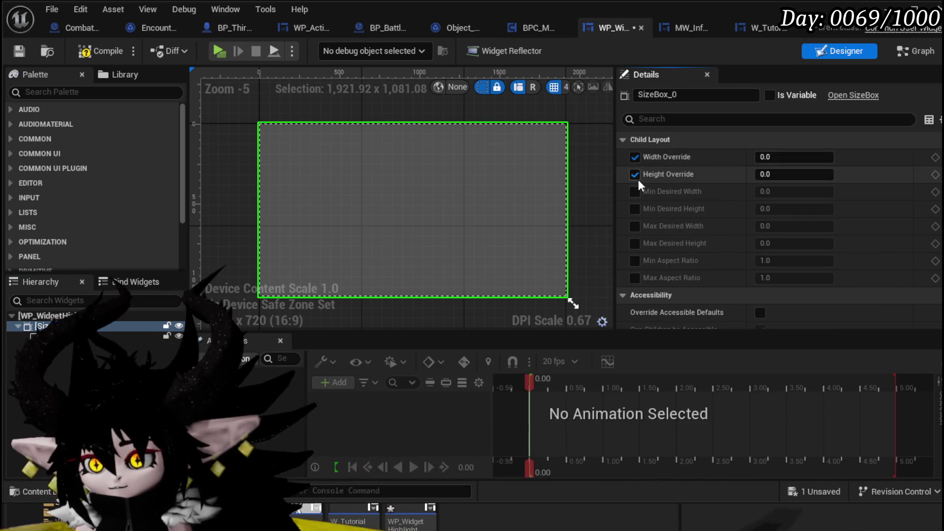
pyautogui.press('Tab')
pyautogui.write('400')
pyautogui.press('Return')
# Preview the highlight at Desired size, save it, and switch back to W_TutorialHUD.
pyautogui.moveTo(616, 120); pyautogui.dragTo(852, 119)
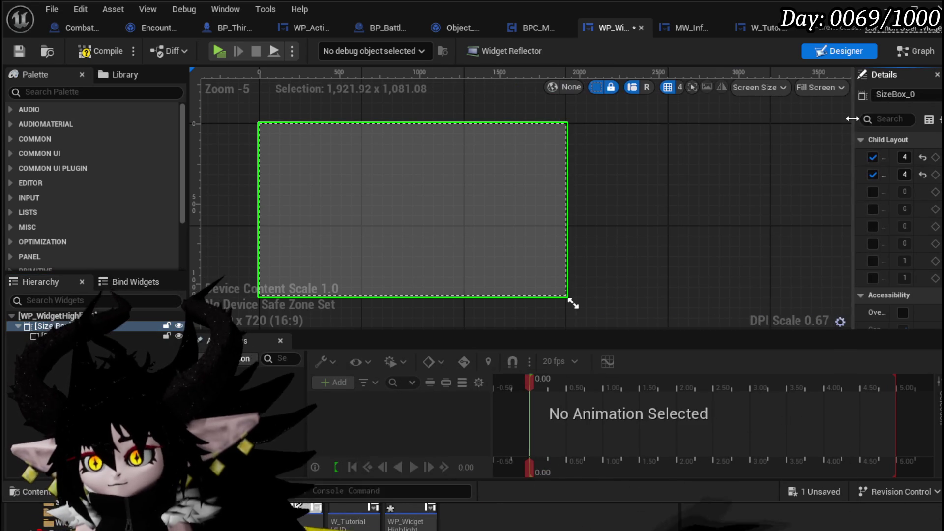
pyautogui.click(838, 89)
pyautogui.click(831, 150)
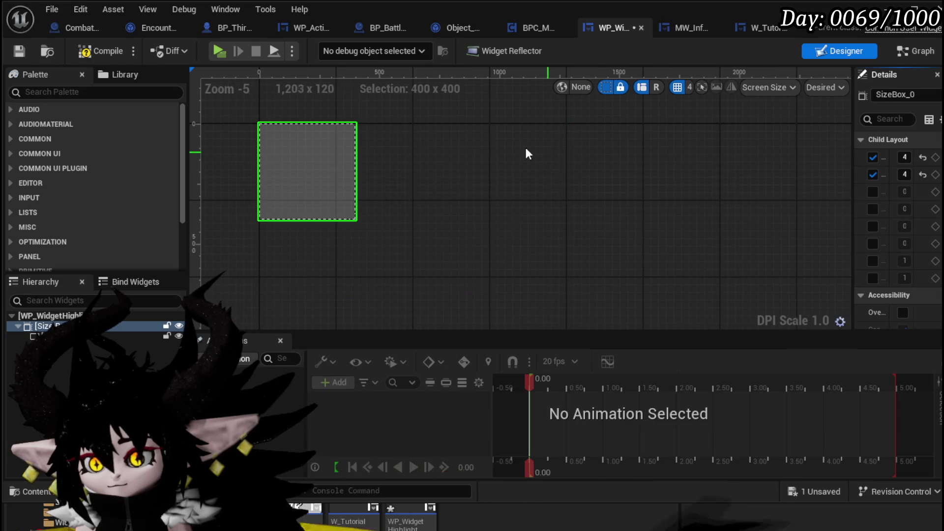
pyautogui.click(19, 51)
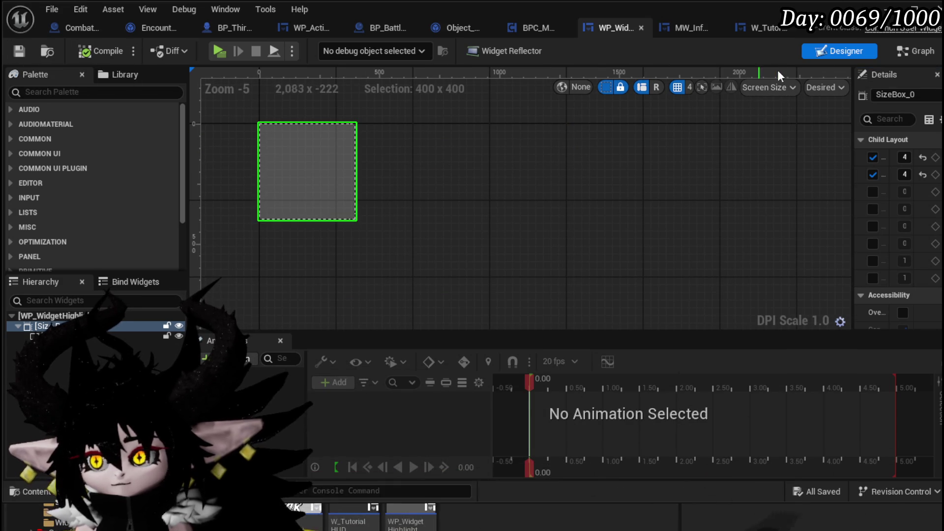
pyautogui.click(675, 28)
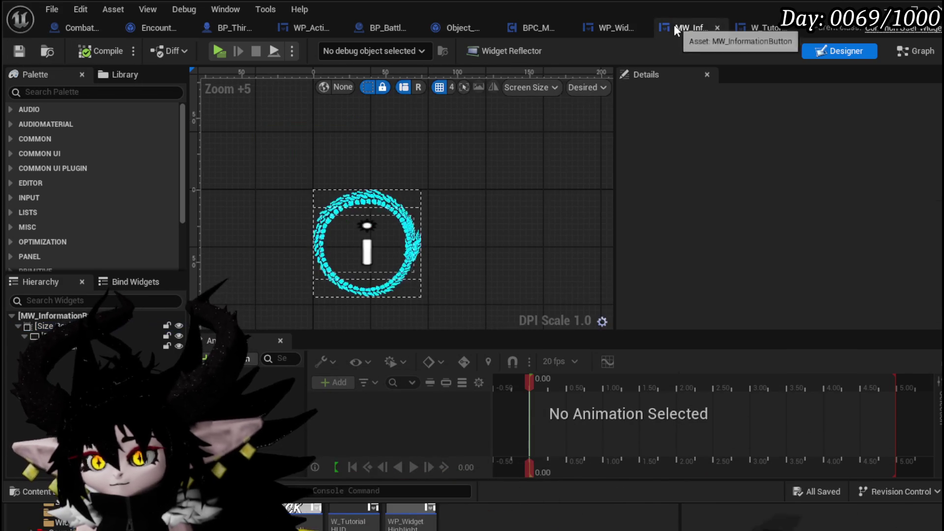
pyautogui.click(766, 27)
pyautogui.click(226, 218)
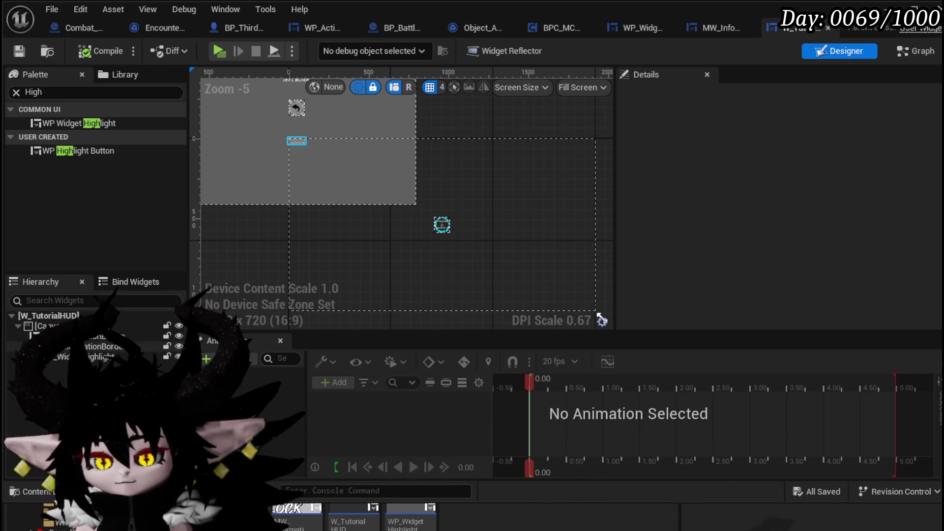
# Set MW_InformationBorder's visibility to Collapsed and hide it in the designer.
pyautogui.click(99, 346)
pyautogui.scroll(-10, 870, 216)
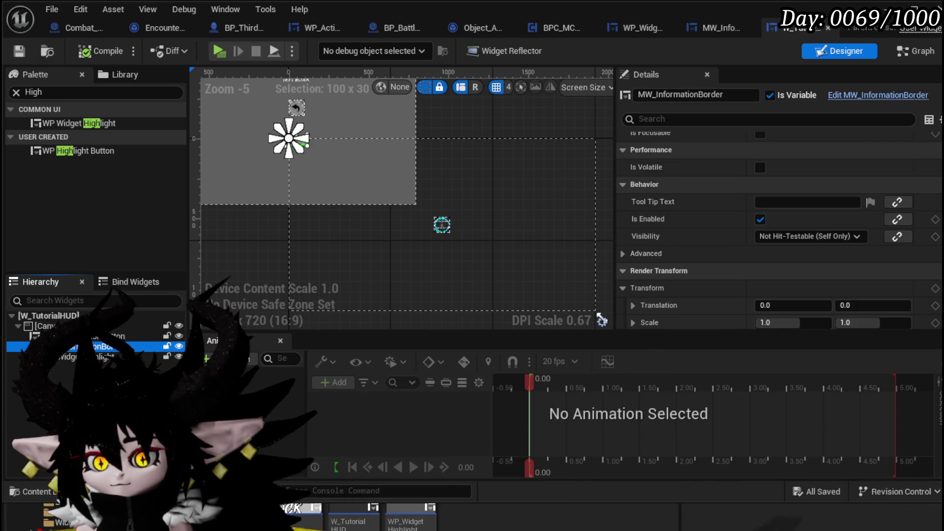
pyautogui.click(822, 234)
pyautogui.click(799, 260)
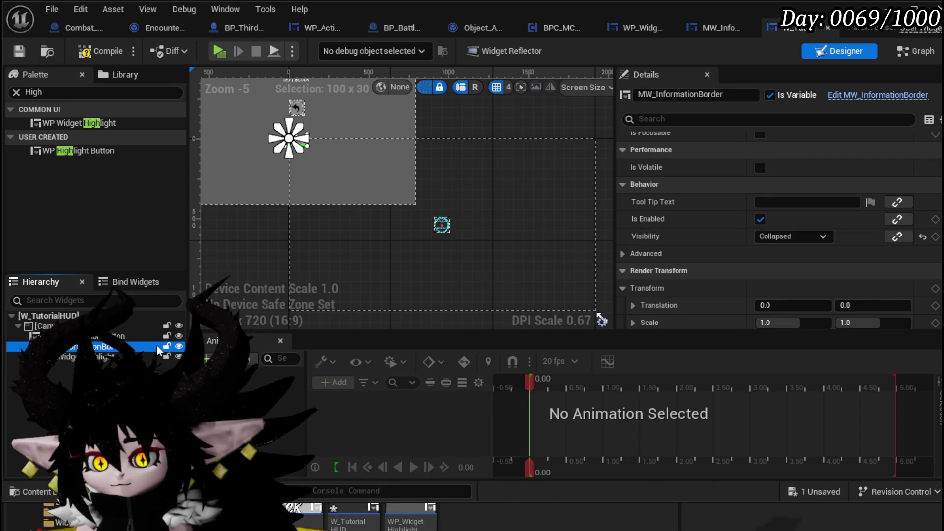
pyautogui.click(179, 348)
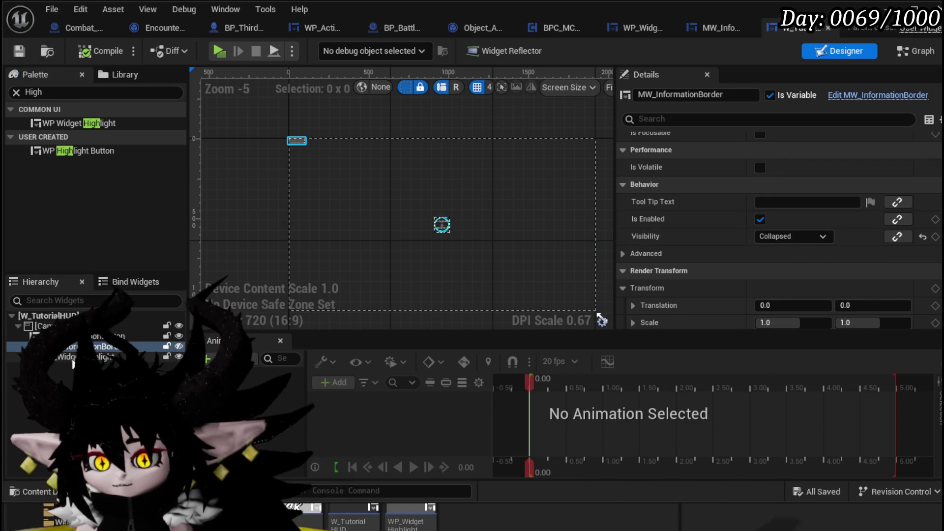
# Size the WP_WidgetHighlight slot to 400 by 400, then compile and save the HUD.
pyautogui.click(98, 357)
pyautogui.scroll(5, 774, 236)
pyautogui.scroll(5, 775, 237)
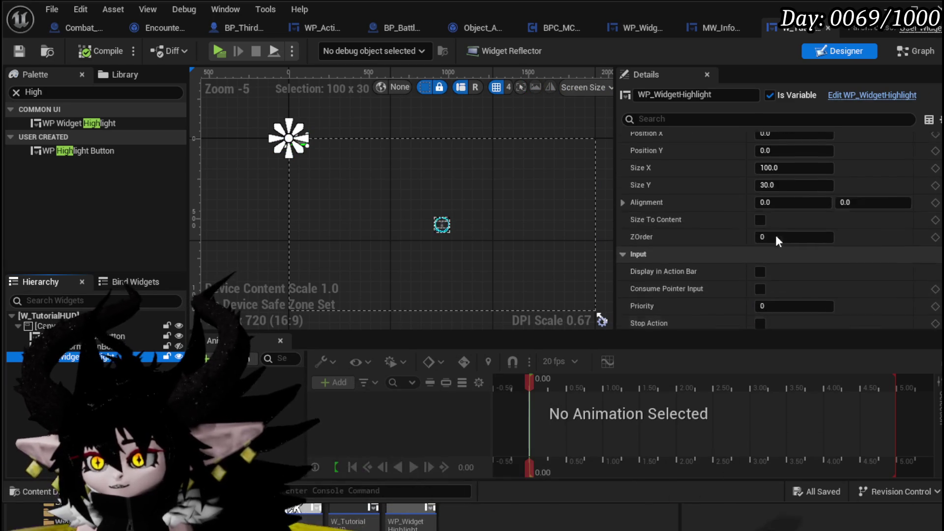
pyautogui.click(788, 211)
pyautogui.write('400')
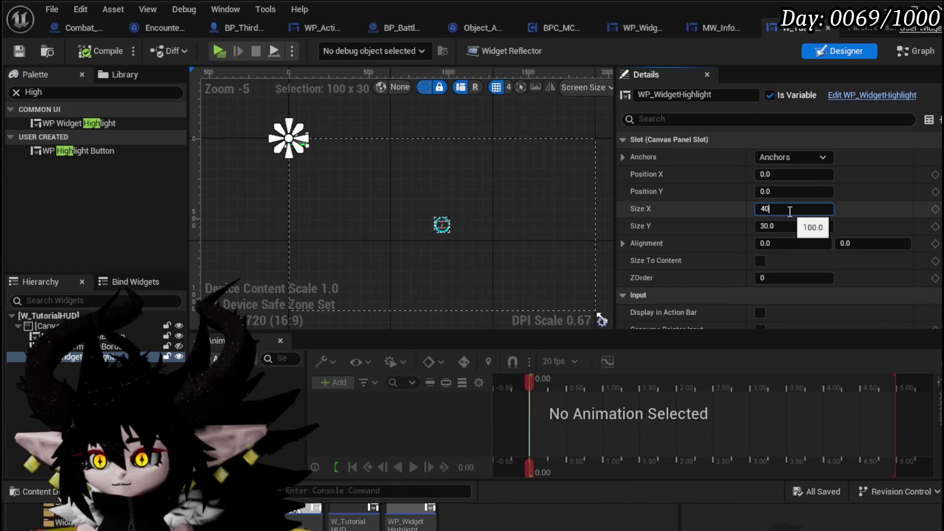
pyautogui.press('Return')
pyautogui.write('0')
pyautogui.press('Return')
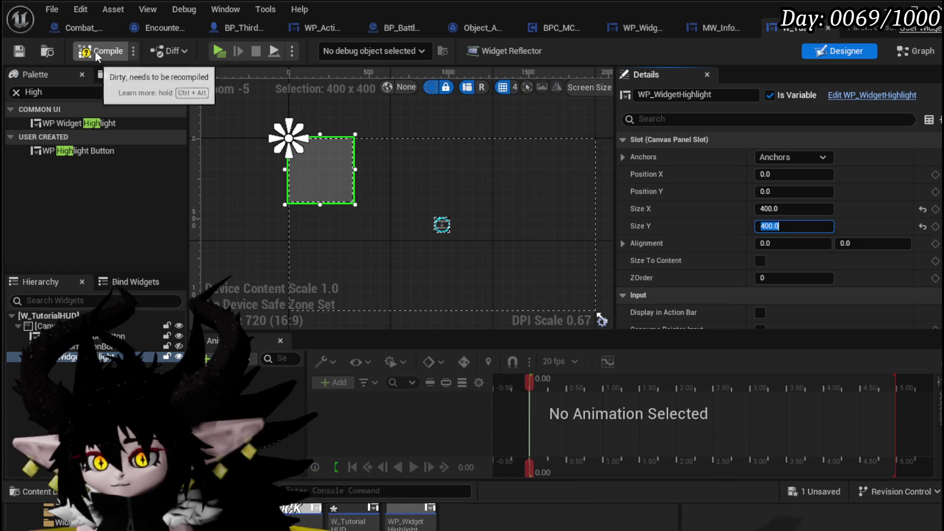
pyautogui.click(95, 51)
pyautogui.click(22, 51)
pyautogui.scroll(4, 431, 221)
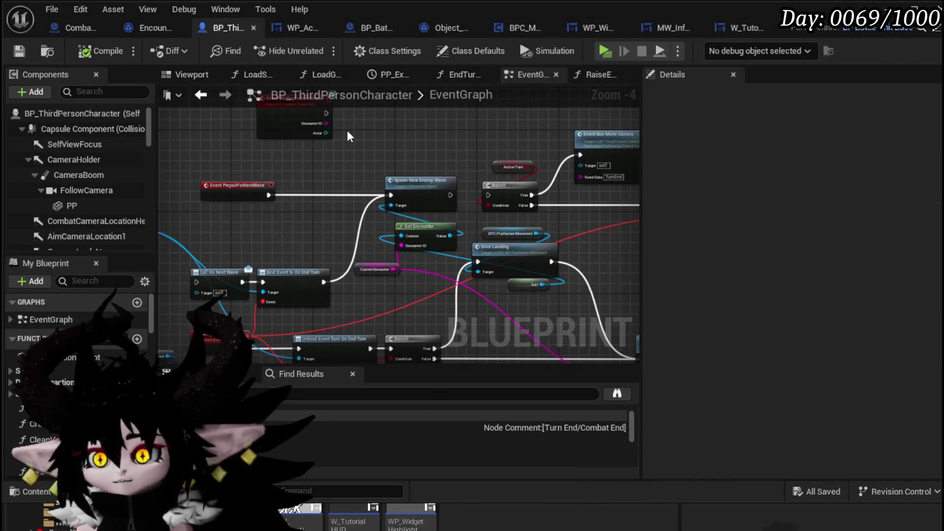
# Save all modified assets and return to the level editor showing L_DungeonCreationTest.
pyautogui.hotkey('ctrl', 's')
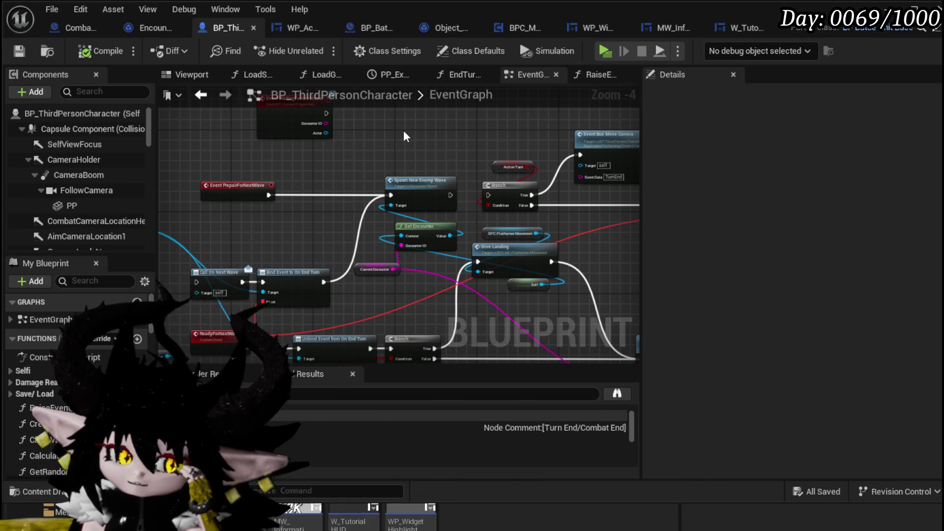
pyautogui.scroll(-4, 405, 136)
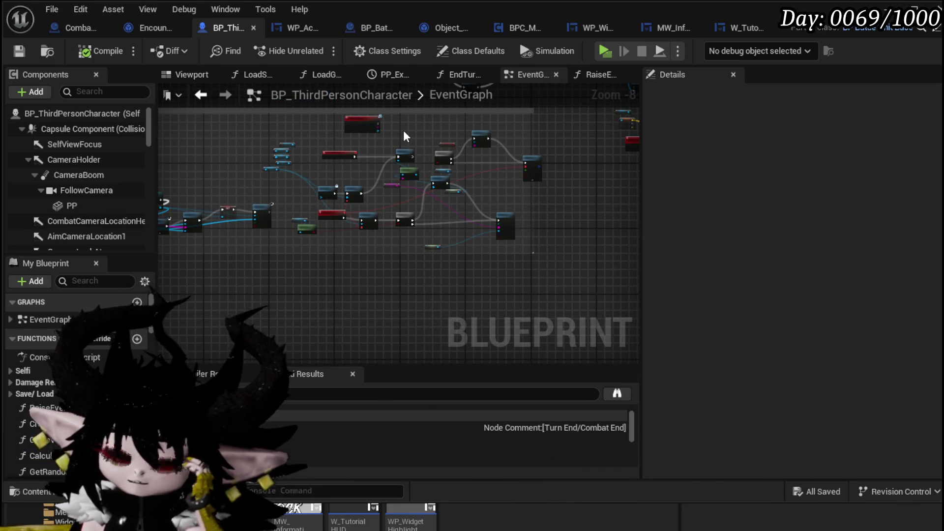
pyautogui.moveTo(405, 136)
pyautogui.mouseDown()
pyautogui.moveTo(512, 169)
pyautogui.moveTo(316, 135)
pyautogui.moveTo(391, 218)
pyautogui.moveTo(404, 175)
pyautogui.mouseUp()
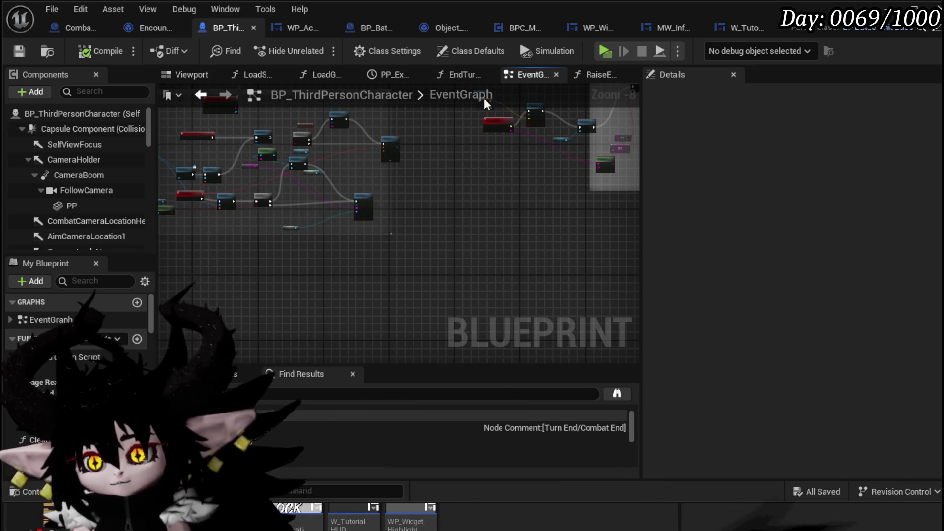
pyautogui.hotkey('alt', 'Tab')
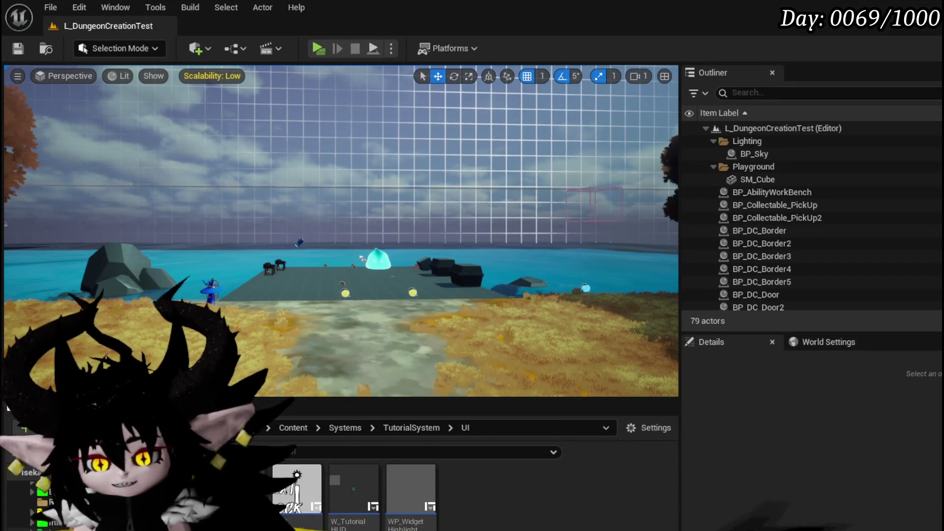
# Open the GeneralUI_Manager blueprint from Content/Systems/CombatSystem/Managers.
pyautogui.scroll(-1, 46, 526)
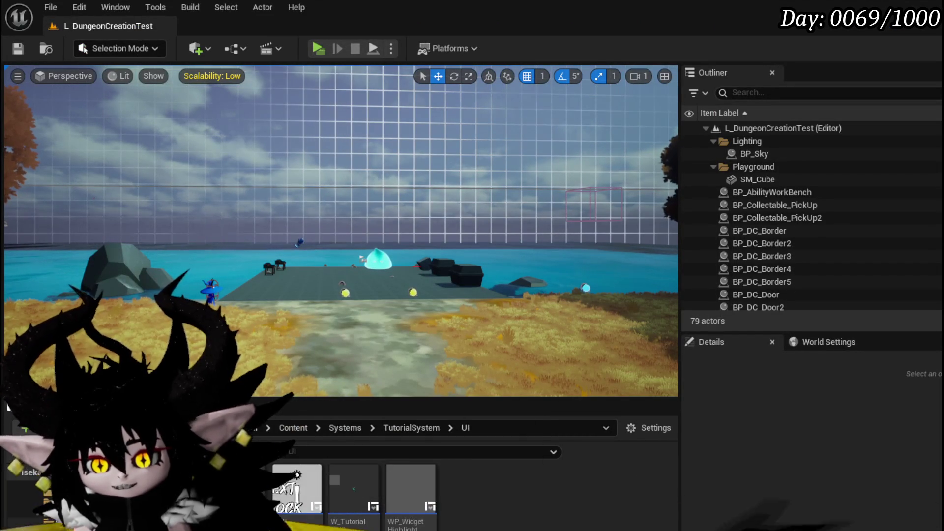
pyautogui.click(45, 523)
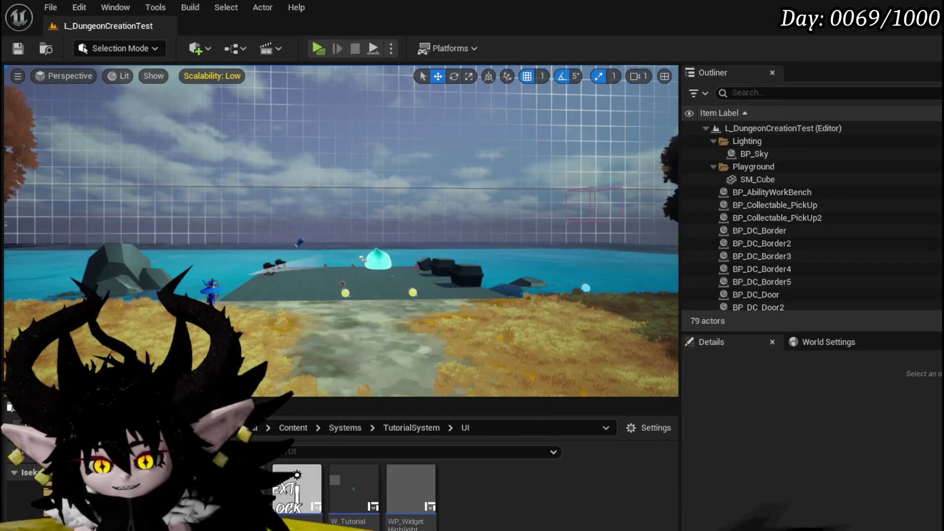
pyautogui.click(45, 514)
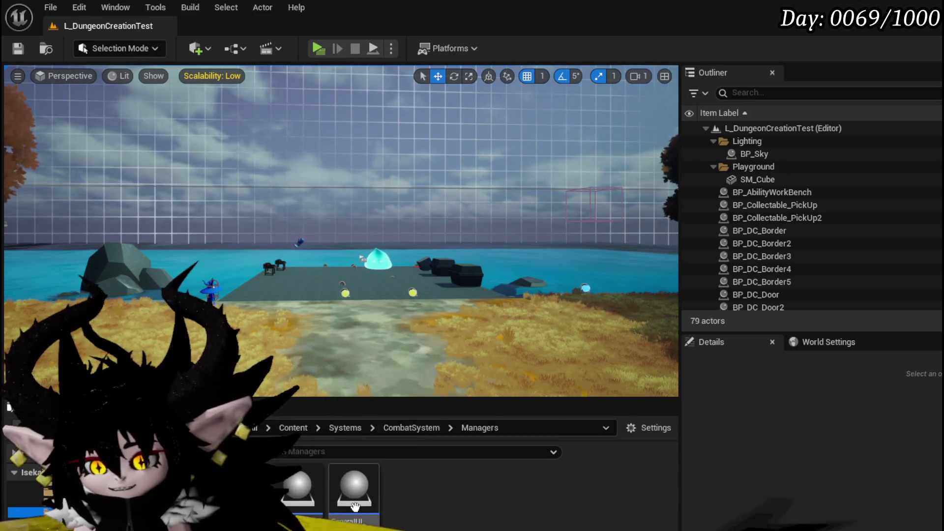
pyautogui.doubleClick(354, 491)
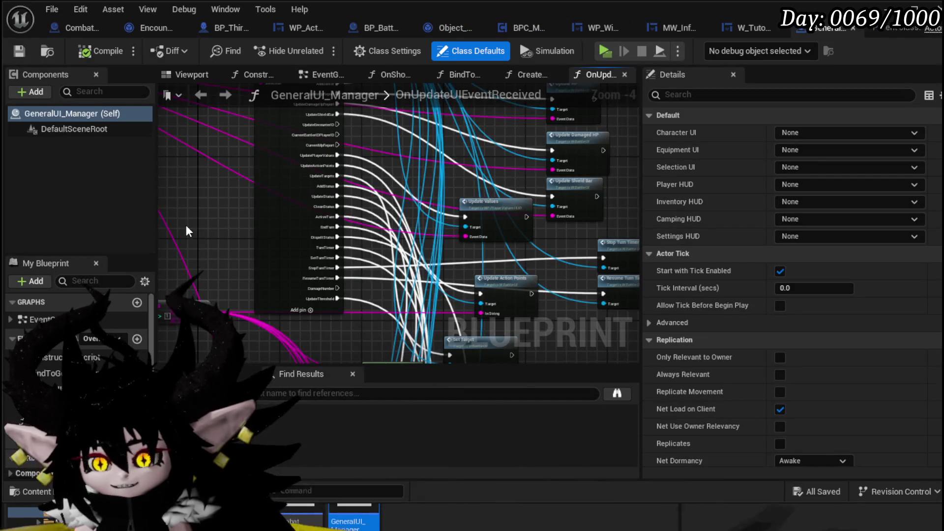
# Open the CreateUIs function graph and bring the Create Widget and Set Owner nodes into view.
pyautogui.click(459, 74)
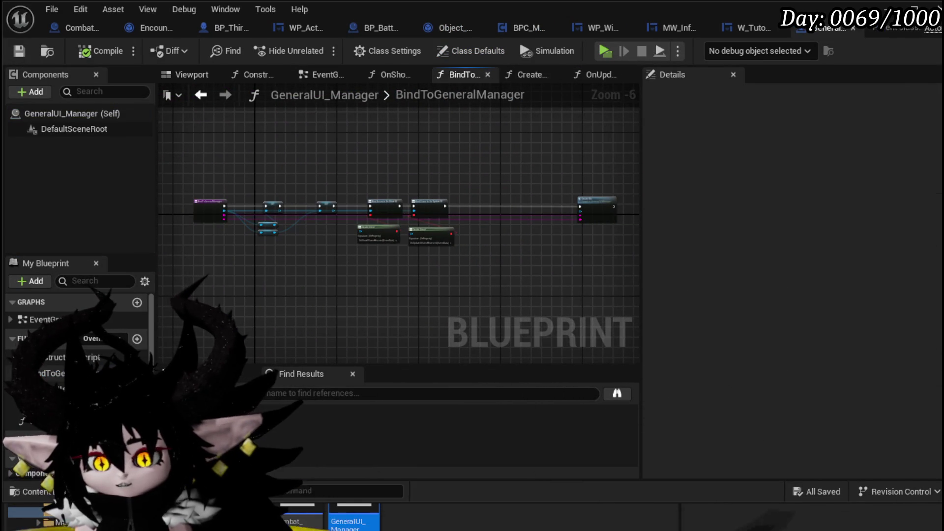
pyautogui.doubleClick(54, 389)
pyautogui.scroll(-4, 354, 205)
pyautogui.scroll(2, 452, 206)
pyautogui.moveTo(363, 271)
pyautogui.mouseDown()
pyautogui.moveTo(287, 290)
pyautogui.moveTo(224, 290)
pyautogui.moveTo(235, 318)
pyautogui.mouseUp()
pyautogui.scroll(2, 312, 285)
pyautogui.scroll(-1, 311, 285)
pyautogui.moveTo(371, 168)
pyautogui.mouseDown()
pyautogui.moveTo(415, 219)
pyautogui.moveTo(444, 209)
pyautogui.mouseUp()
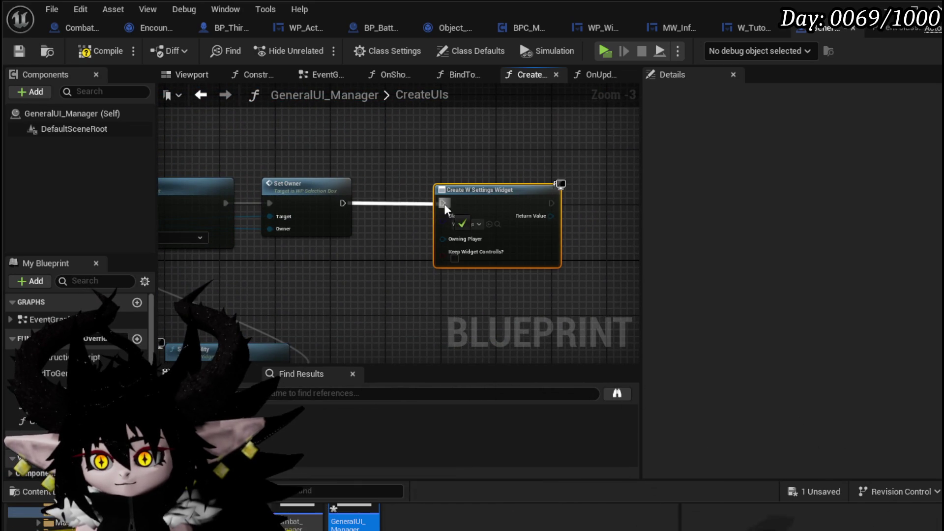
# Set the Create Widget class to W_TutorialHUD and place a Branch node beside it.
pyautogui.scroll(3, 494, 291)
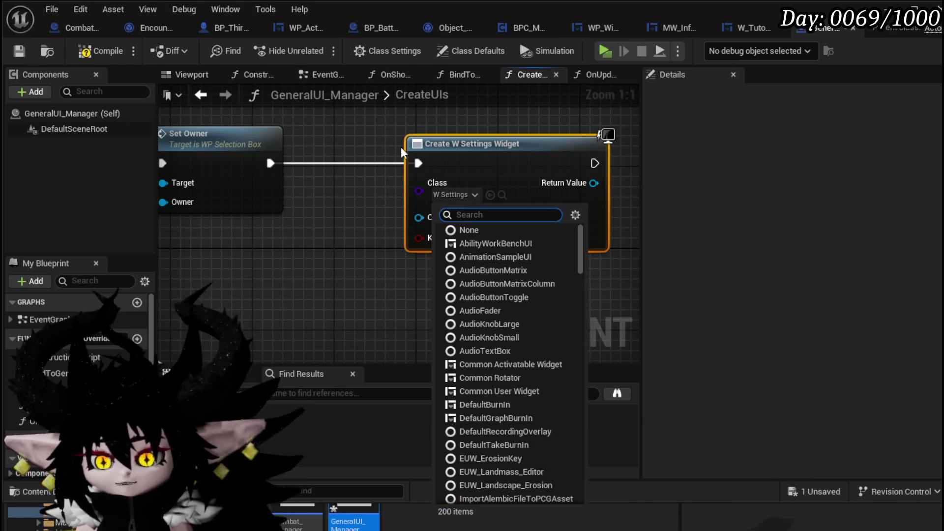
pyautogui.write('Tutori')
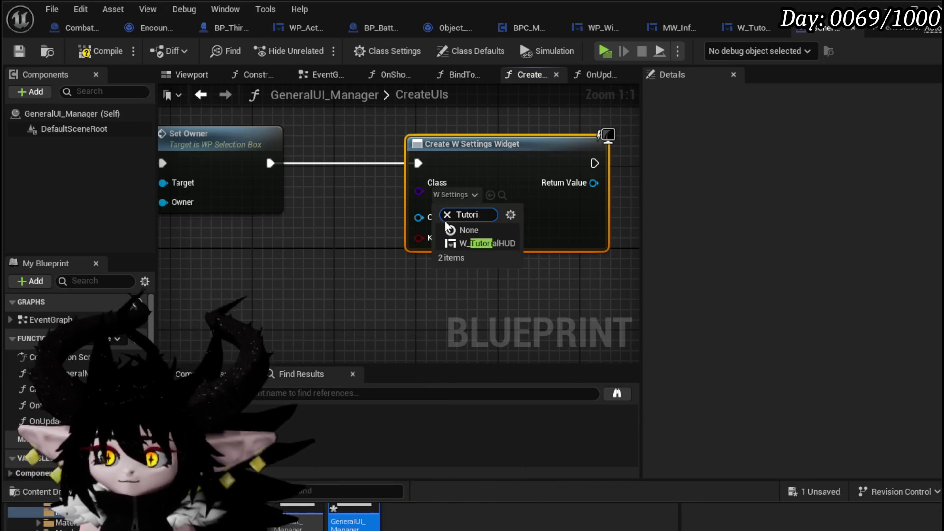
pyautogui.click(490, 244)
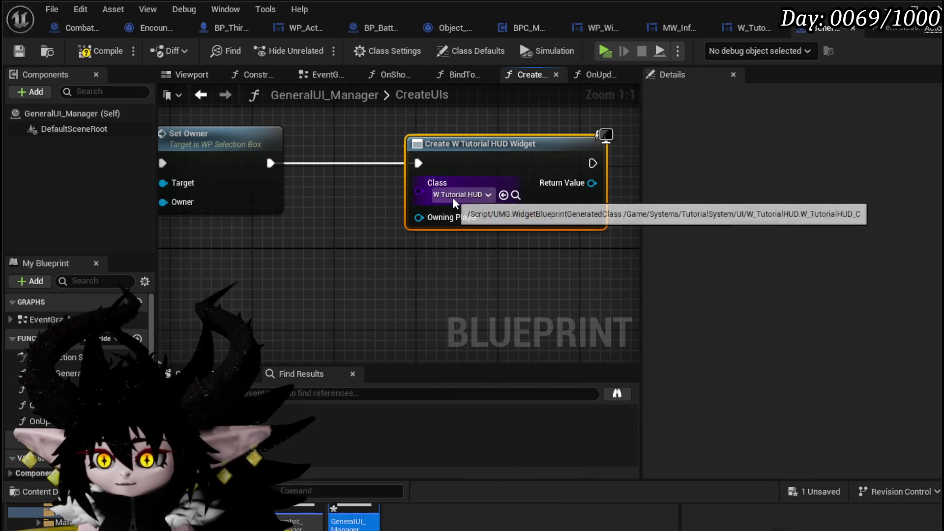
pyautogui.click(275, 223)
pyautogui.moveTo(333, 217); pyautogui.dragTo(280, 219)
pyautogui.moveTo(330, 196); pyautogui.dragTo(495, 177)
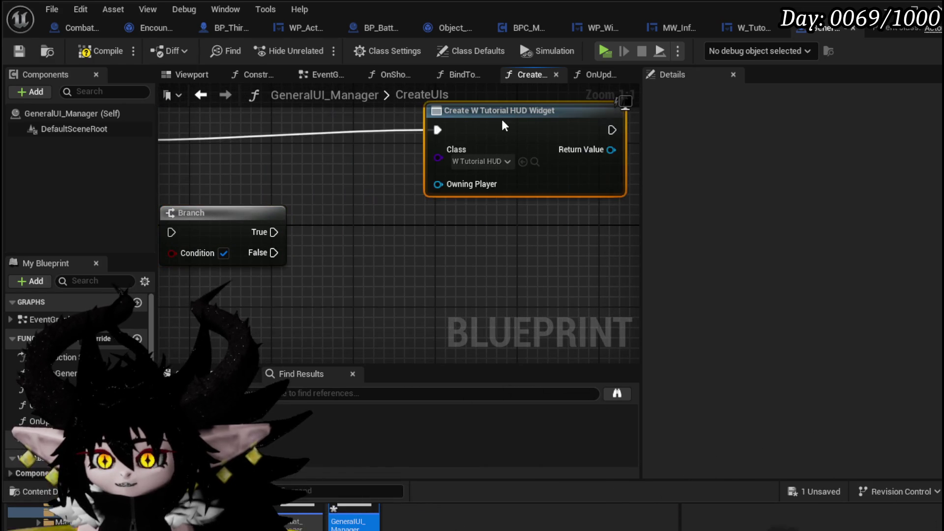
pyautogui.moveTo(218, 221)
pyautogui.mouseDown()
pyautogui.moveTo(345, 133)
pyautogui.moveTo(297, 126)
pyautogui.mouseUp()
pyautogui.moveTo(352, 192)
pyautogui.mouseDown()
pyautogui.moveTo(312, 248)
pyautogui.moveTo(343, 262)
pyautogui.moveTo(347, 245)
pyautogui.mouseUp()
pyautogui.moveTo(316, 149)
pyautogui.mouseDown()
pyautogui.moveTo(477, 131)
pyautogui.moveTo(447, 135)
pyautogui.mouseUp()
# Move the Add to Viewport node to the right and compile the blueprint.
pyautogui.moveTo(476, 200); pyautogui.dragTo(337, 204)
pyautogui.scroll(-3, 417, 234)
pyautogui.moveTo(417, 234)
pyautogui.mouseDown()
pyautogui.moveTo(495, 203)
pyautogui.moveTo(509, 228)
pyautogui.moveTo(634, 231)
pyautogui.moveTo(626, 210)
pyautogui.moveTo(634, 130)
pyautogui.moveTo(420, 170)
pyautogui.mouseUp()
pyautogui.moveTo(590, 147)
pyautogui.mouseDown()
pyautogui.moveTo(373, 213)
pyautogui.moveTo(427, 170)
pyautogui.mouseUp()
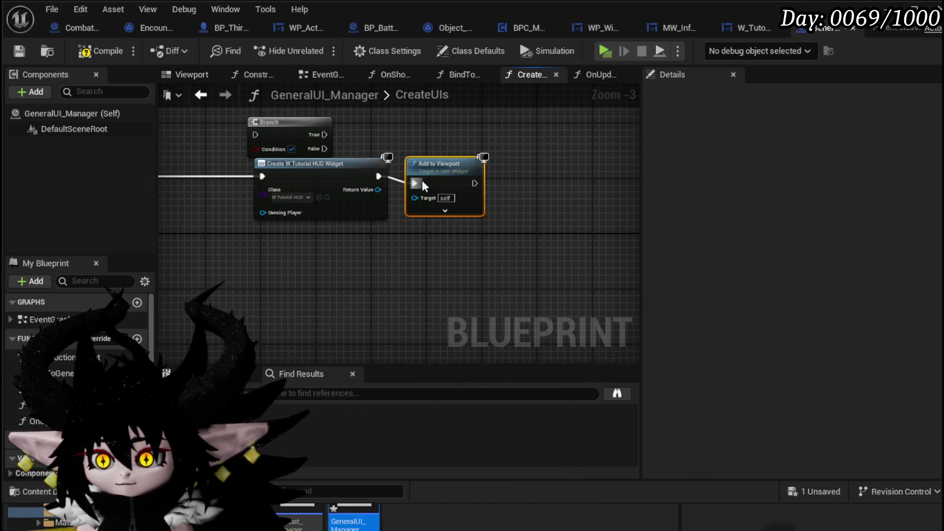
pyautogui.moveTo(503, 168); pyautogui.dragTo(550, 168)
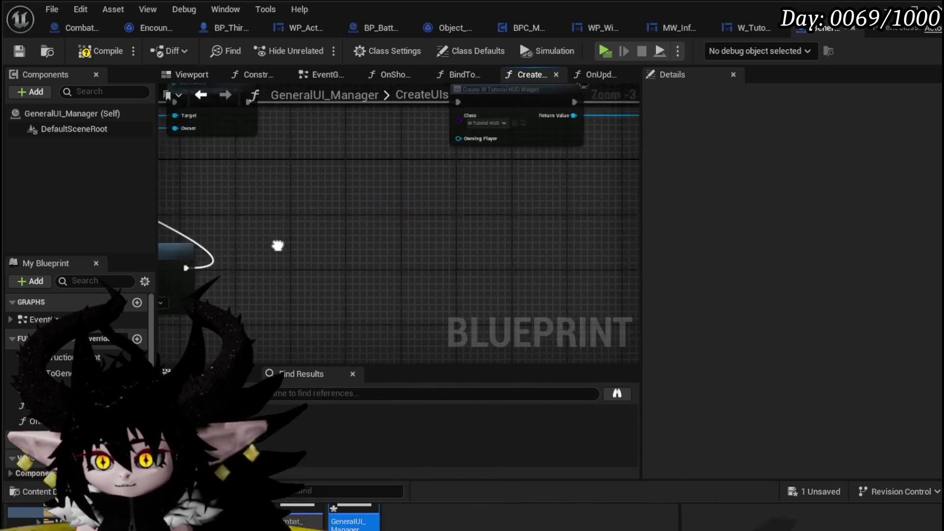
pyautogui.scroll(-1, 518, 195)
pyautogui.scroll(2, 484, 189)
pyautogui.scroll(-1, 327, 227)
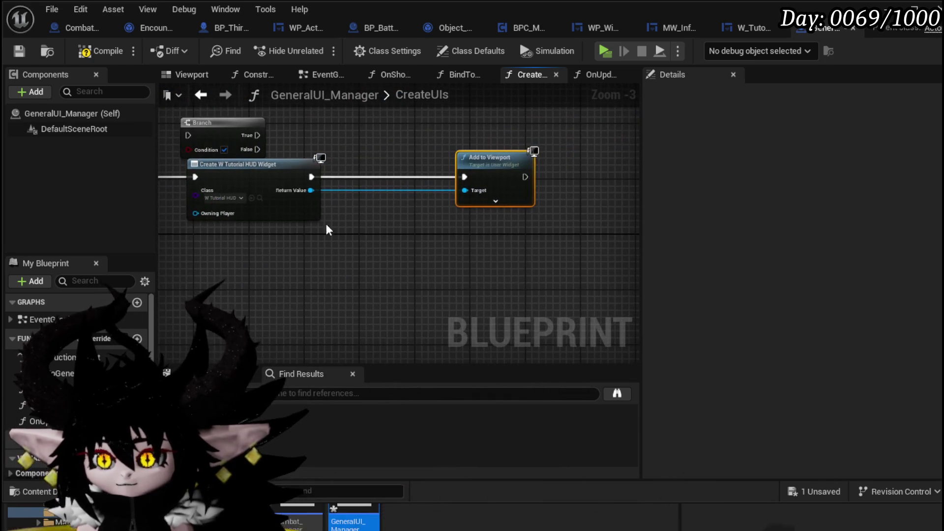
pyautogui.click(15, 49)
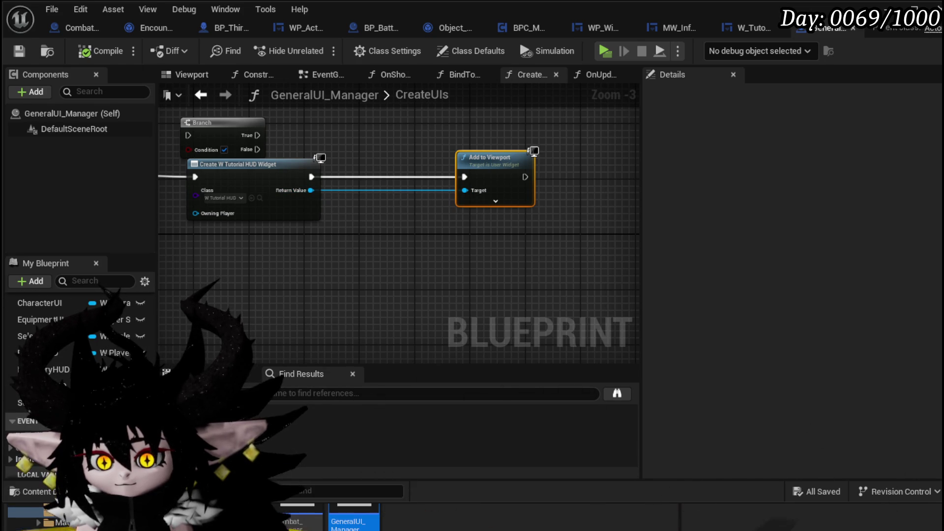
# Promote the widget's Return Value to a new variable named TutorialHUD.
pyautogui.scroll(1, 79, 354)
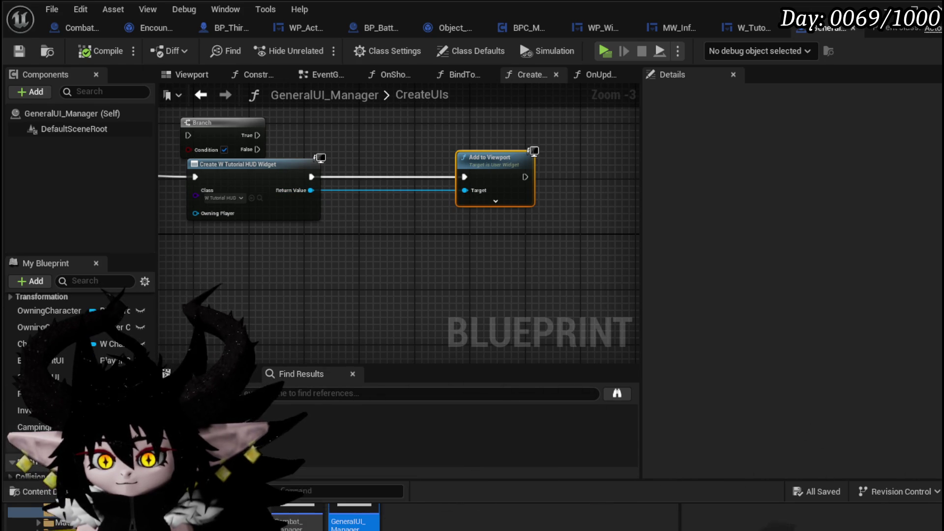
pyautogui.rightClick(326, 284)
pyautogui.click(308, 269)
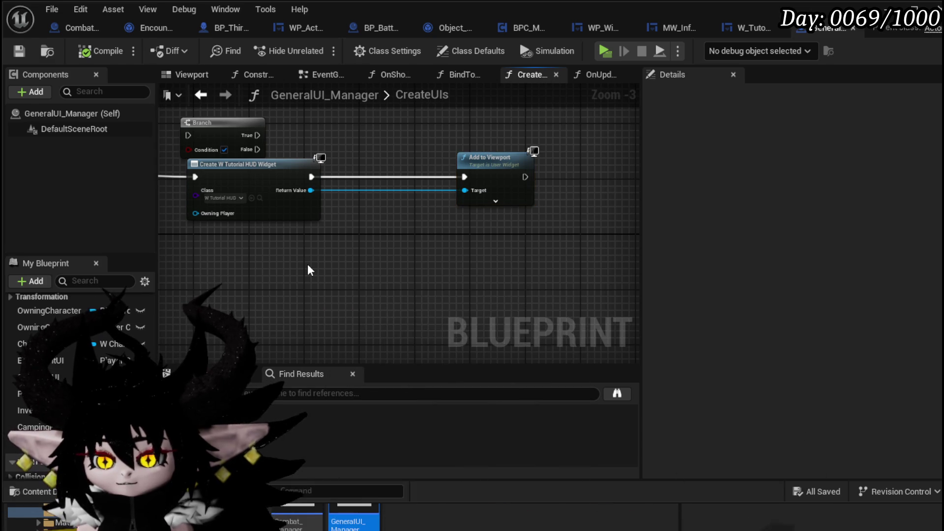
pyautogui.scroll(3, 308, 270)
pyautogui.rightClick(296, 244)
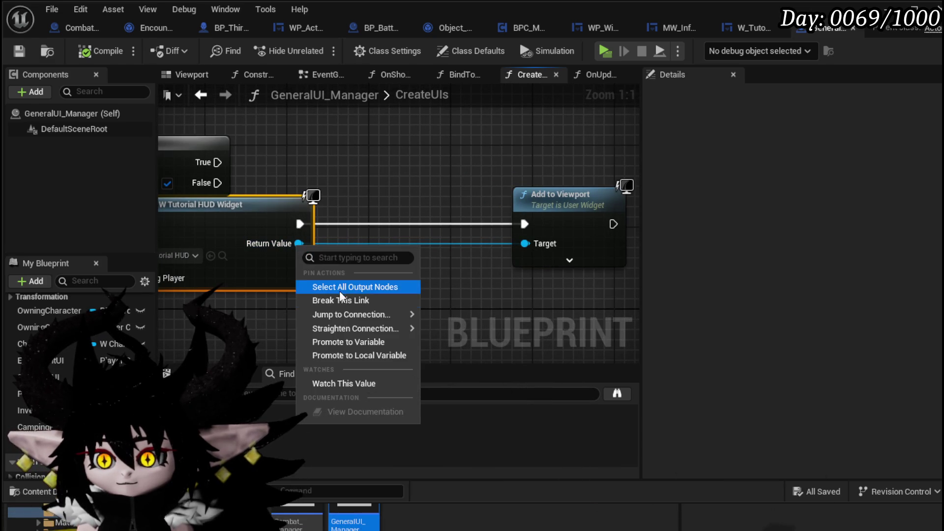
pyautogui.click(335, 344)
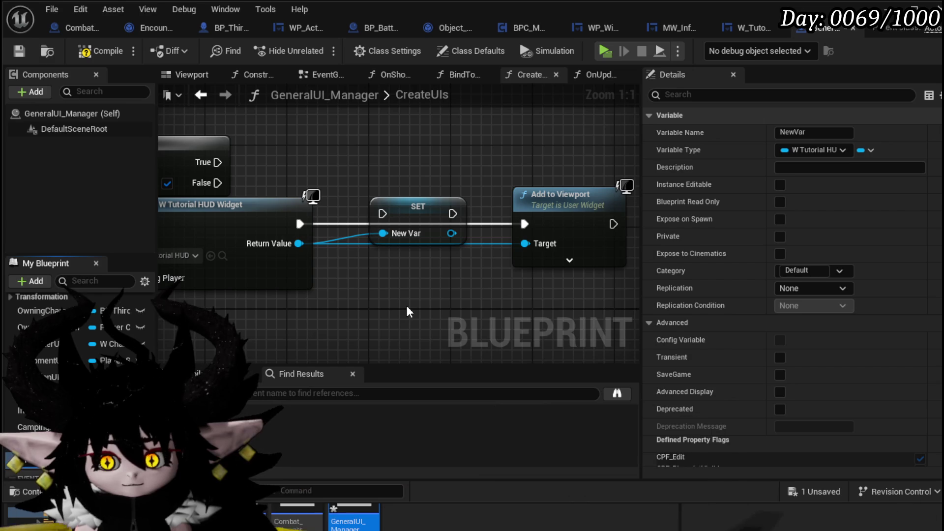
pyautogui.write('TutorialHUD')
pyautogui.press('Return')
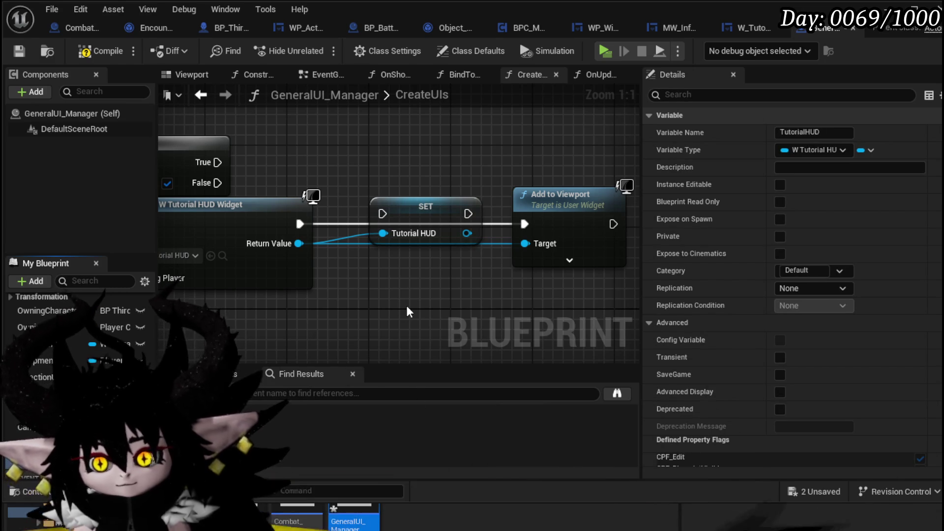
# Wire the SET node into Add to Viewport with TutorialHUD as Target, and compile.
pyautogui.moveTo(373, 208); pyautogui.dragTo(381, 214)
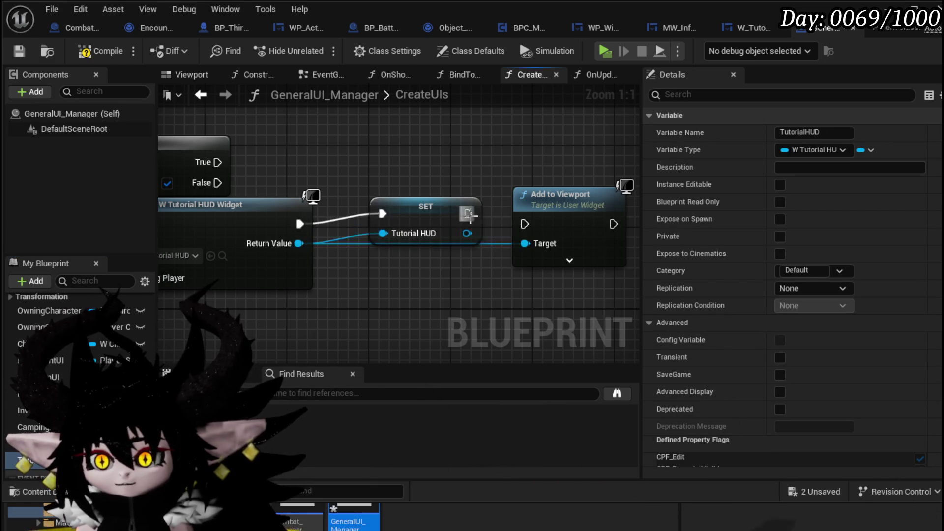
pyautogui.moveTo(538, 222); pyautogui.dragTo(530, 224)
pyautogui.moveTo(468, 214); pyautogui.dragTo(524, 224)
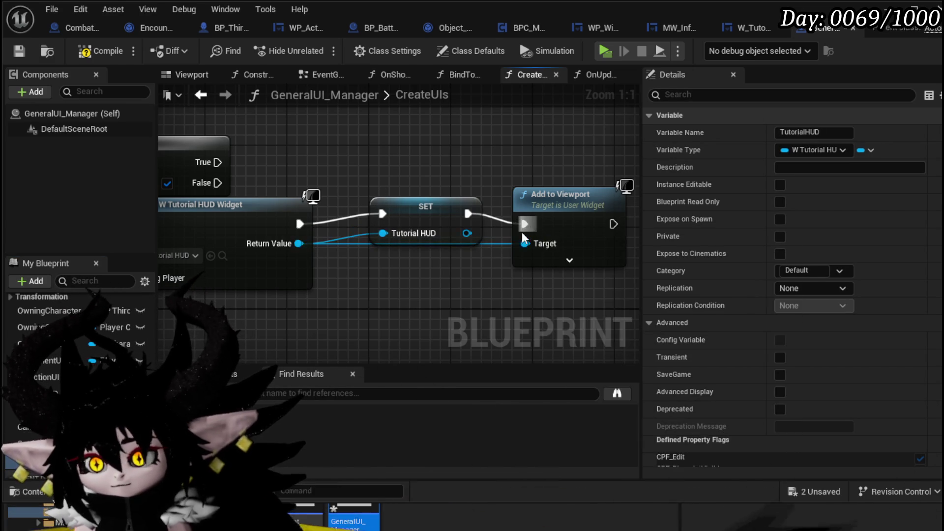
pyautogui.moveTo(467, 233); pyautogui.dragTo(524, 244)
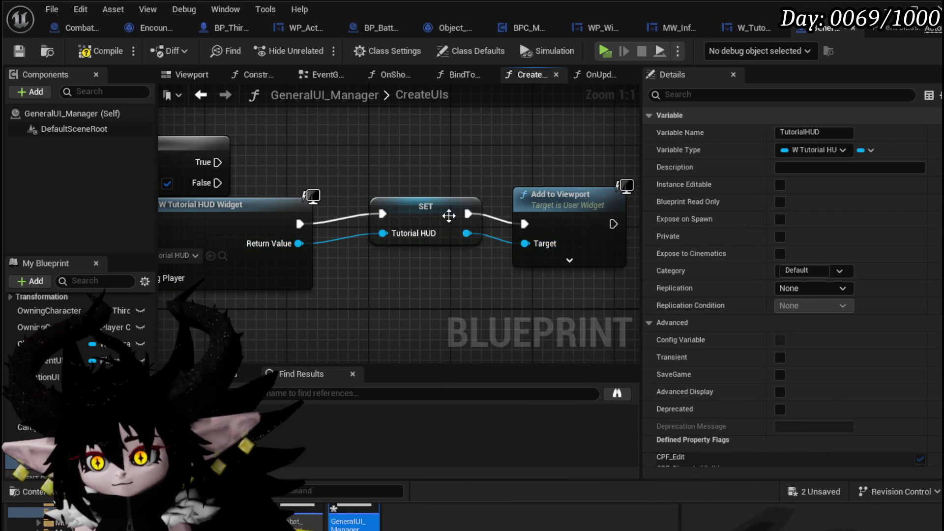
pyautogui.moveTo(431, 216); pyautogui.dragTo(421, 226)
pyautogui.click(295, 161)
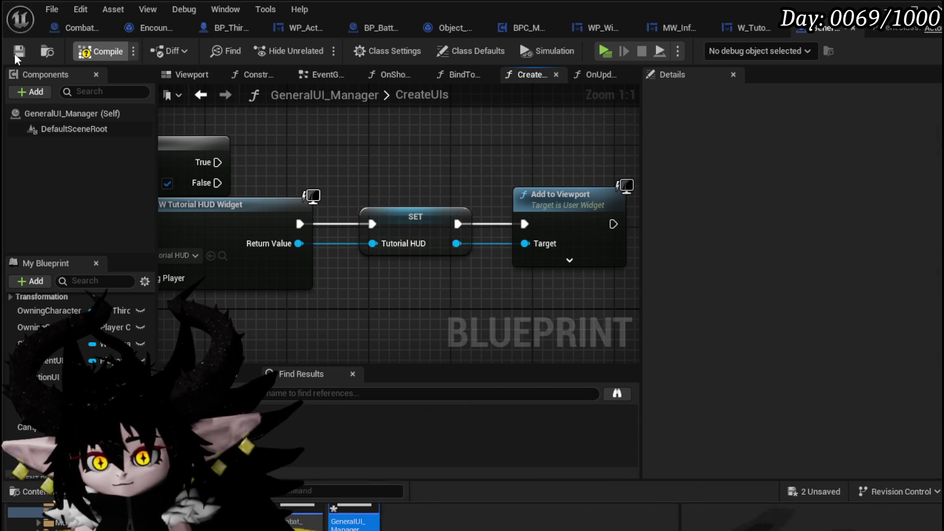
pyautogui.click(89, 49)
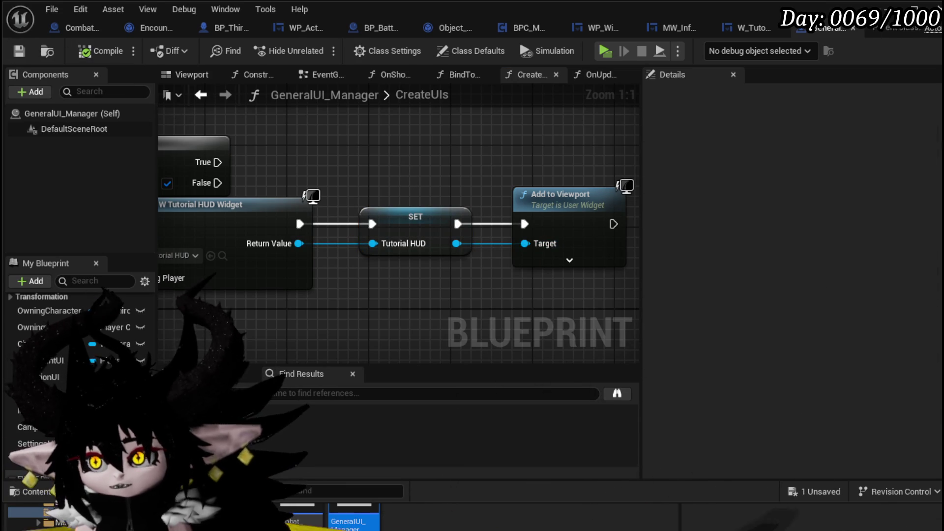
pyautogui.hotkey('alt', 'Tab')
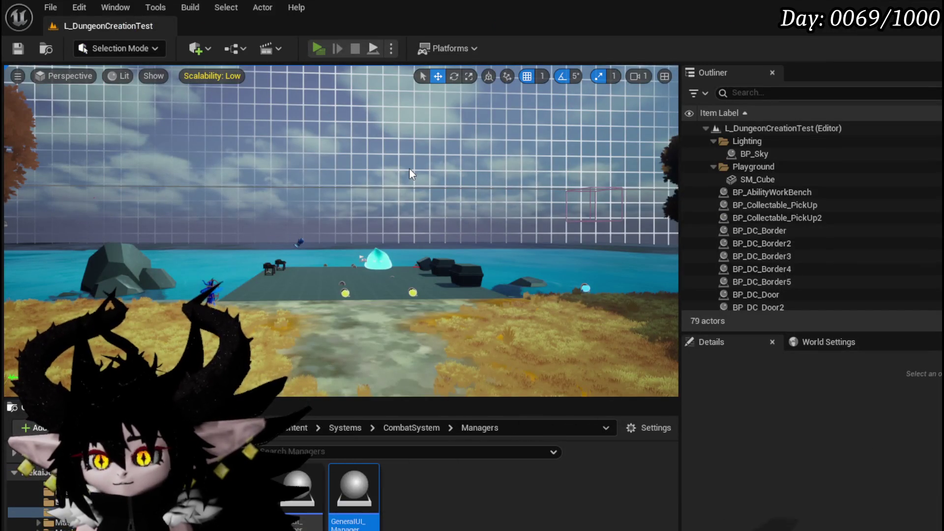
# Play the level in the editor, firing attacks and walking toward the arena gates.
pyautogui.hotkey('alt', 'p')
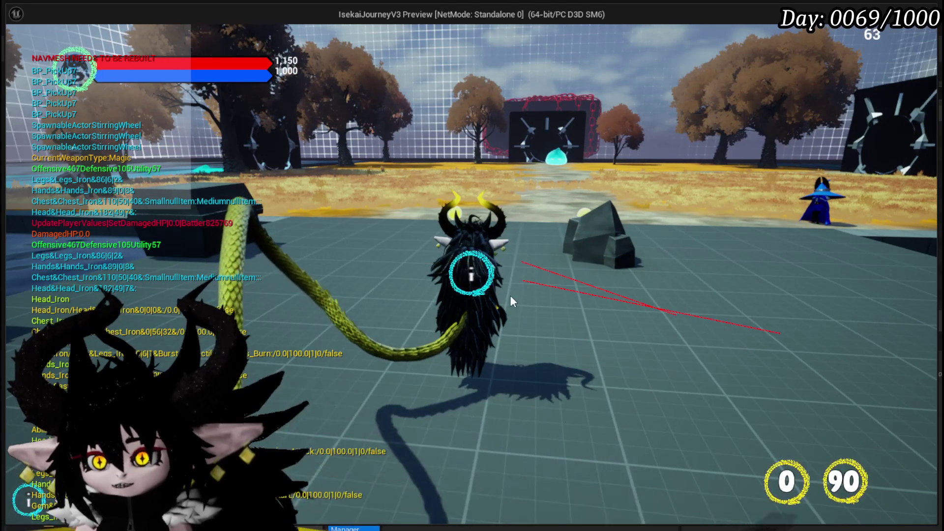
pyautogui.click(461, 267)
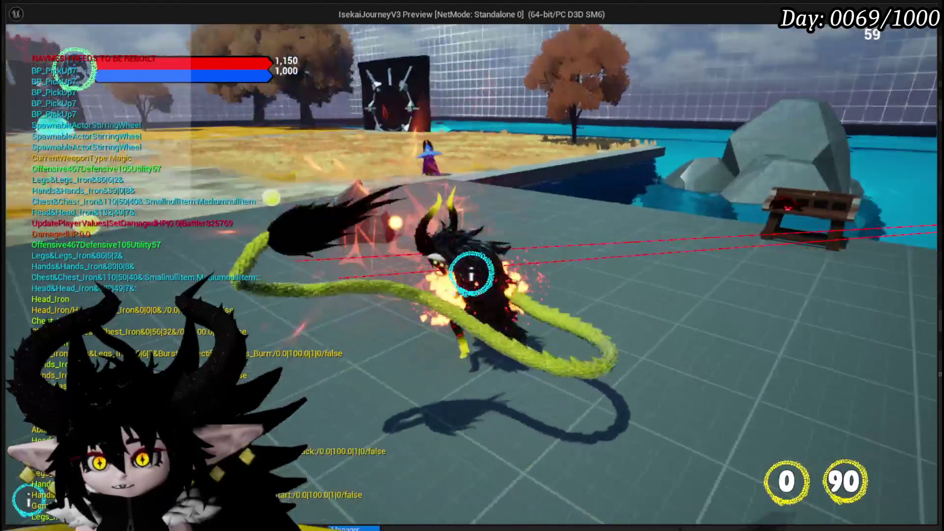
pyautogui.click(470, 272)
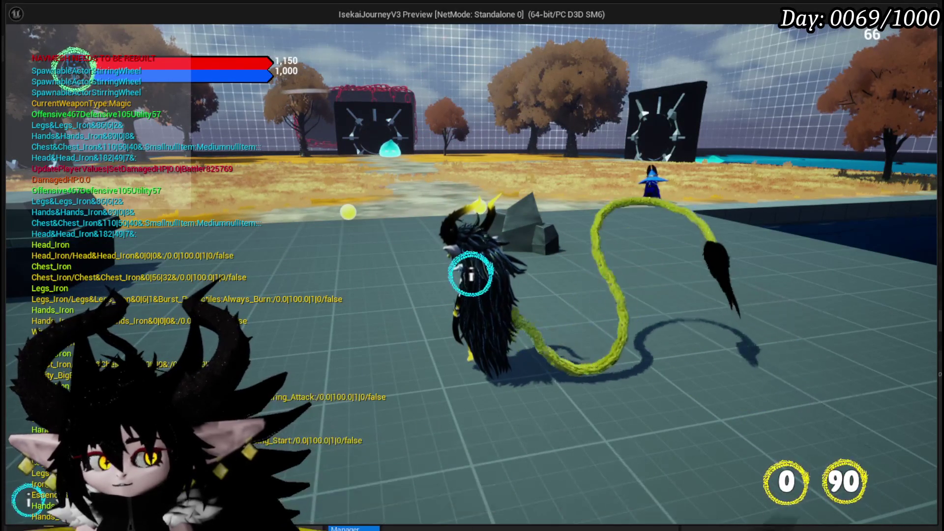
pyautogui.press('w')
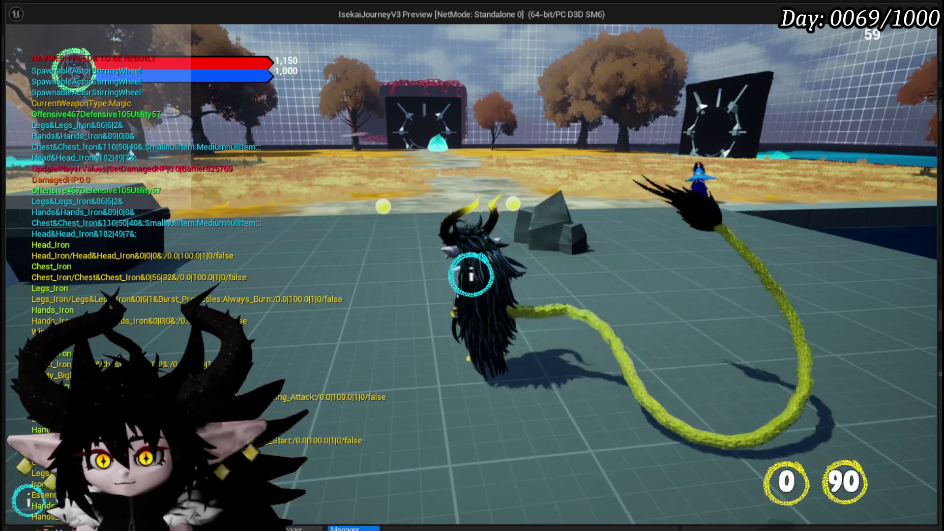
# Stop the play session, save the level, and reopen GeneralUI_Manager.
pyautogui.press('Escape')
pyautogui.hotkey('ctrl', 's')
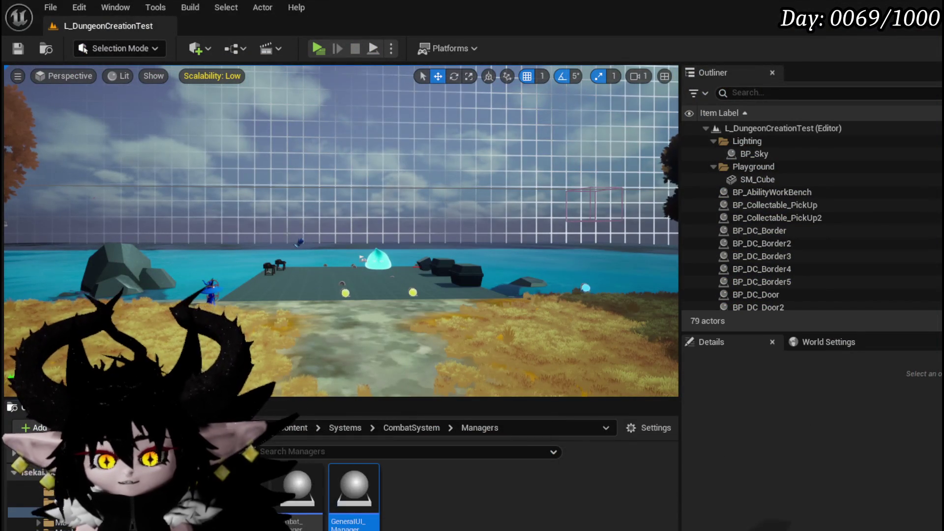
pyautogui.doubleClick(354, 486)
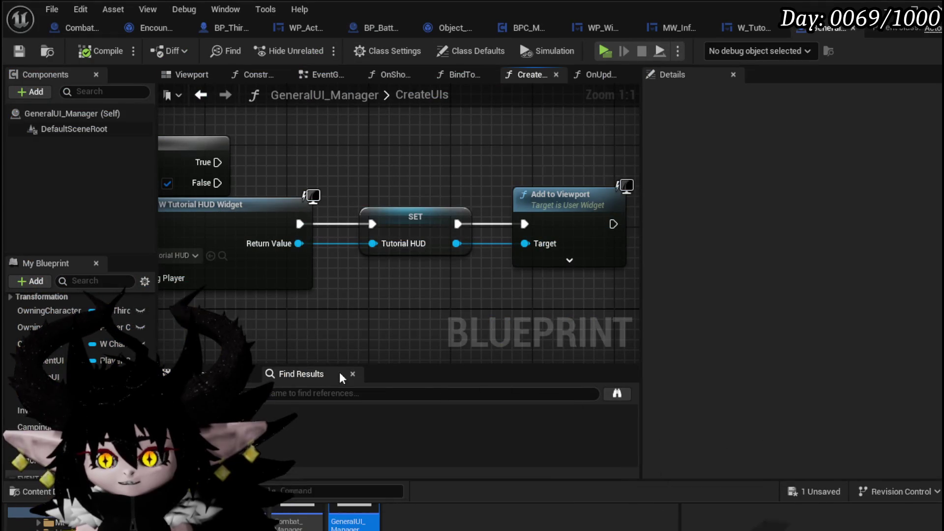
# Move the Branch node off the widget-creation node, save GeneralUI_Manager, and open W_TutorialHUD.
pyautogui.moveTo(421, 170); pyautogui.dragTo(440, 143)
pyautogui.scroll(-2, 442, 187)
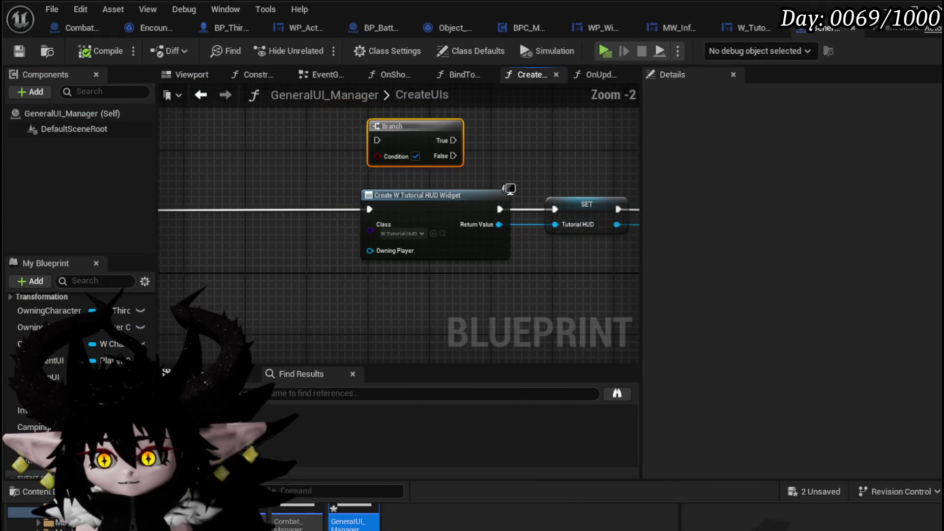
pyautogui.click(412, 218)
pyautogui.click(19, 51)
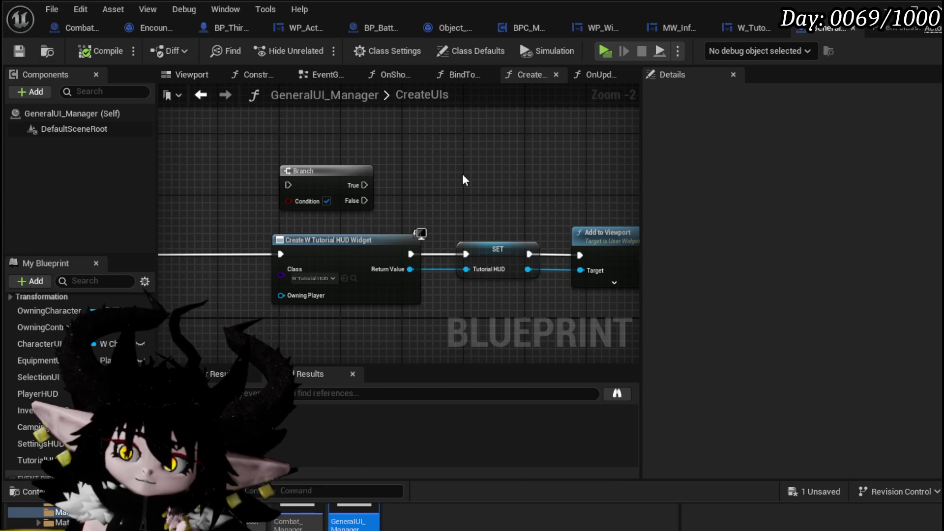
pyautogui.moveTo(462, 173)
pyautogui.mouseDown()
pyautogui.moveTo(301, 147)
pyautogui.moveTo(438, 159)
pyautogui.mouseUp()
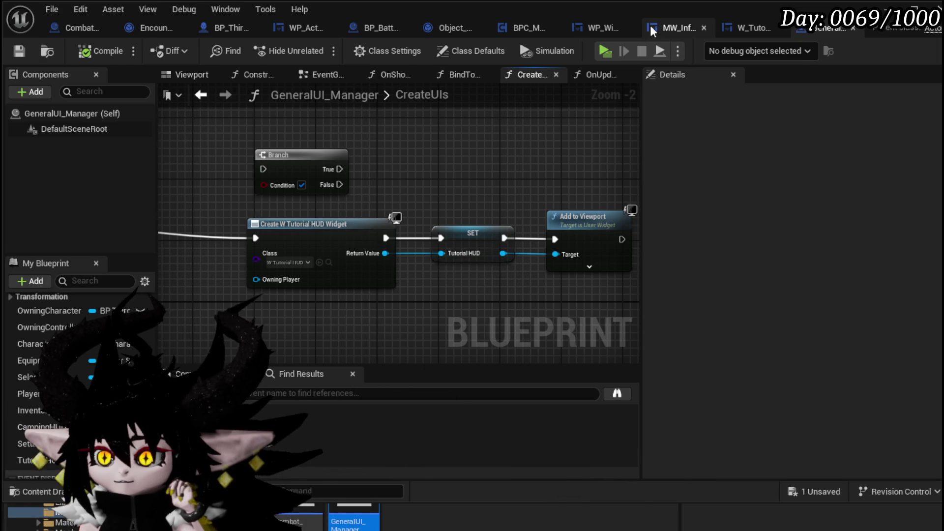
pyautogui.click(738, 31)
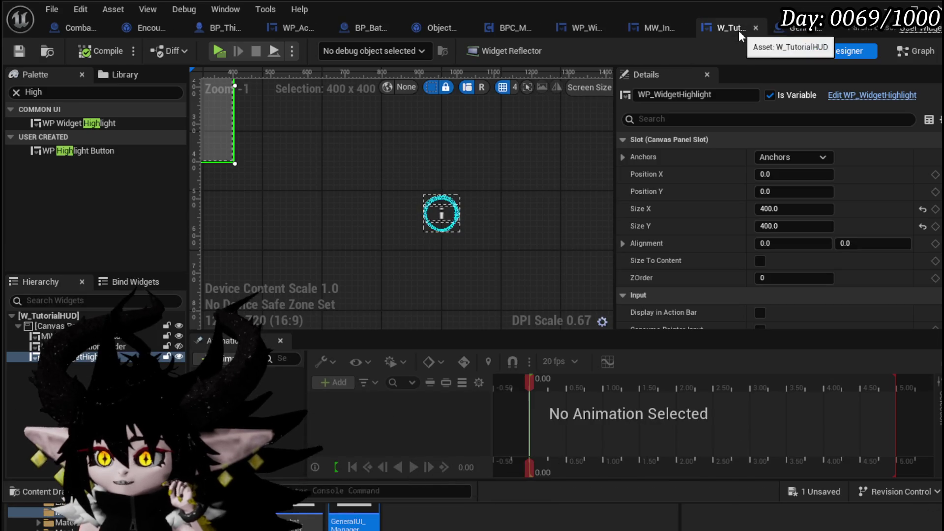
# Create a new function named BindEvent in W_TutorialHUD's graph.
pyautogui.scroll(-3, 423, 192)
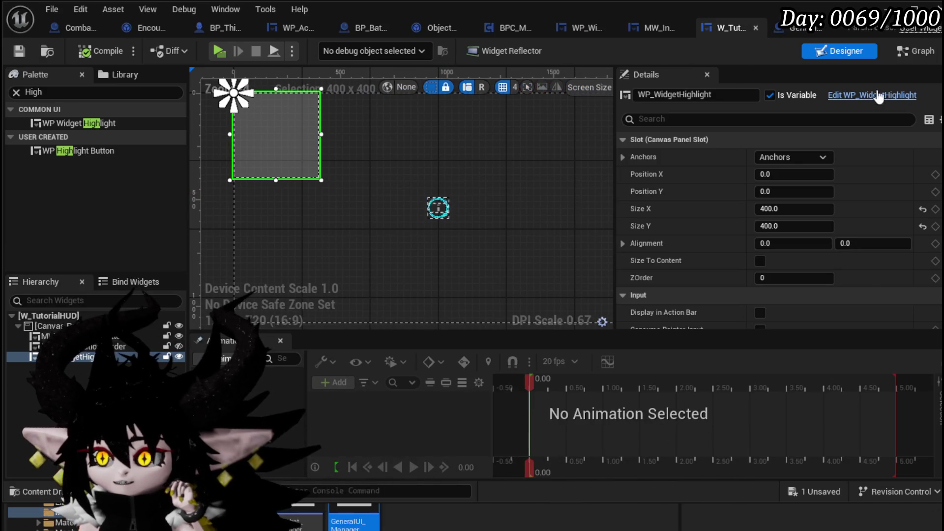
pyautogui.click(906, 55)
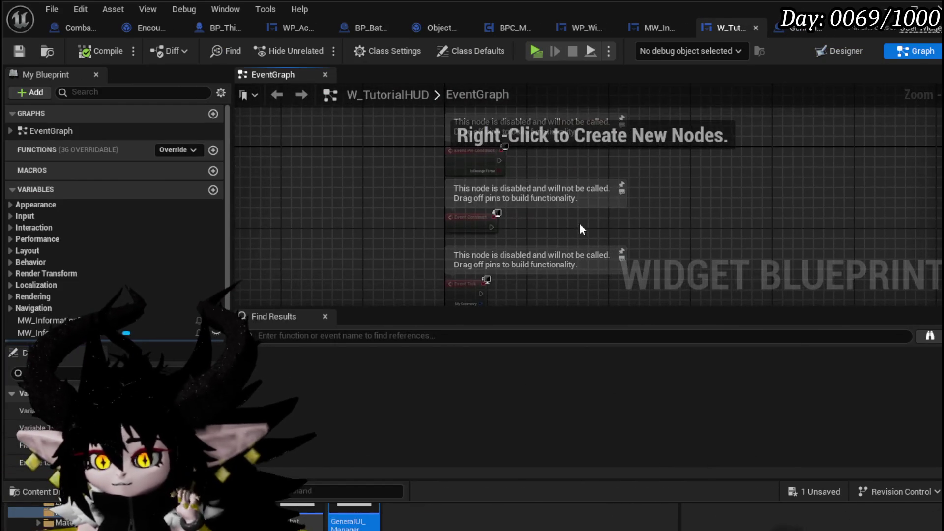
pyautogui.click(212, 150)
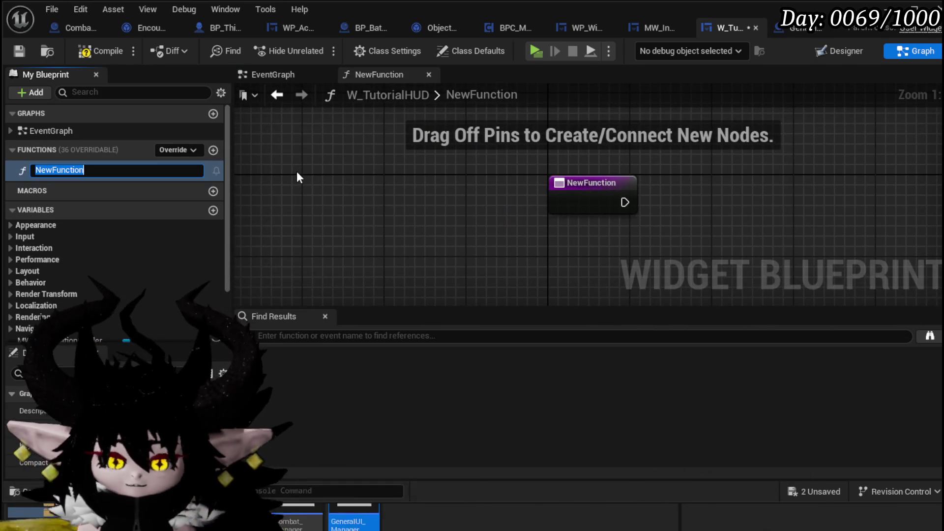
pyautogui.write('BindEvent')
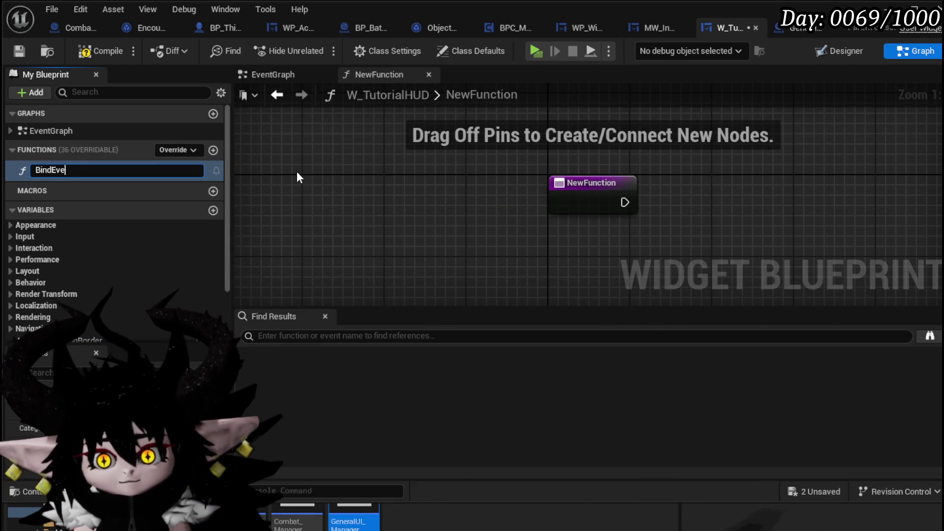
pyautogui.press('Return')
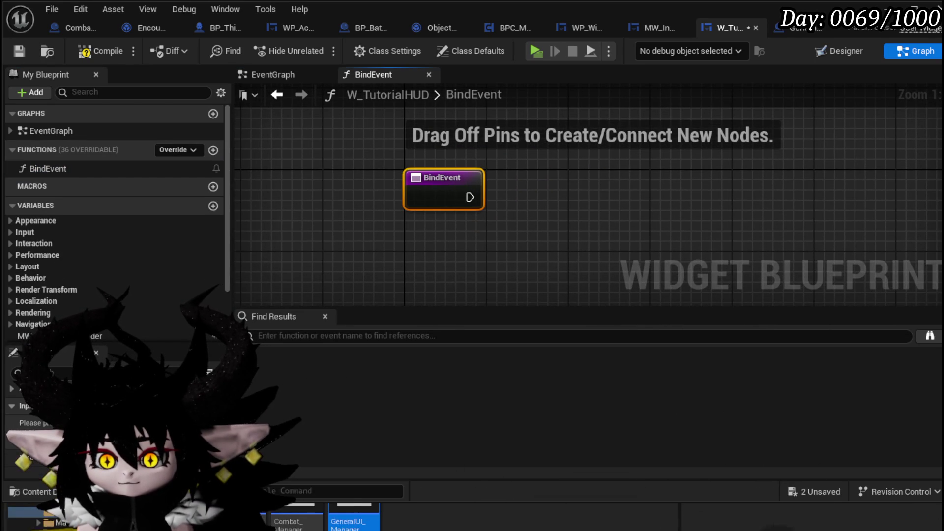
# Give BindEvent an input named Owner of BP Third Person Character object reference type.
pyautogui.click(142, 423)
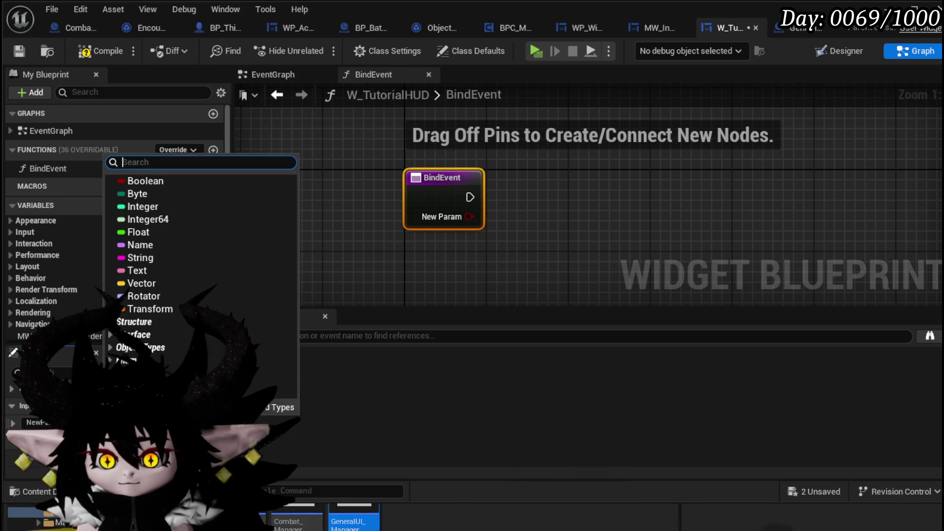
pyautogui.write('Third')
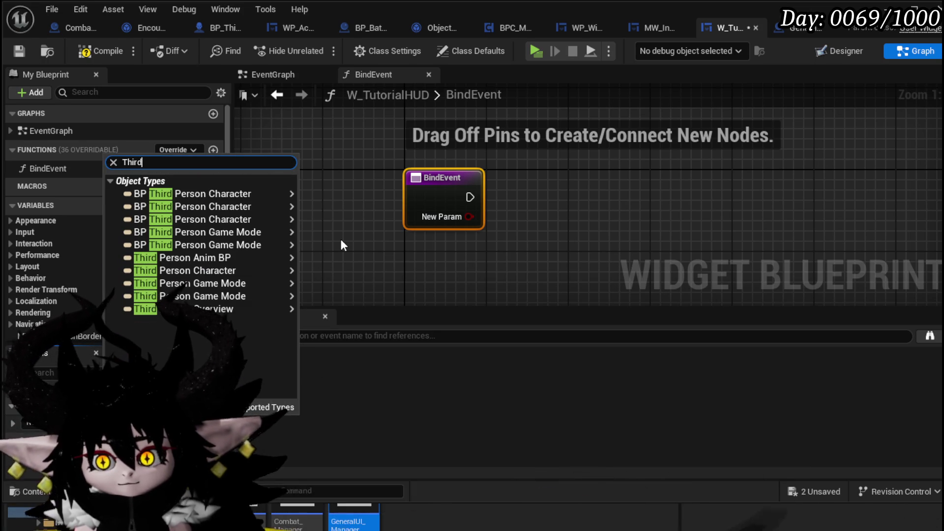
pyautogui.moveTo(278, 193)
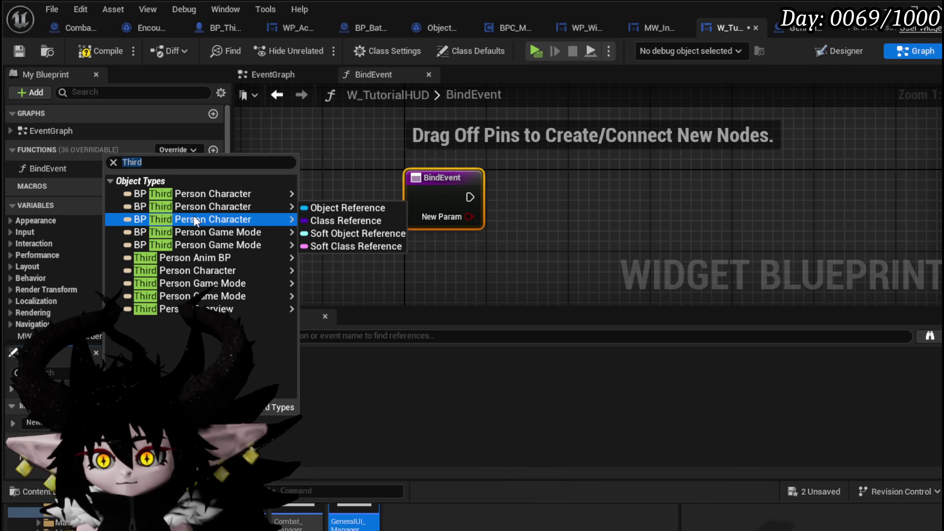
pyautogui.click(310, 208)
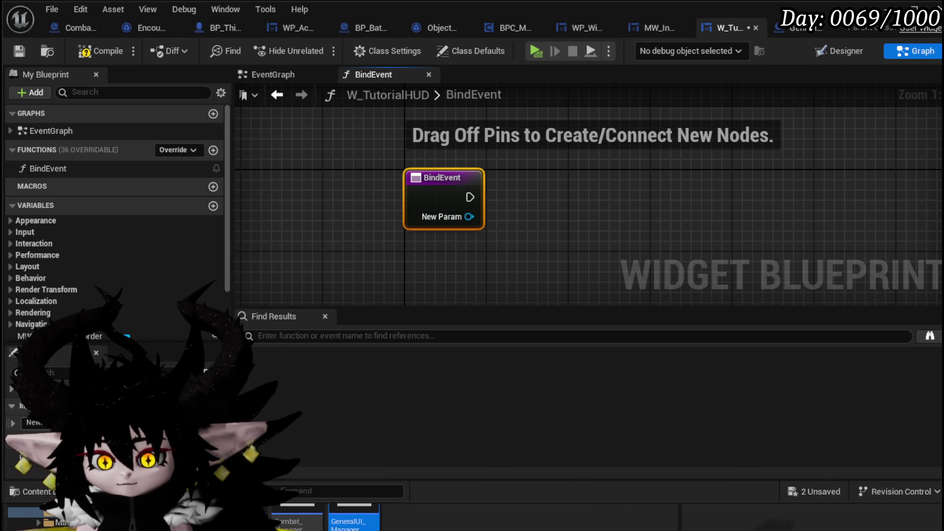
pyautogui.write('Owner')
pyautogui.press('Return')
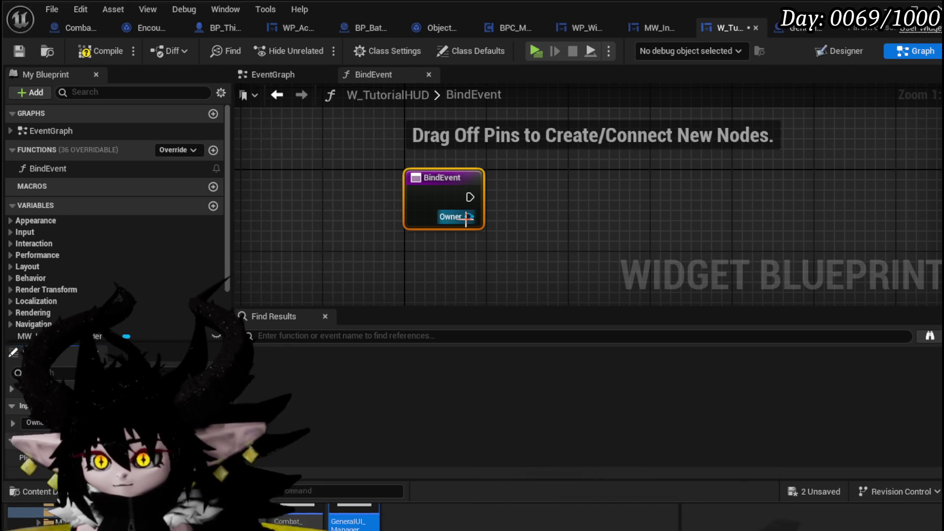
# Promote the Owner input to an Owner variable and place its SET node beside BindEvent.
pyautogui.rightClick(469, 217)
pyautogui.click(504, 261)
pyautogui.moveTo(689, 171); pyautogui.dragTo(605, 191)
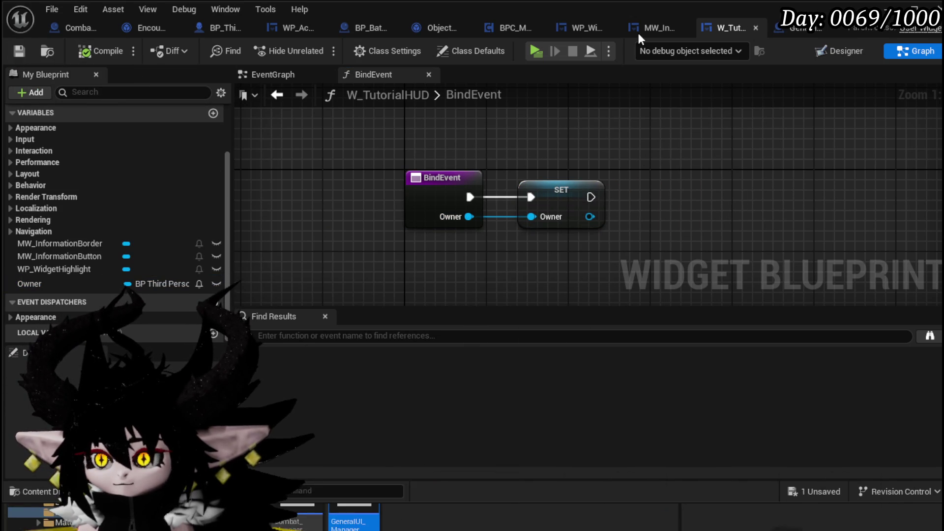
pyautogui.click(815, 25)
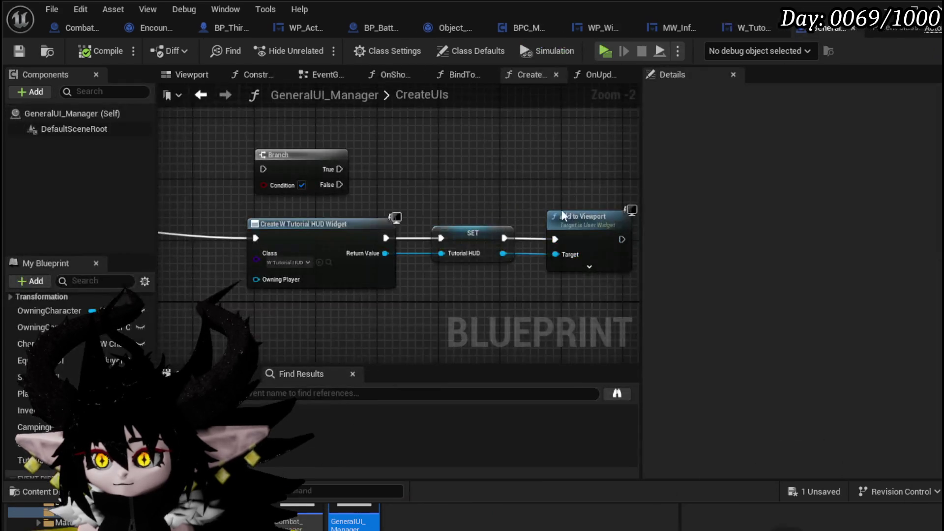
# Add a Bind Event call on TutorialHUD between SET and Add to Viewport.
pyautogui.moveTo(397, 181); pyautogui.dragTo(401, 234)
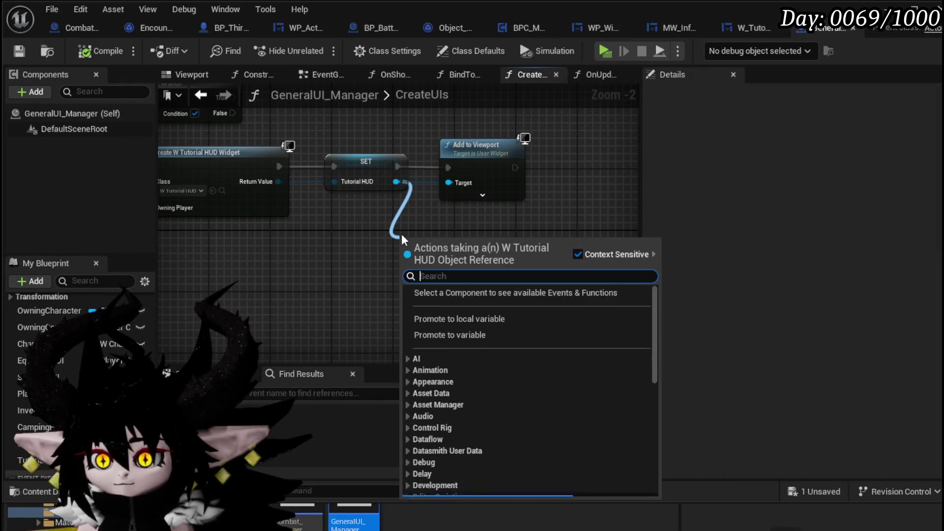
pyautogui.write('Bind event')
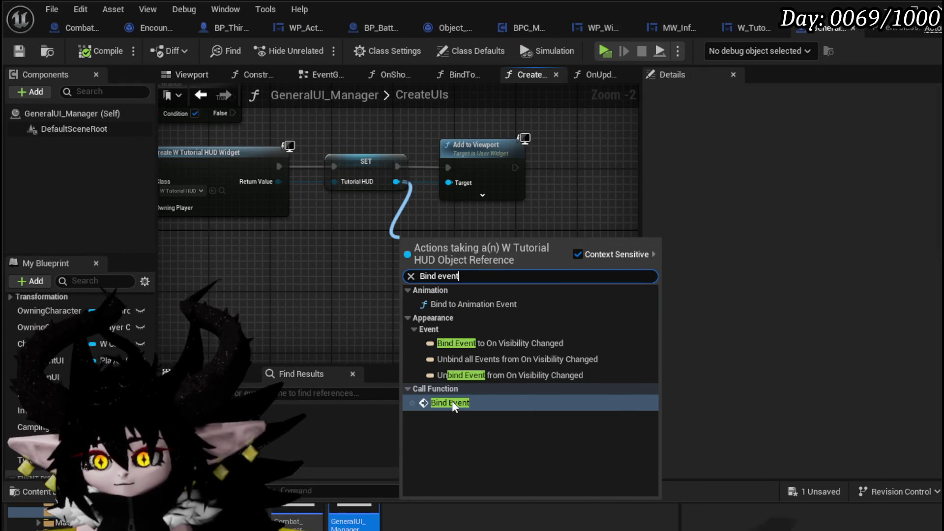
pyautogui.click(450, 403)
pyautogui.moveTo(483, 146); pyautogui.dragTo(573, 154)
pyautogui.moveTo(426, 258)
pyautogui.mouseDown()
pyautogui.moveTo(455, 162)
pyautogui.moveTo(427, 168)
pyautogui.mouseUp()
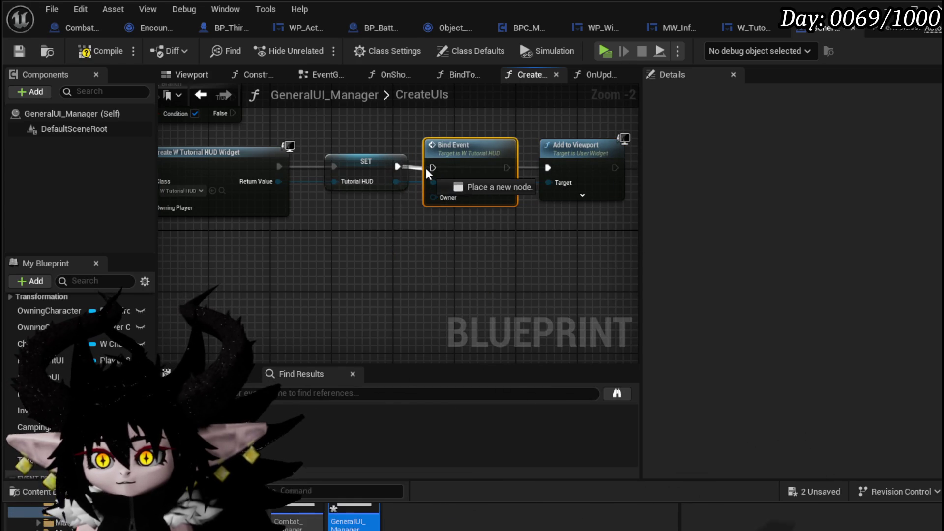
pyautogui.moveTo(506, 167); pyautogui.dragTo(546, 167)
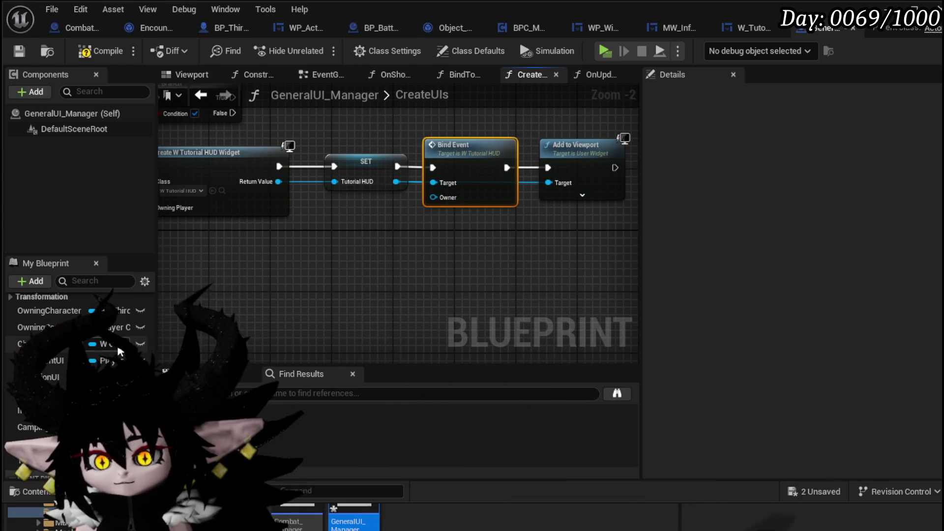
# Feed Owning Character into Bind Event's Owner, then compile and save GeneralUI_Manager.
pyautogui.scroll(2, 54, 355)
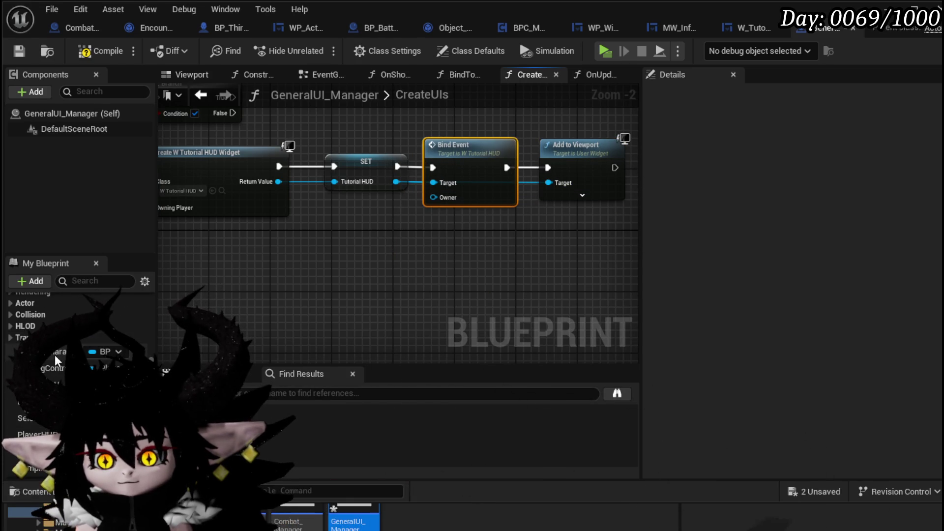
pyautogui.moveTo(55, 352)
pyautogui.mouseDown()
pyautogui.moveTo(437, 208)
pyautogui.moveTo(433, 197)
pyautogui.mouseUp()
pyautogui.click(415, 235)
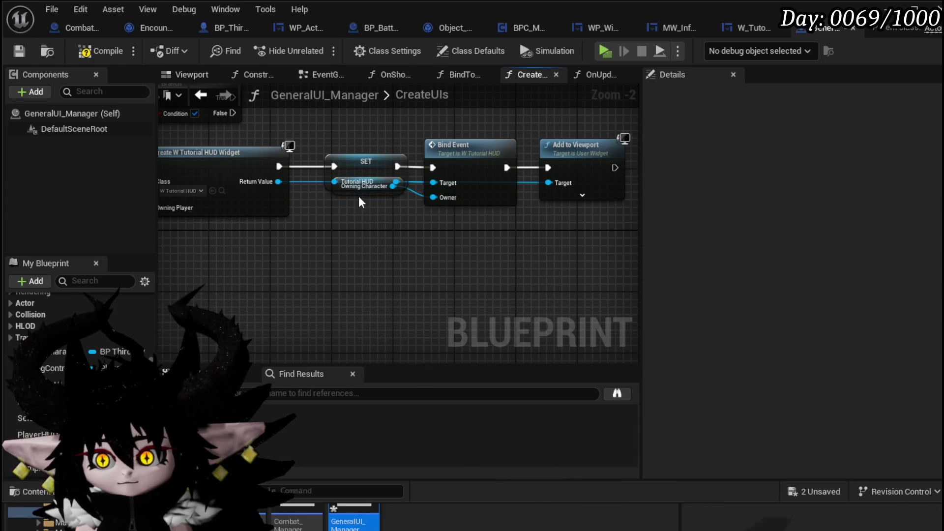
pyautogui.moveTo(361, 192); pyautogui.dragTo(362, 223)
pyautogui.click(438, 290)
pyautogui.click(101, 54)
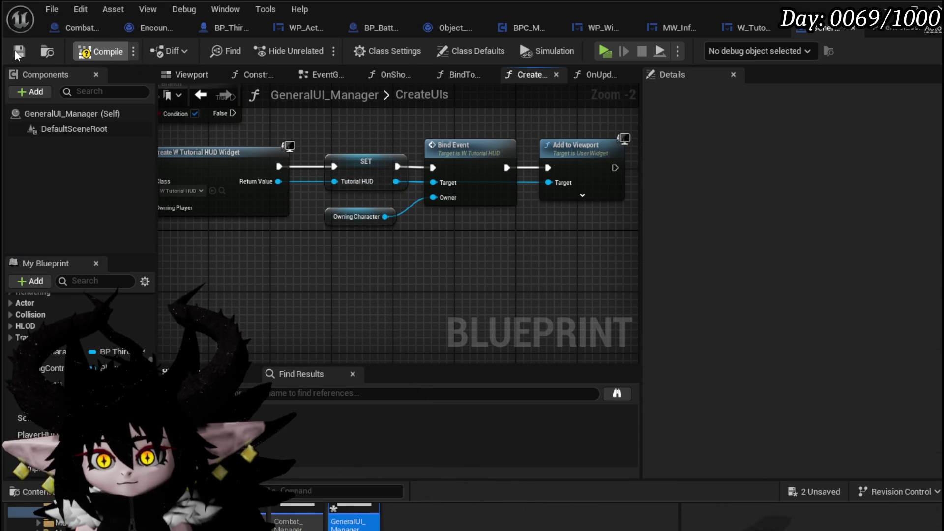
pyautogui.click(12, 51)
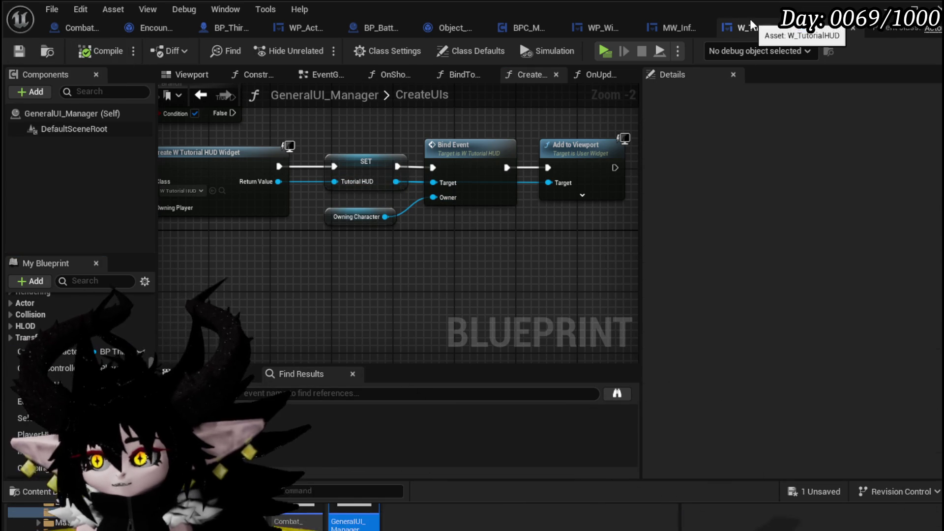
pyautogui.click(751, 19)
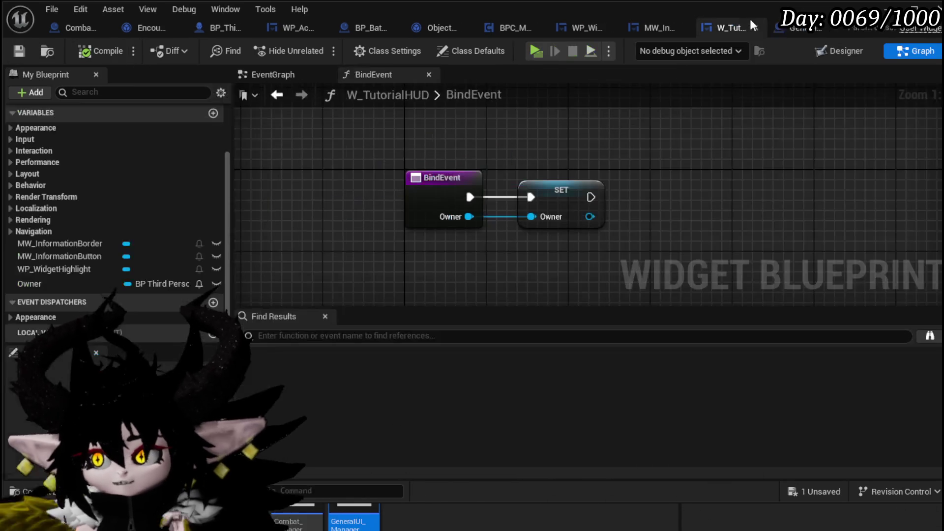
# Set WP_WidgetHighlight's visibility to Collapsed in the designer, then compile and save the HUD.
pyautogui.click(858, 55)
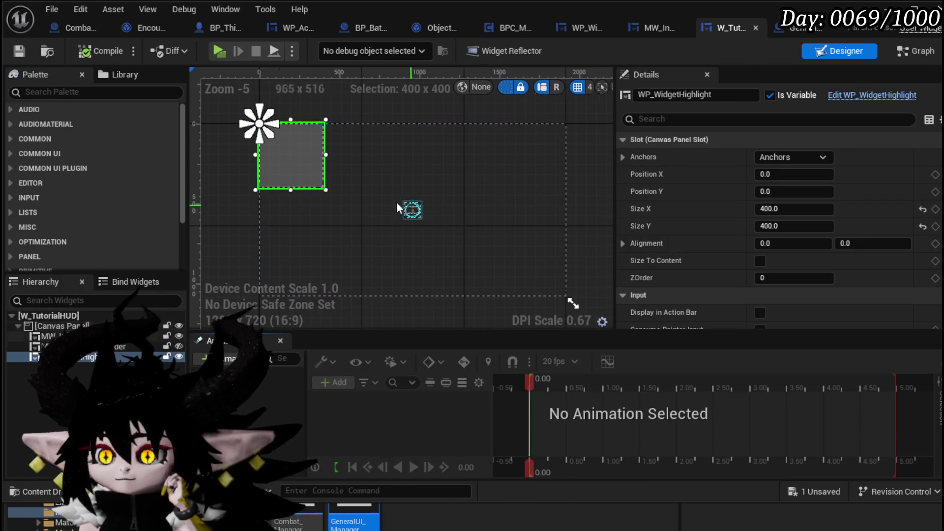
pyautogui.scroll(1, 411, 211)
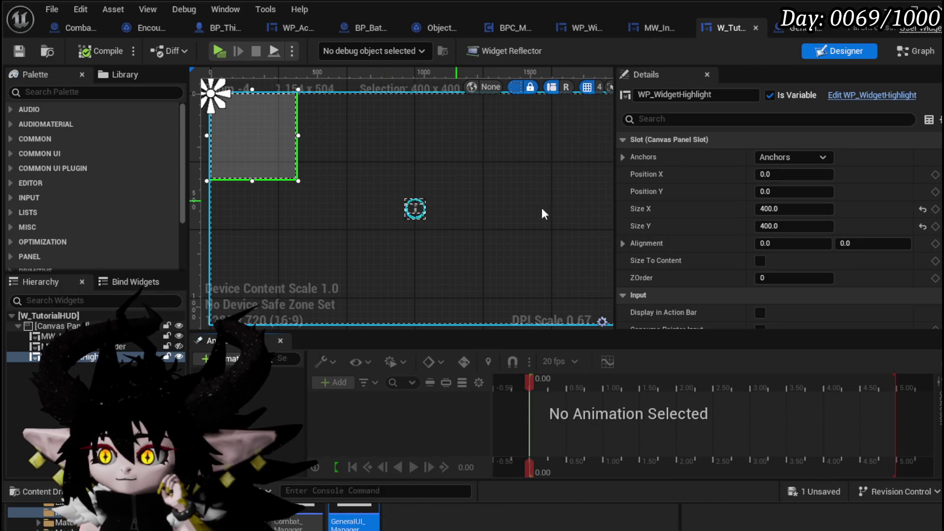
pyautogui.scroll(-5, 711, 223)
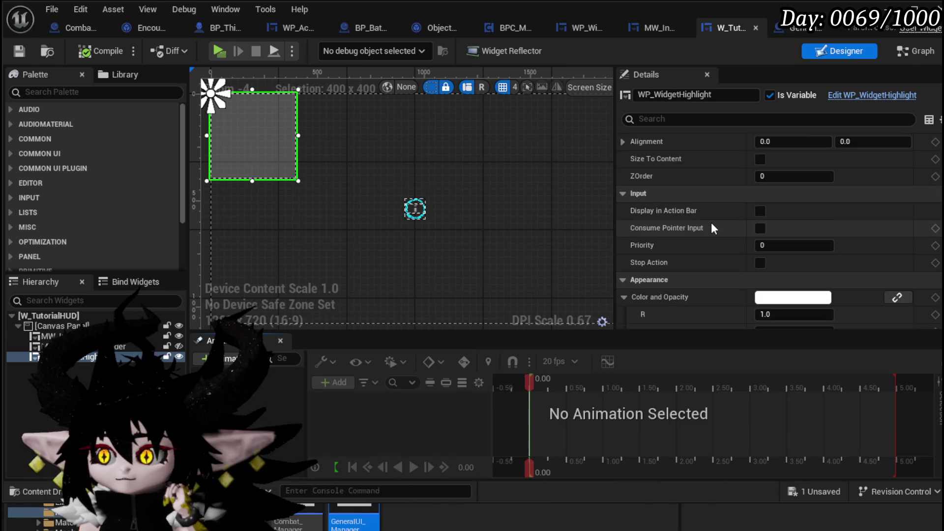
pyautogui.scroll(-10, 710, 222)
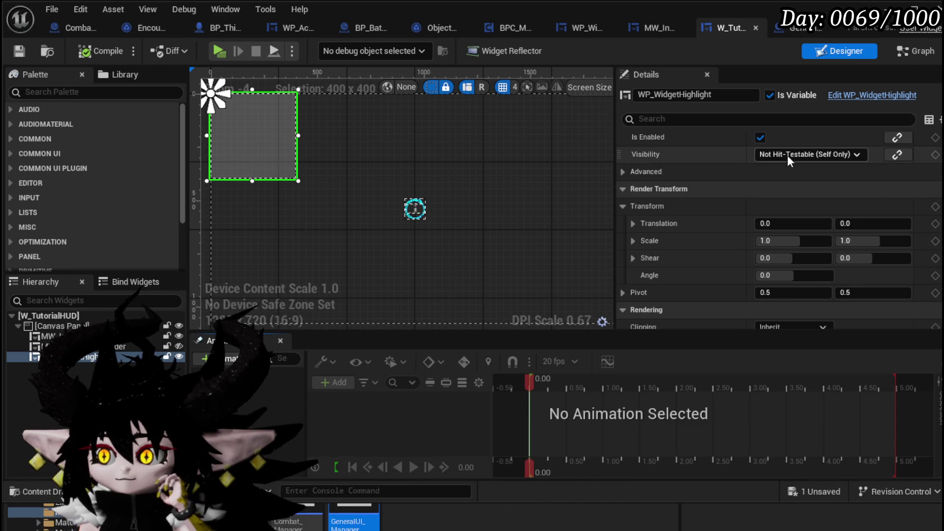
pyautogui.click(787, 154)
pyautogui.click(786, 180)
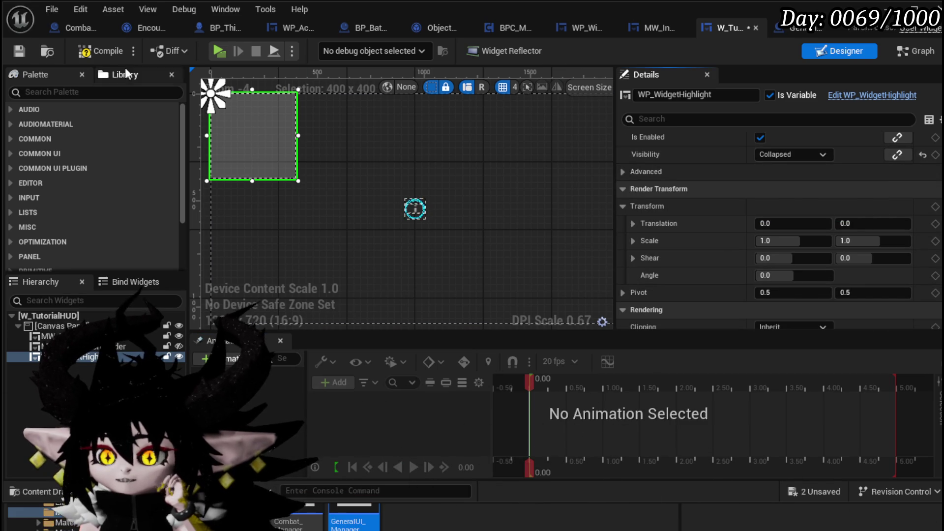
pyautogui.click(87, 53)
pyautogui.click(19, 51)
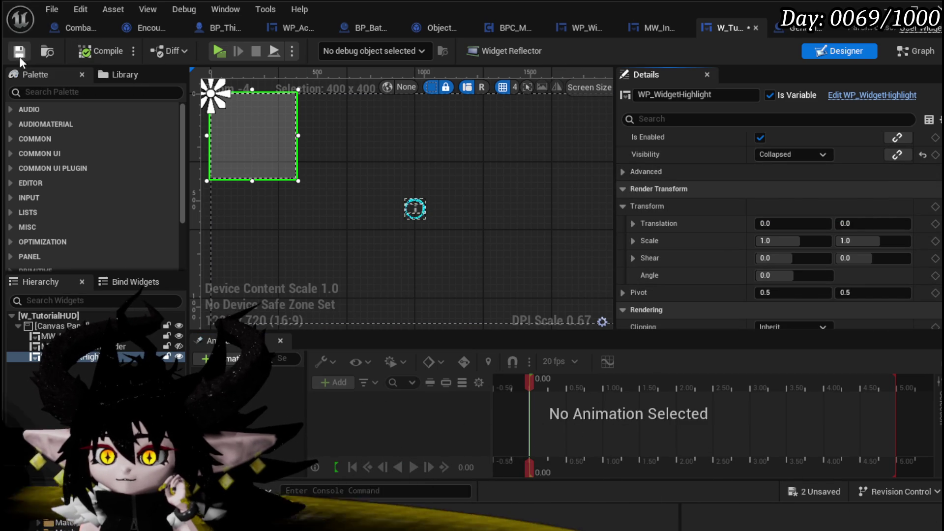
pyautogui.click(178, 357)
# Add MW_InformationButton's On Press event and wire it to Set Visibility on a WP_WidgetHighlight reference.
pyautogui.click(415, 209)
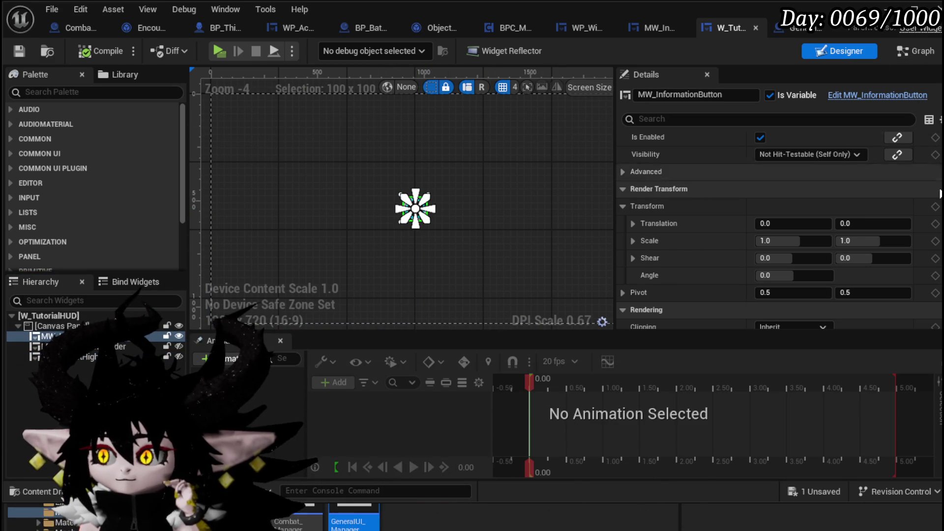
pyautogui.scroll(-10, 779, 231)
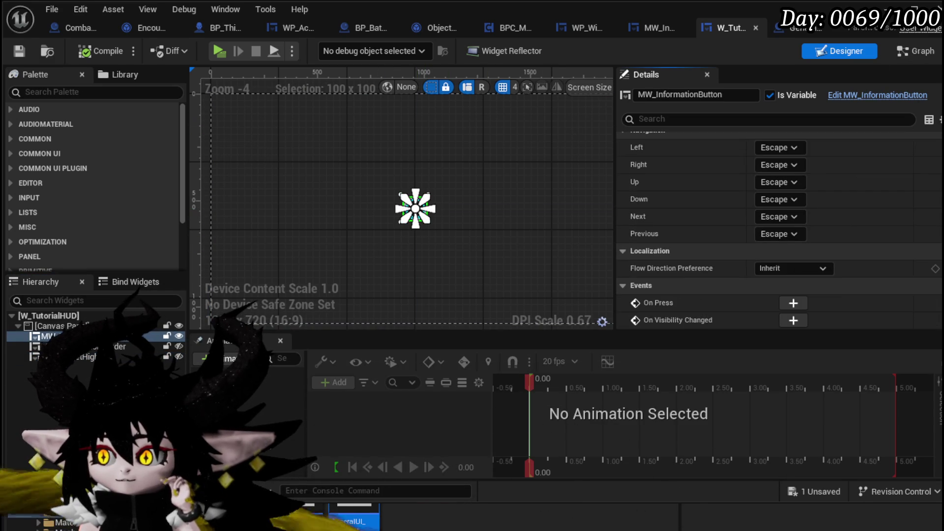
pyautogui.click(784, 306)
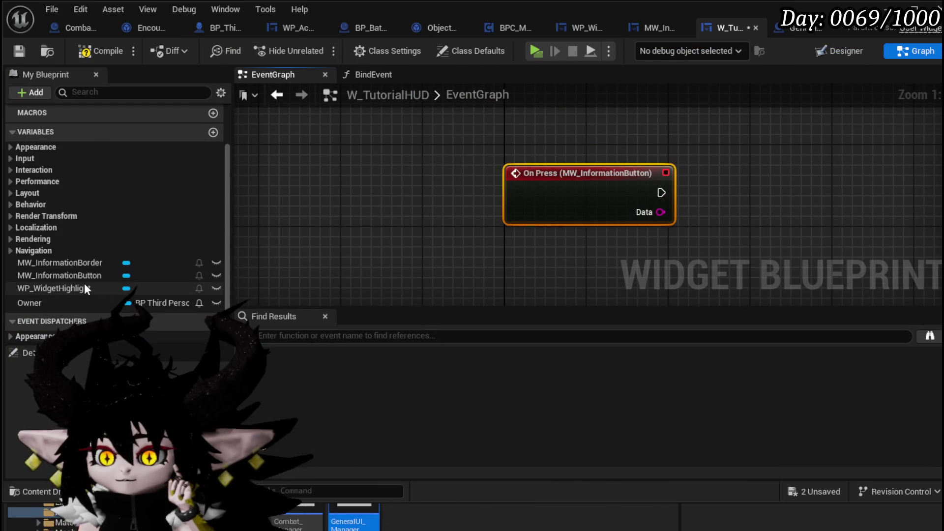
pyautogui.moveTo(65, 287); pyautogui.dragTo(465, 104)
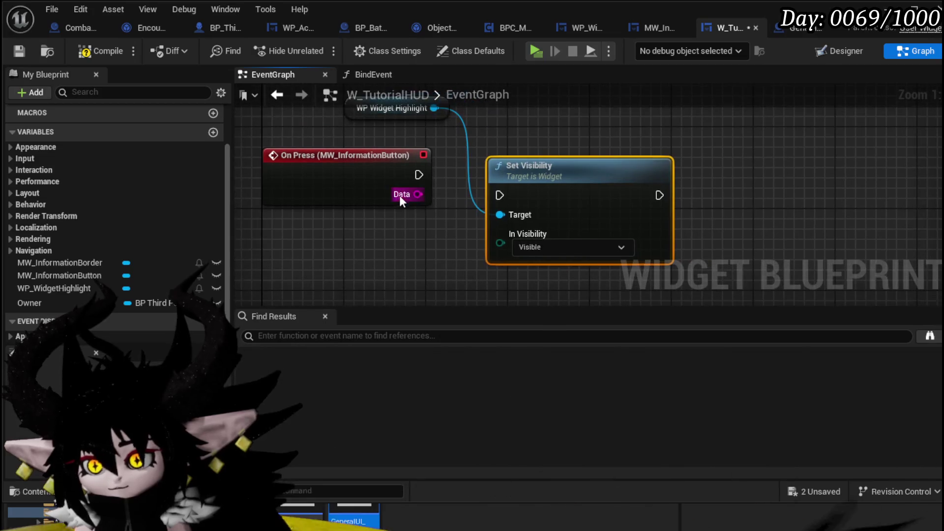
pyautogui.moveTo(498, 204); pyautogui.dragTo(499, 195)
pyautogui.moveTo(796, 204)
pyautogui.mouseDown()
pyautogui.moveTo(632, 196)
pyautogui.moveTo(676, 194)
pyautogui.moveTo(739, 223)
pyautogui.mouseUp()
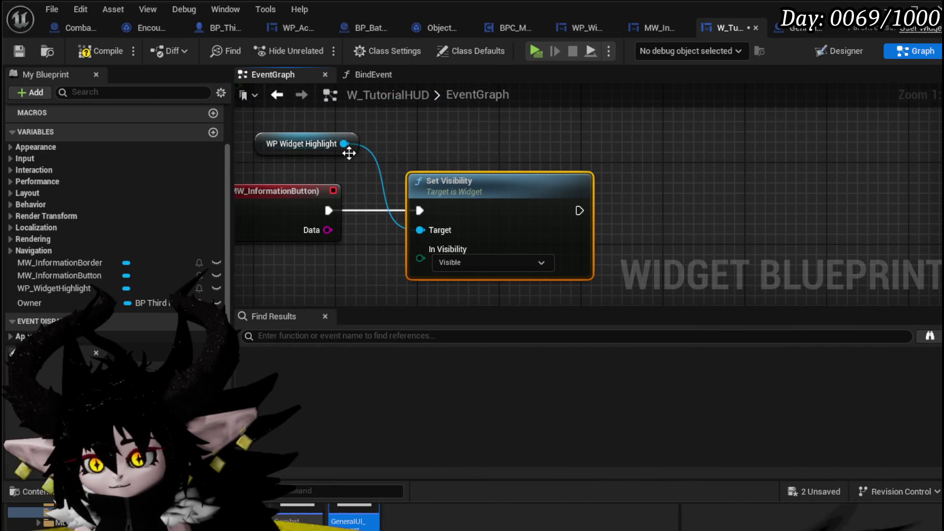
pyautogui.moveTo(343, 143); pyautogui.dragTo(507, 148)
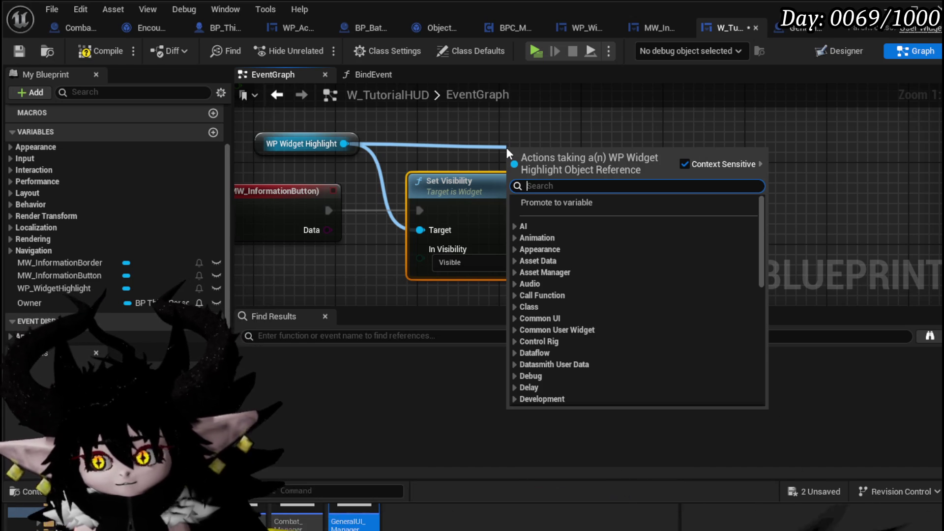
# Add a Highlight Widget Component call on the highlight, executed after Set Visibility.
pyautogui.write('High')
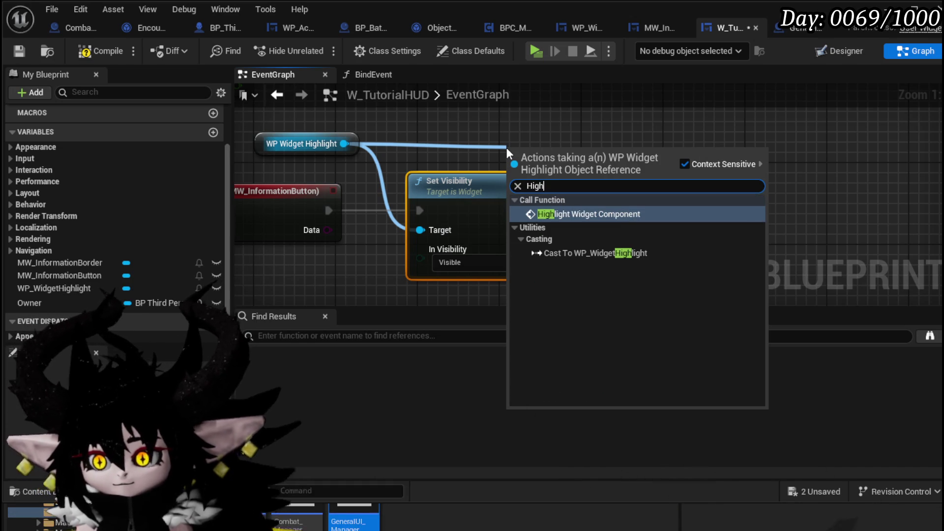
pyautogui.click(573, 212)
pyautogui.moveTo(620, 175); pyautogui.dragTo(708, 195)
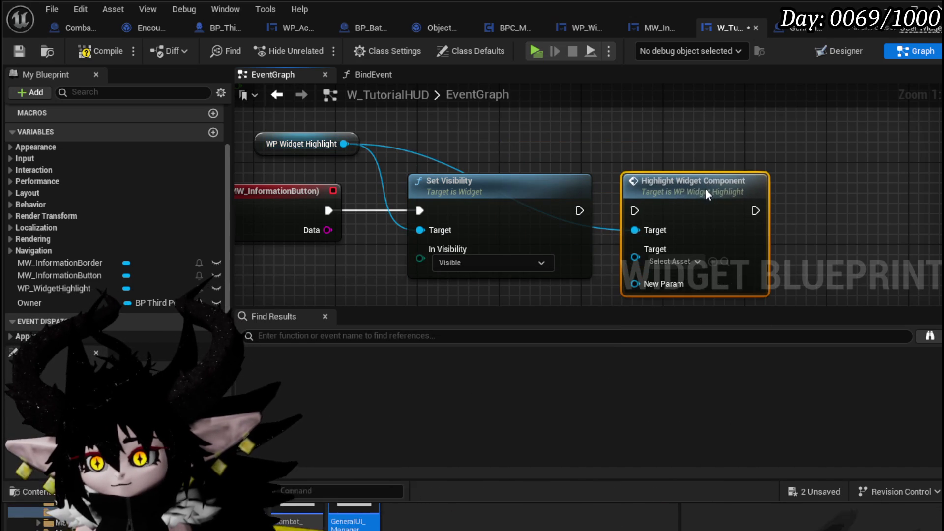
pyautogui.moveTo(578, 210); pyautogui.dragTo(642, 216)
pyautogui.doubleClick(700, 207)
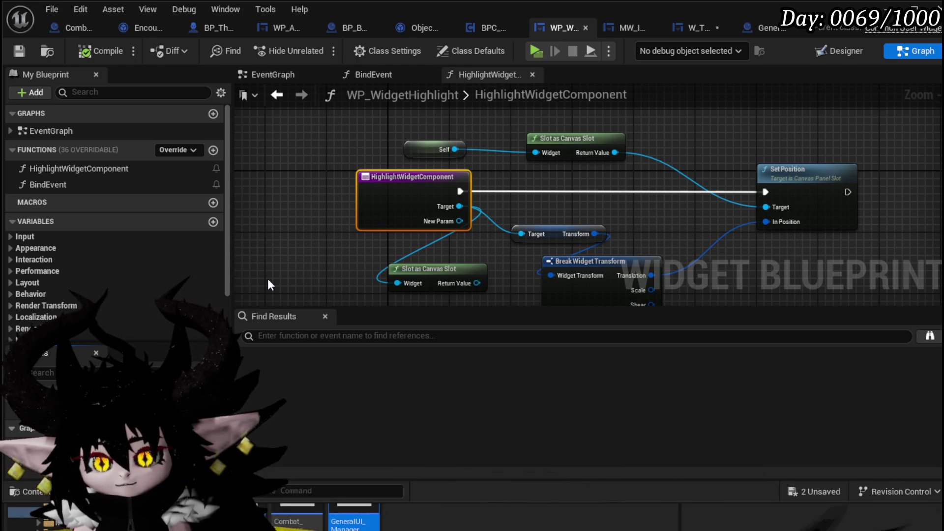
# Rename the function SetPositionToTarget and its input Component, compile, save, and return to the HUD graph.
pyautogui.hotkey('ctrl', 'z')
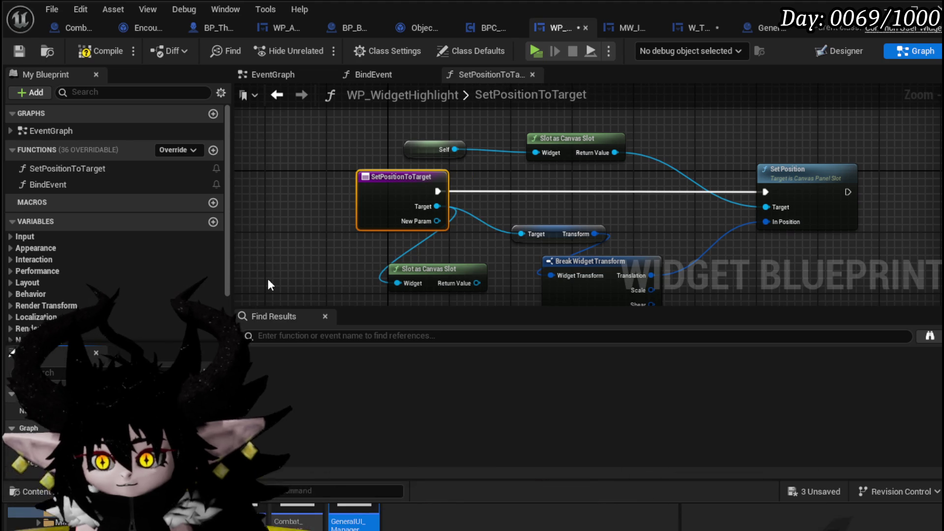
pyautogui.click(103, 52)
pyautogui.click(19, 51)
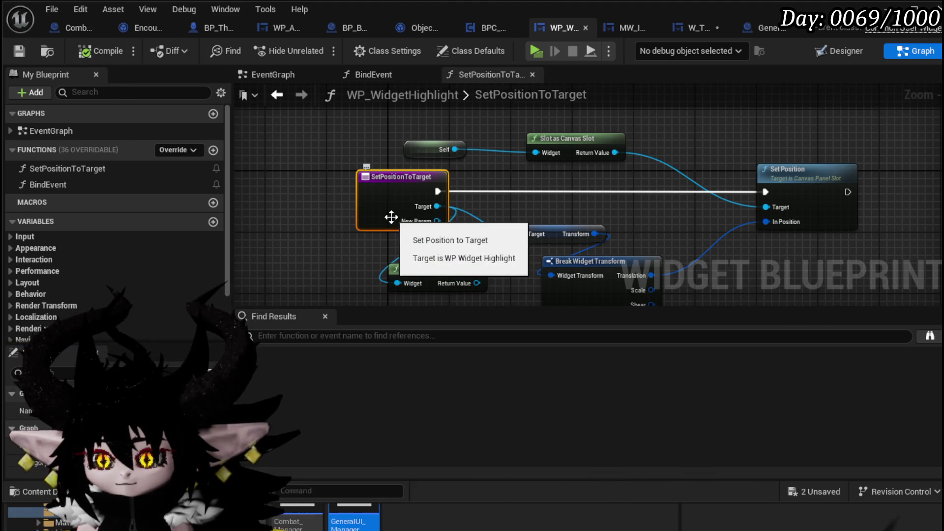
pyautogui.click(35, 429)
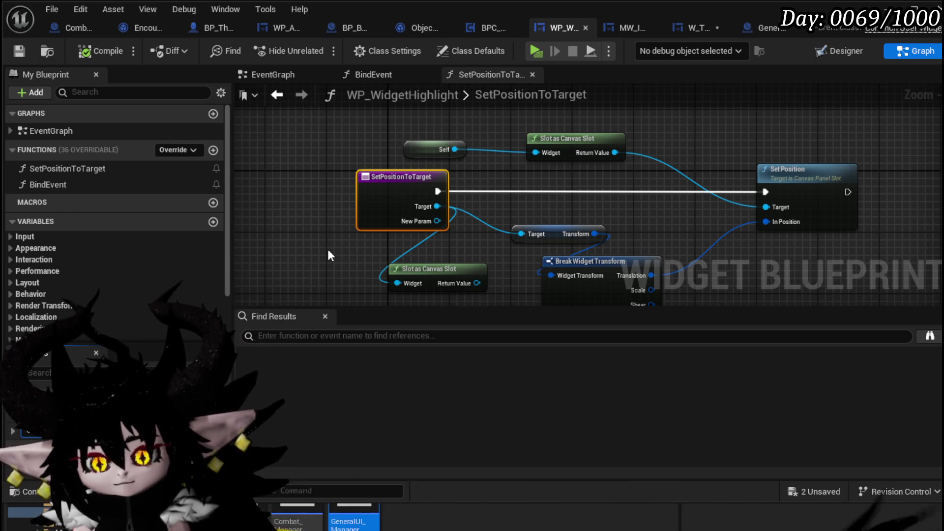
pyautogui.press('Return')
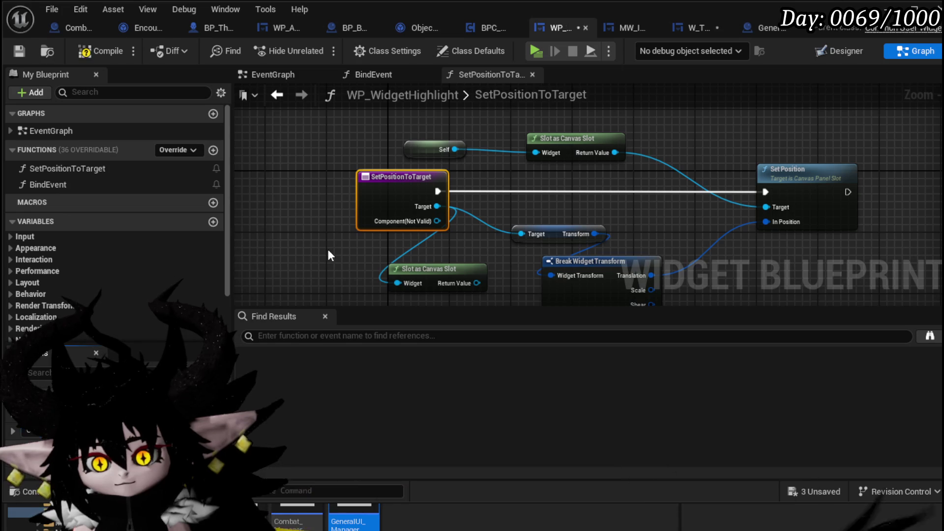
pyautogui.click(109, 58)
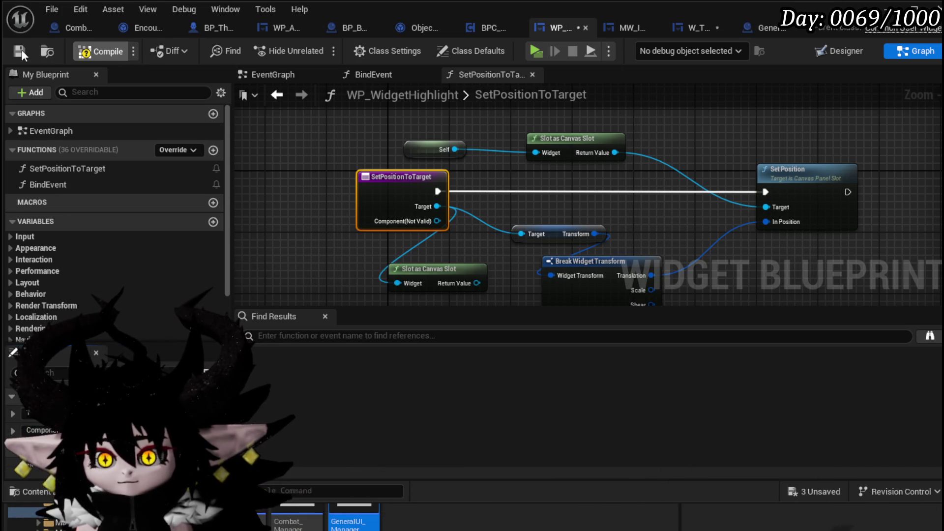
pyautogui.click(707, 31)
pyautogui.moveTo(711, 227); pyautogui.dragTo(832, 230)
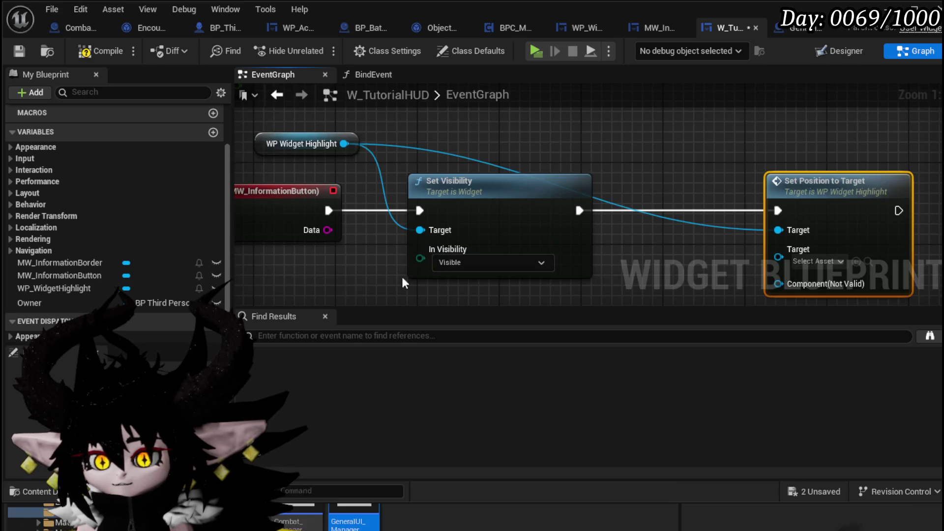
# Compile and save the HUD, then rearrange the Set Visibility and Set Position to Target nodes.
pyautogui.moveTo(338, 262); pyautogui.dragTo(355, 155)
pyautogui.click(78, 49)
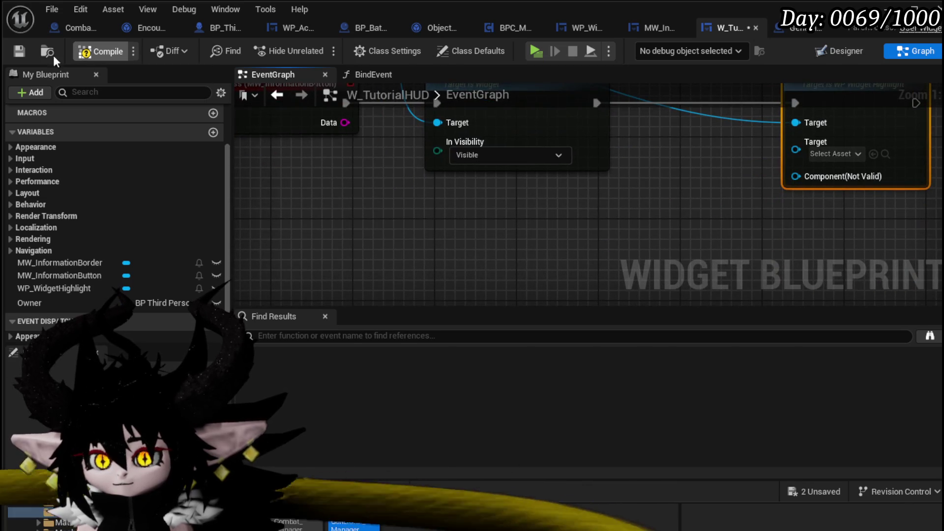
pyautogui.click(11, 57)
pyautogui.scroll(-3, 536, 182)
pyautogui.moveTo(311, 231)
pyautogui.mouseDown()
pyautogui.moveTo(800, 118)
pyautogui.moveTo(792, 98)
pyautogui.mouseUp()
pyautogui.click(716, 147)
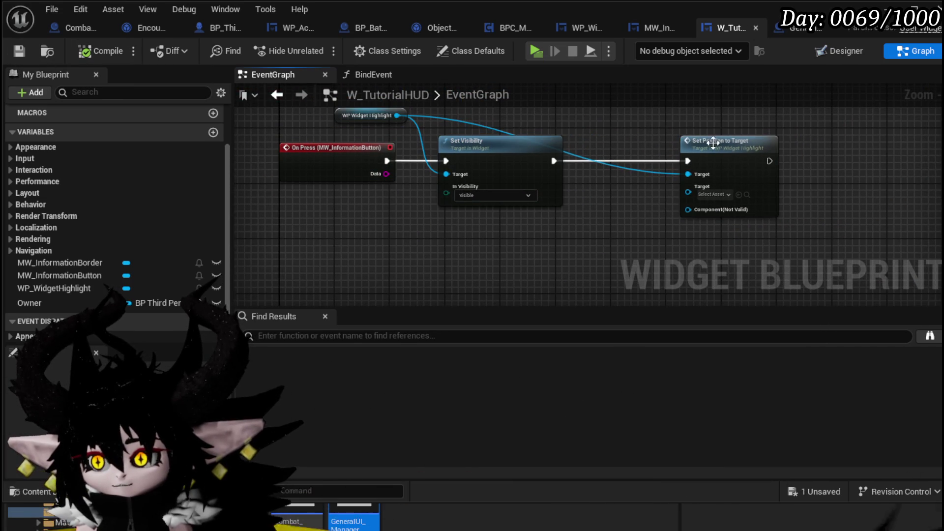
pyautogui.moveTo(716, 147); pyautogui.dragTo(758, 154)
pyautogui.click(611, 196)
pyautogui.moveTo(611, 196)
pyautogui.mouseDown()
pyautogui.moveTo(483, 171)
pyautogui.moveTo(379, 207)
pyautogui.mouseUp()
pyautogui.moveTo(482, 145); pyautogui.dragTo(475, 146)
pyautogui.click(389, 239)
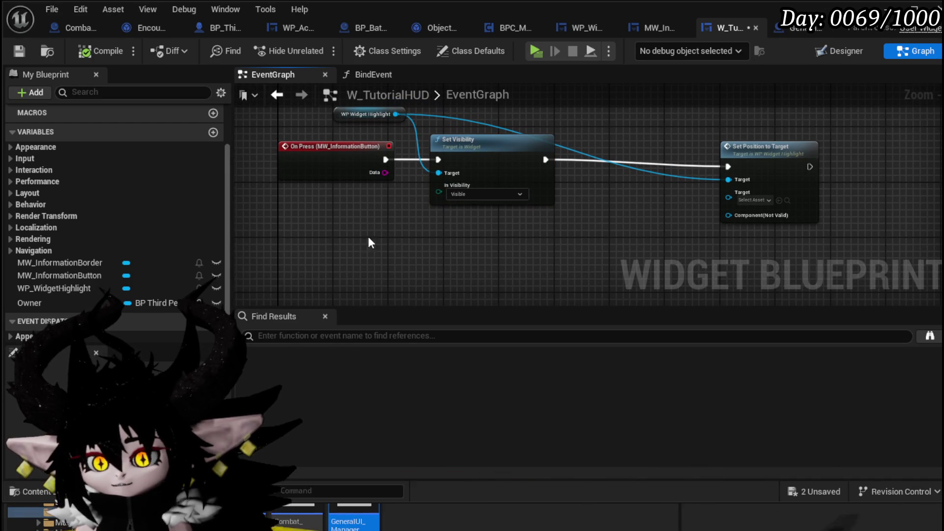
# Place an Owner getter and pull Get General Manager from it.
pyautogui.moveTo(156, 302)
pyautogui.mouseDown()
pyautogui.moveTo(287, 250)
pyautogui.moveTo(285, 227)
pyautogui.mouseUp()
pyautogui.click(313, 241)
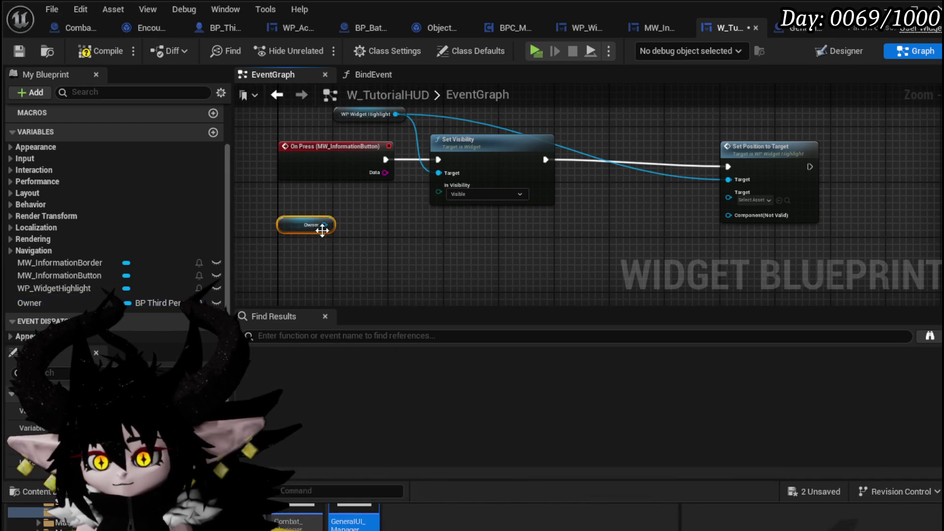
pyautogui.moveTo(417, 246)
pyautogui.mouseDown()
pyautogui.moveTo(318, 224)
pyautogui.moveTo(361, 240)
pyautogui.mouseUp()
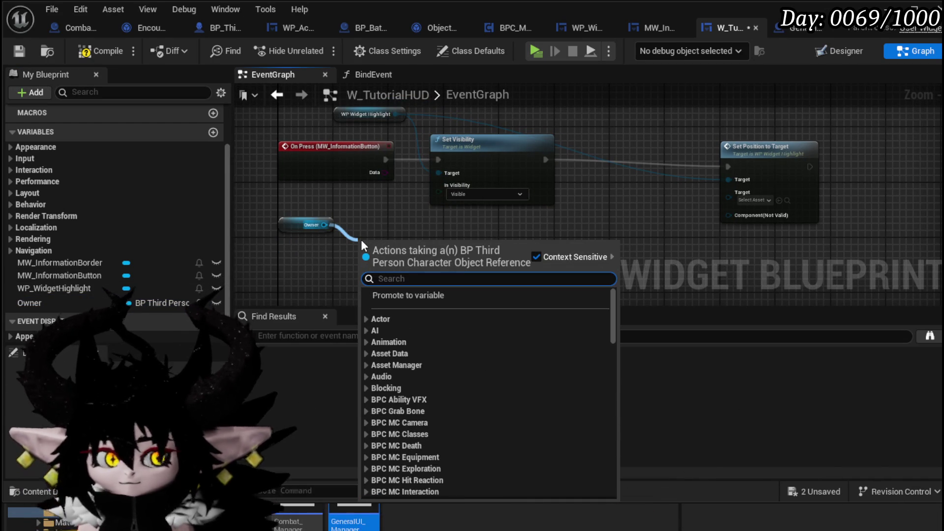
pyautogui.write('Cha')
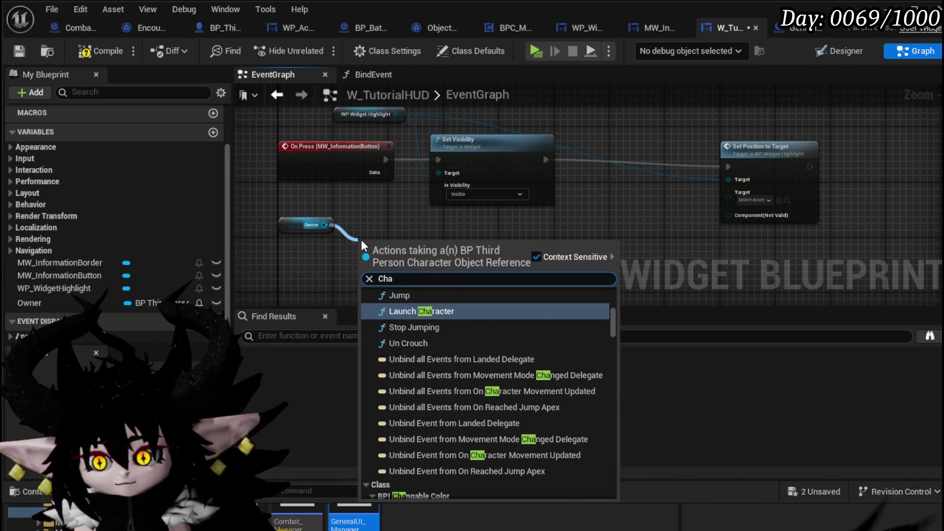
pyautogui.write('ract')
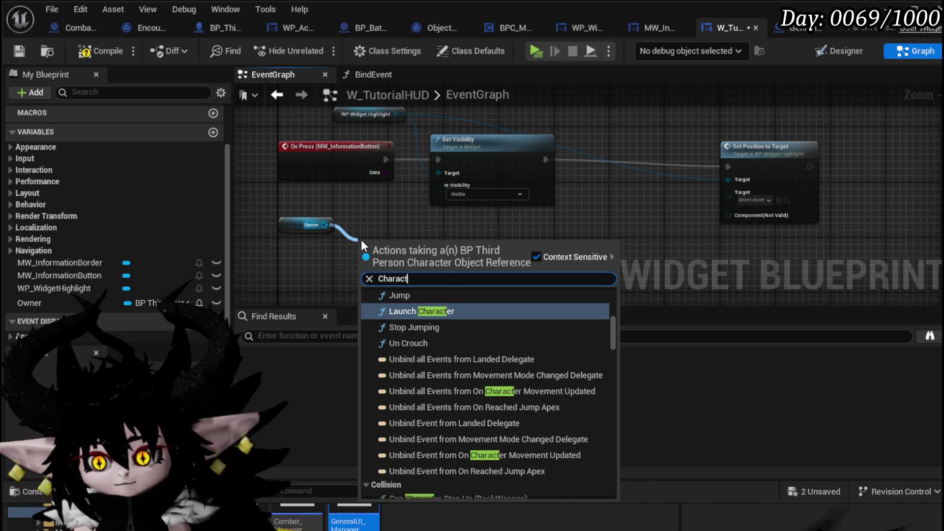
pyautogui.write('er UI')
pyautogui.press('BackSpace')
pyautogui.press('BackSpace')
pyautogui.press('BackSpace')
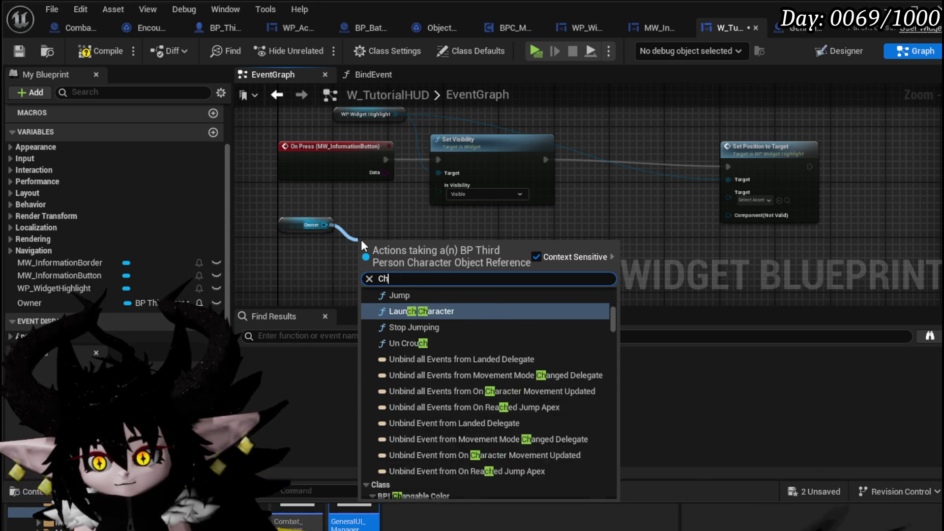
pyautogui.write('Get general')
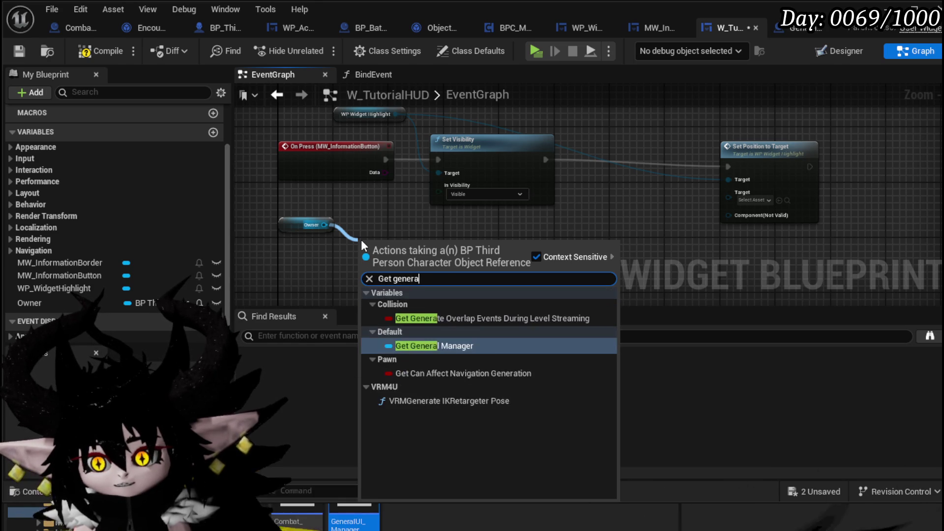
pyautogui.click(433, 318)
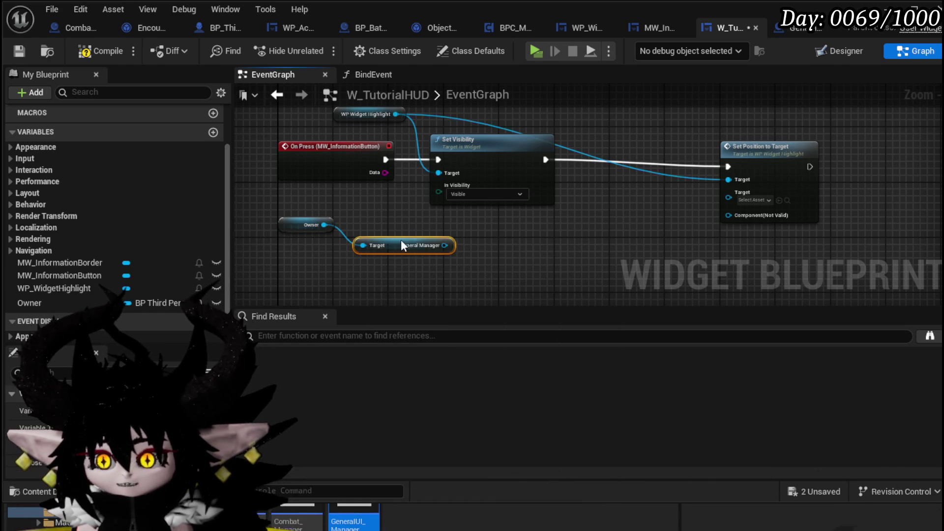
# Chain Get UI Manager and Get Character UI, save, and go back to L_DungeonCreationTest.
pyautogui.moveTo(347, 251); pyautogui.dragTo(394, 256)
pyautogui.write('get')
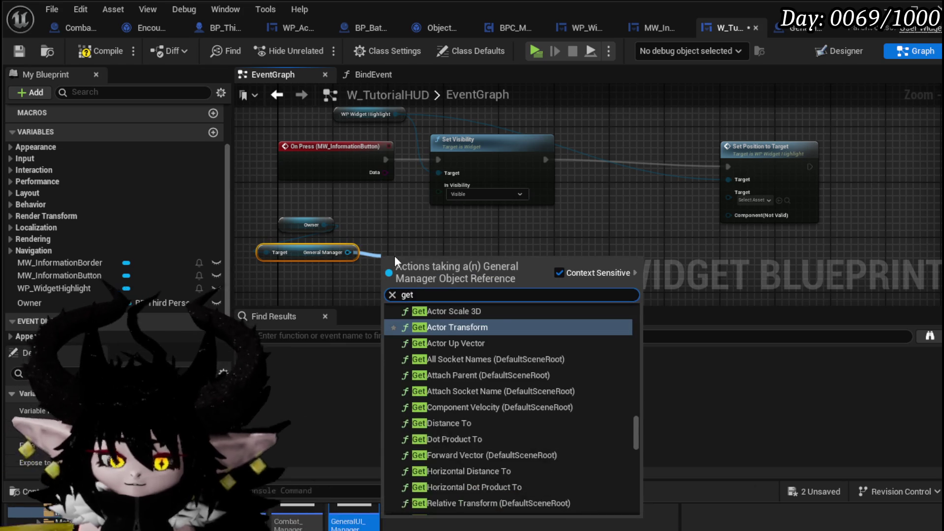
pyautogui.write(' Ui manager')
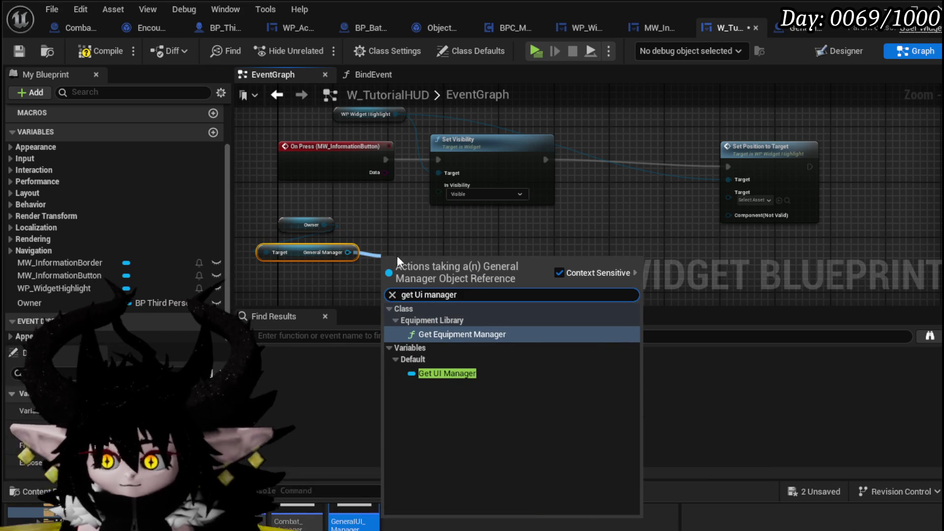
pyautogui.click(446, 376)
pyautogui.moveTo(344, 210); pyautogui.dragTo(400, 225)
pyautogui.write('character')
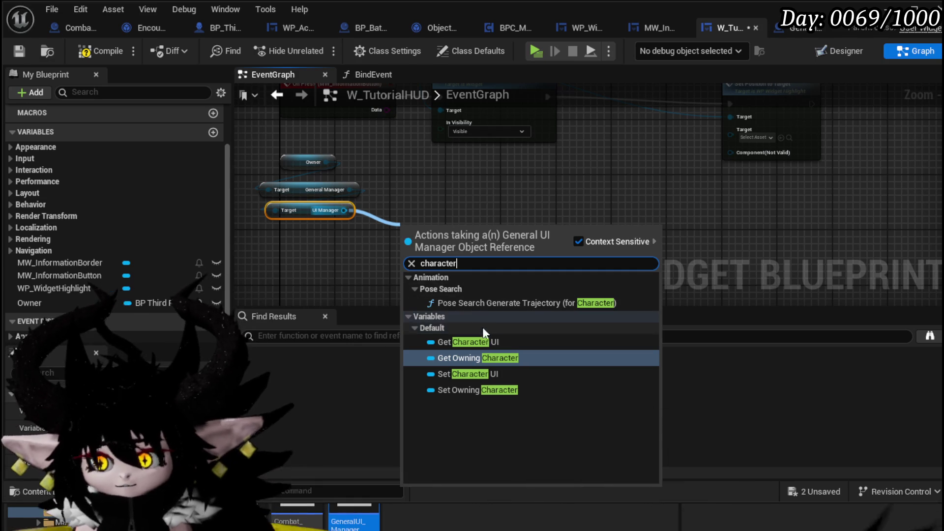
pyautogui.click(469, 342)
pyautogui.moveTo(442, 196); pyautogui.dragTo(387, 214)
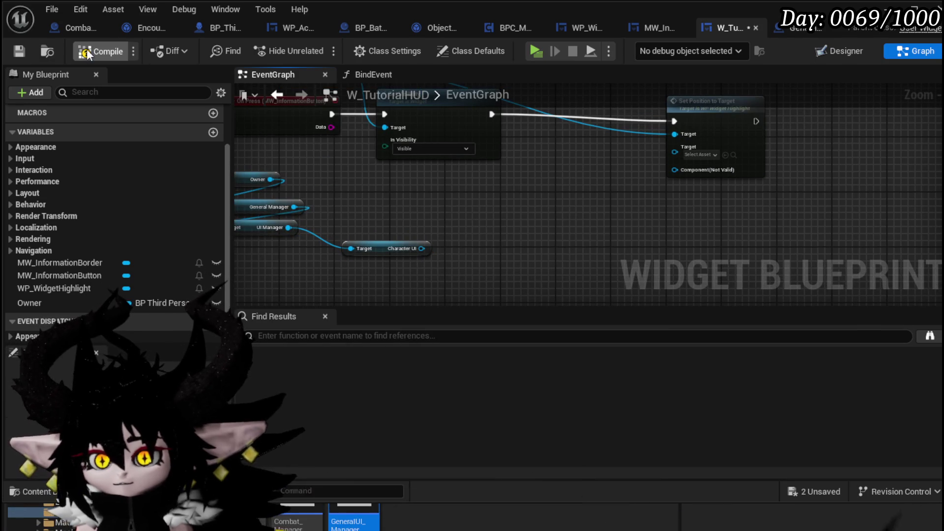
pyautogui.click(21, 52)
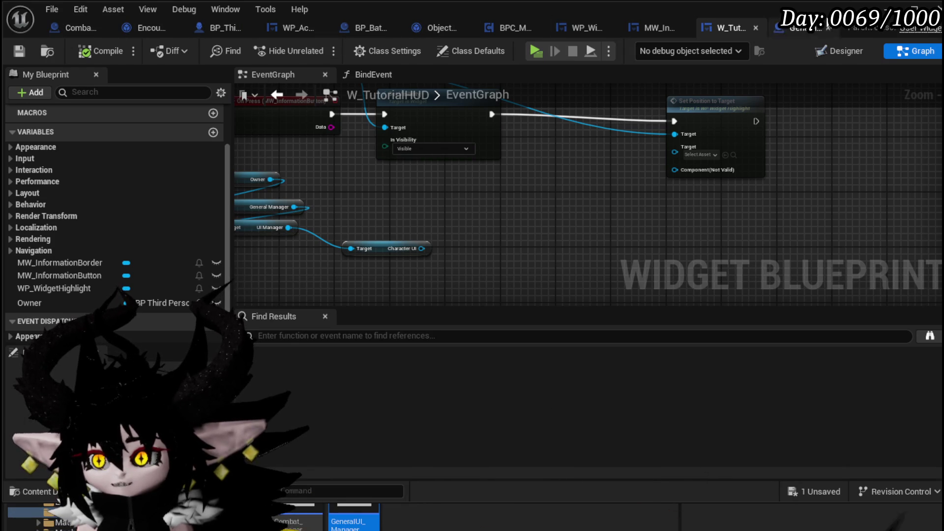
pyautogui.click(884, 8)
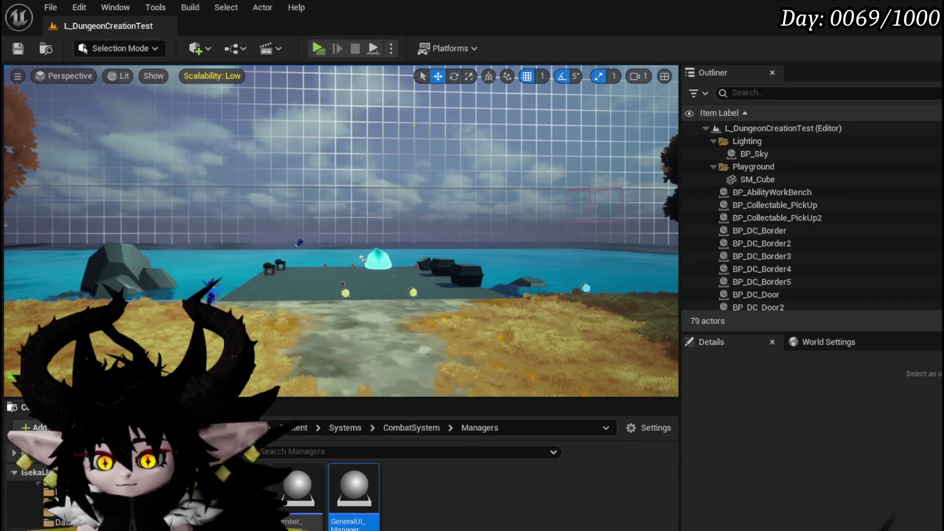
# Open W_CharacterUI from the UI folder, inspect its player bars widget, then return to W_TutorialHUD.
pyautogui.click(259, 481)
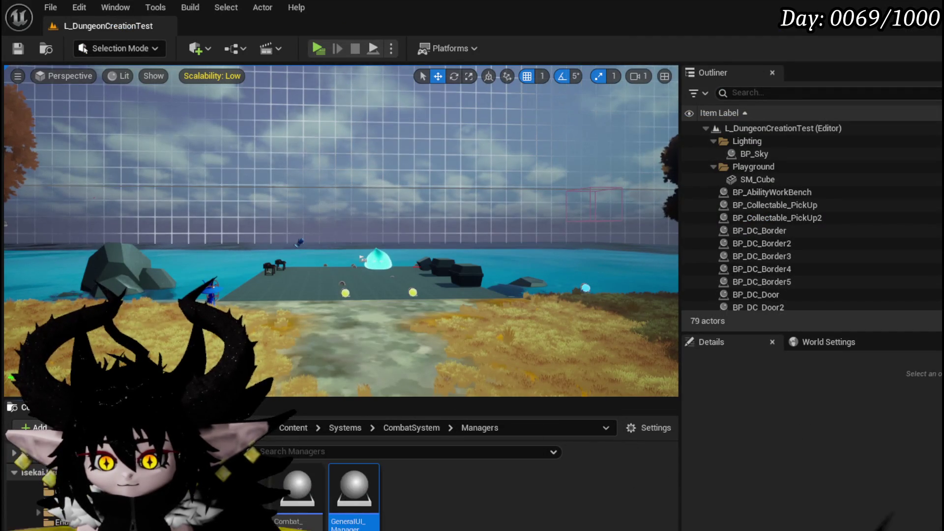
pyautogui.scroll(-5, 502, 491)
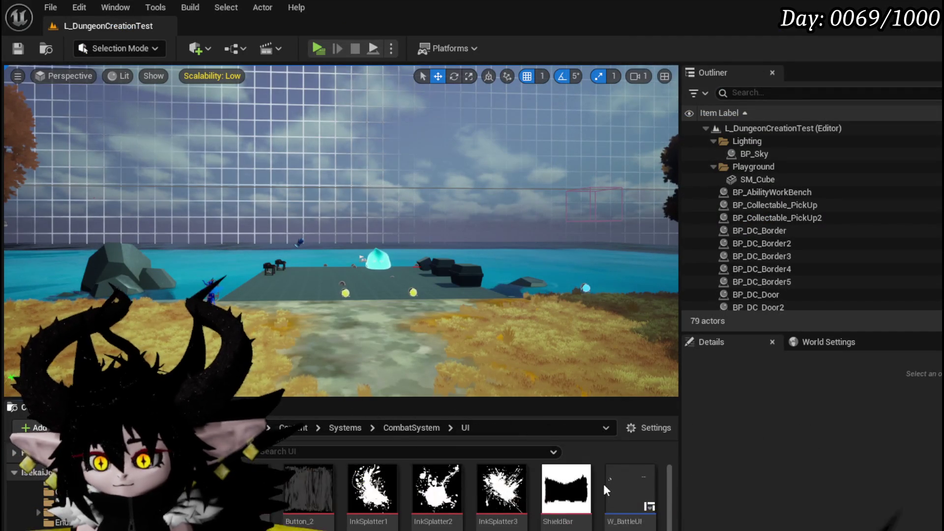
pyautogui.doubleClick(253, 516)
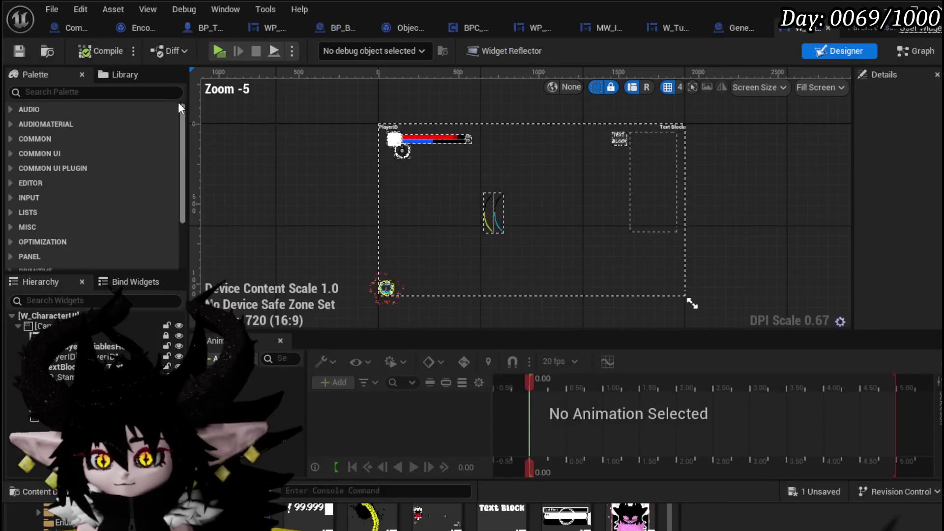
pyautogui.click(503, 127)
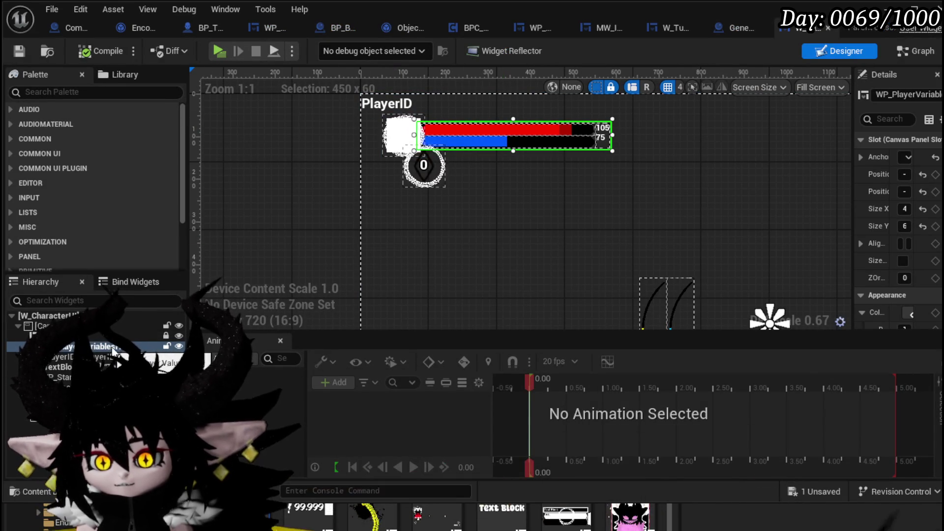
pyautogui.click(741, 31)
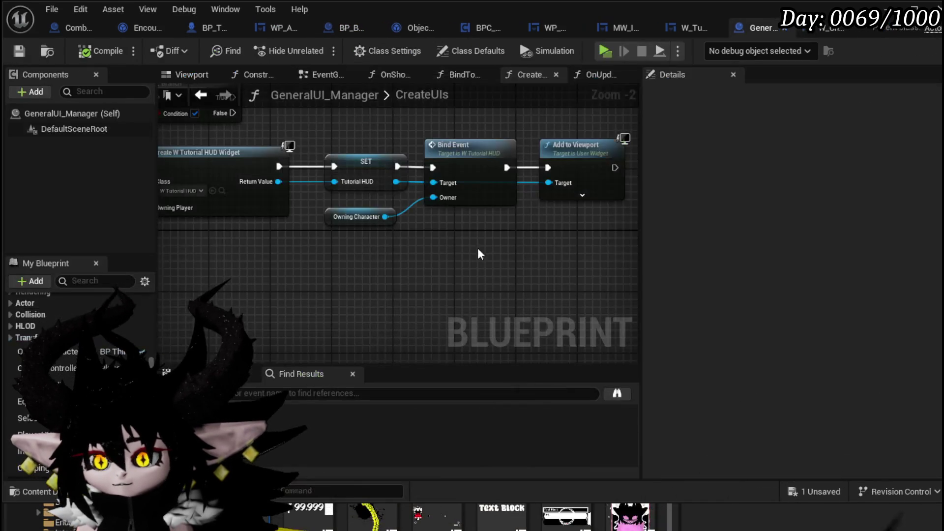
pyautogui.click(693, 26)
# Get WP_PlayerVariablesHUD from Character UI and wire it as Set Position to Target's target.
pyautogui.moveTo(421, 248); pyautogui.dragTo(469, 231)
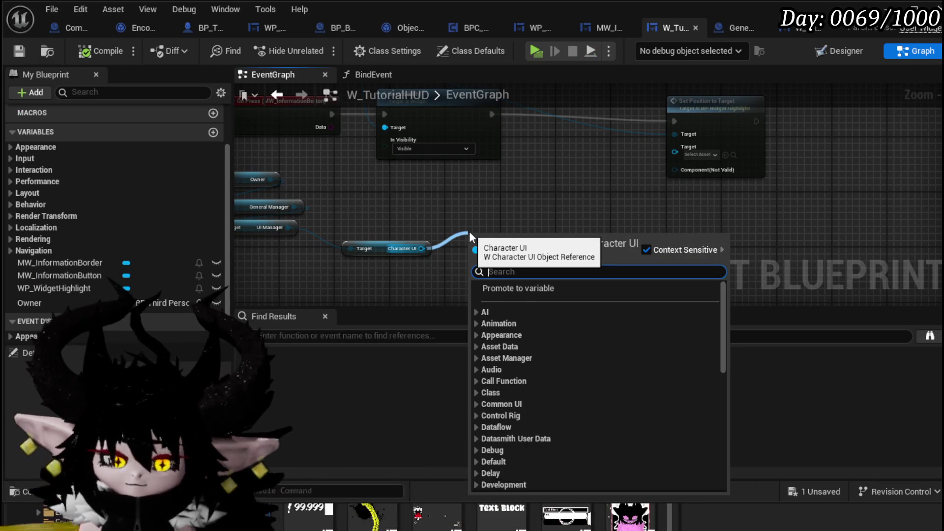
pyautogui.write('Player Var')
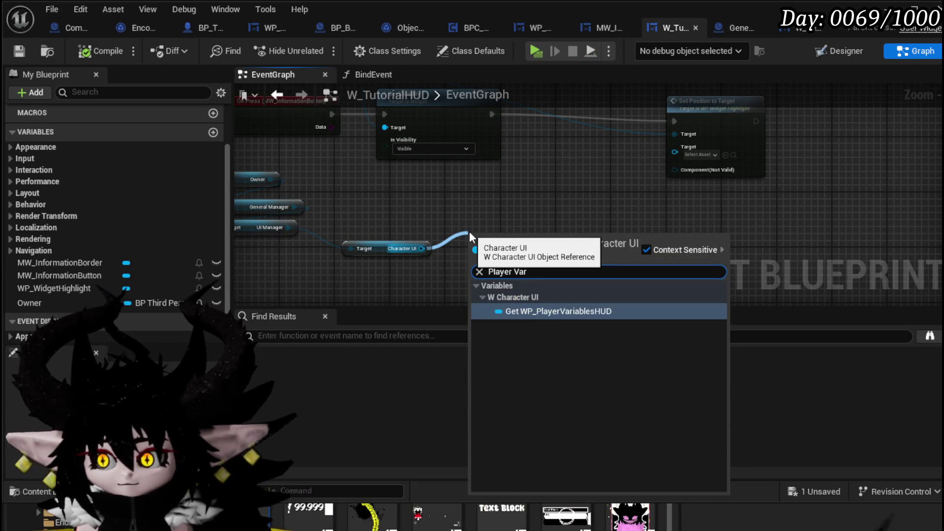
pyautogui.click(547, 300)
pyautogui.moveTo(574, 234); pyautogui.dragTo(674, 147)
pyautogui.moveTo(556, 226)
pyautogui.mouseDown()
pyautogui.moveTo(543, 212)
pyautogui.moveTo(405, 196)
pyautogui.moveTo(433, 184)
pyautogui.moveTo(486, 199)
pyautogui.moveTo(493, 211)
pyautogui.mouseUp()
pyautogui.click(473, 214)
# Add a Get Desired Size node for the widget and open the Set Position to Target function.
pyautogui.write('get size')
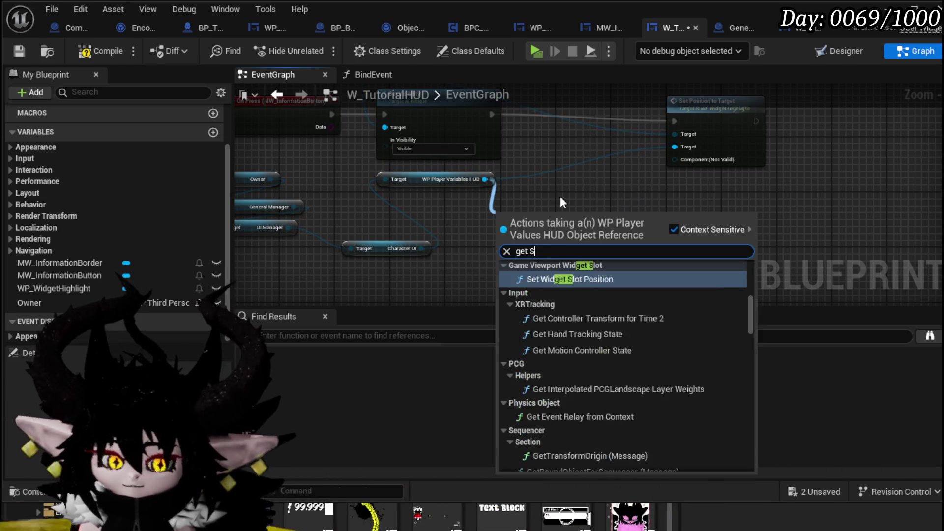
pyautogui.press('Escape')
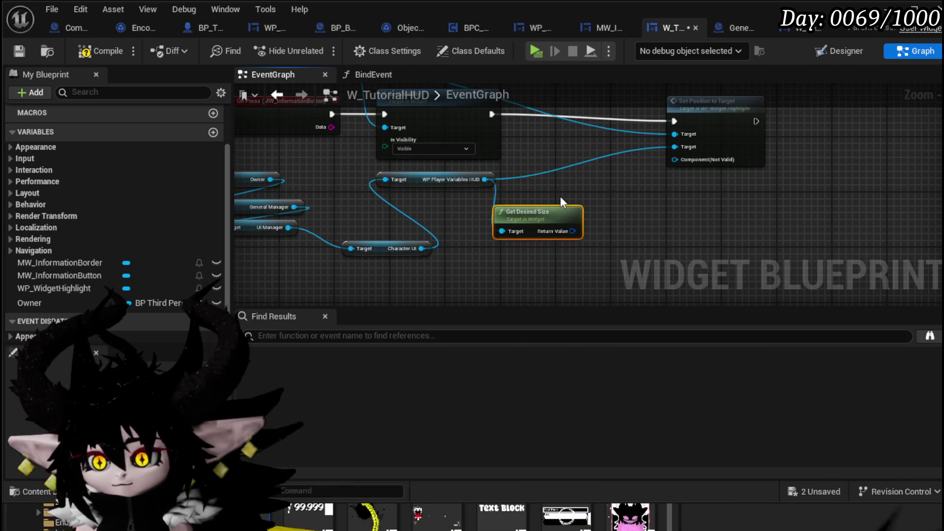
pyautogui.moveTo(613, 220); pyautogui.dragTo(535, 217)
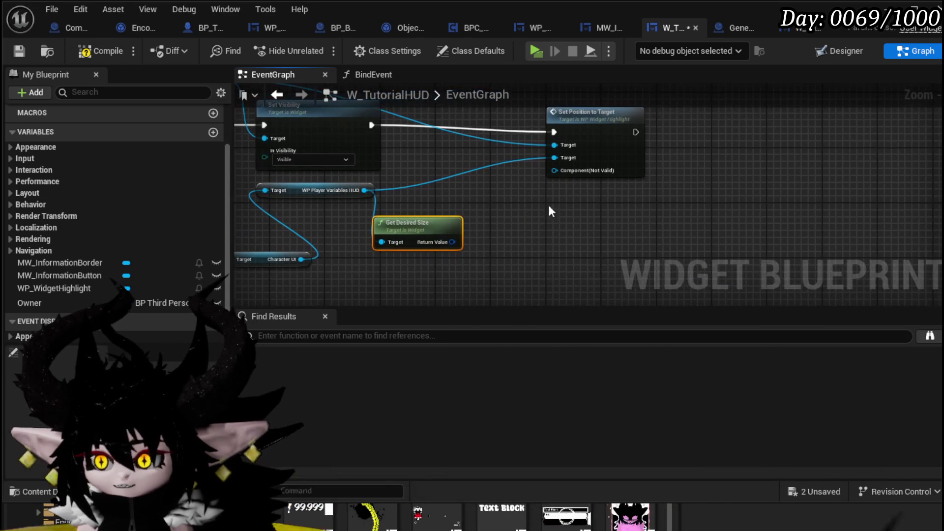
pyautogui.doubleClick(591, 138)
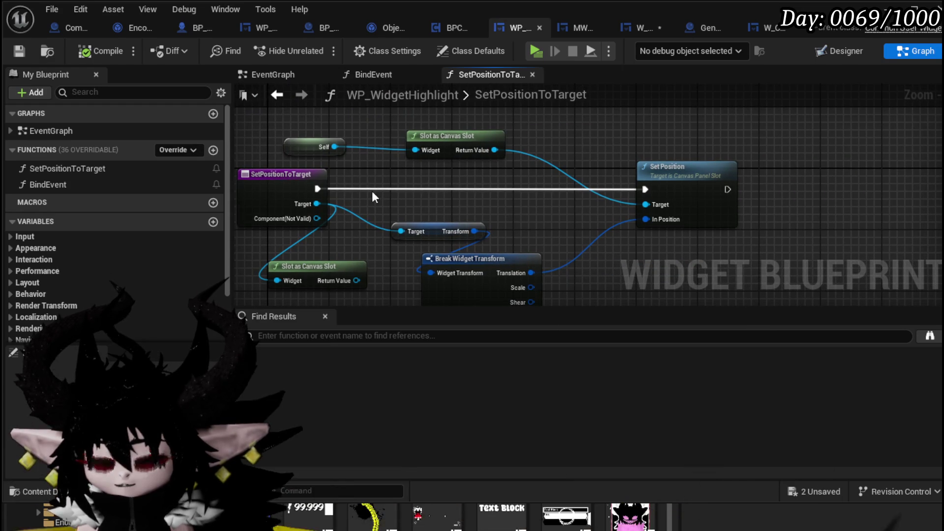
# Select SizeBox_0 in the highlight's designer, rename it SizeBox, and mark it Is Variable.
pyautogui.scroll(-3, 114, 216)
pyautogui.click(581, 96)
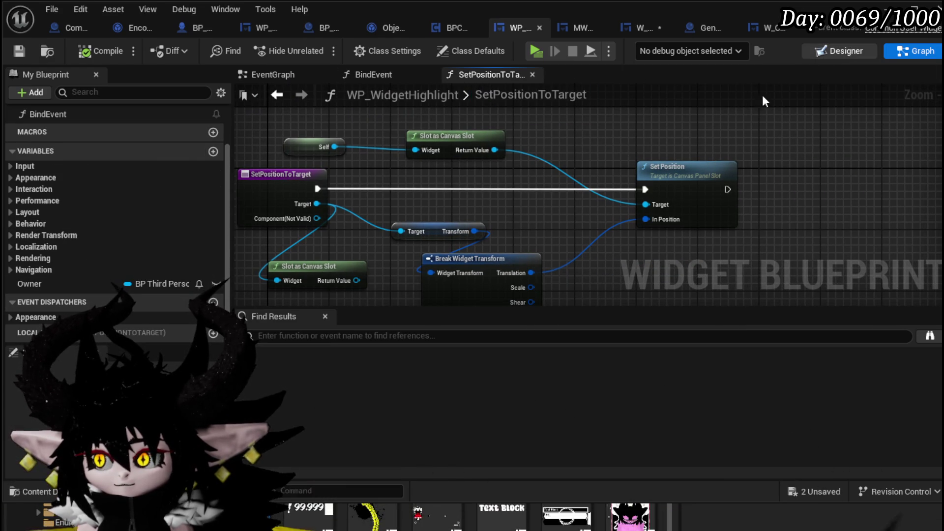
pyautogui.click(835, 51)
pyautogui.click(123, 336)
pyautogui.scroll(-3, 769, 202)
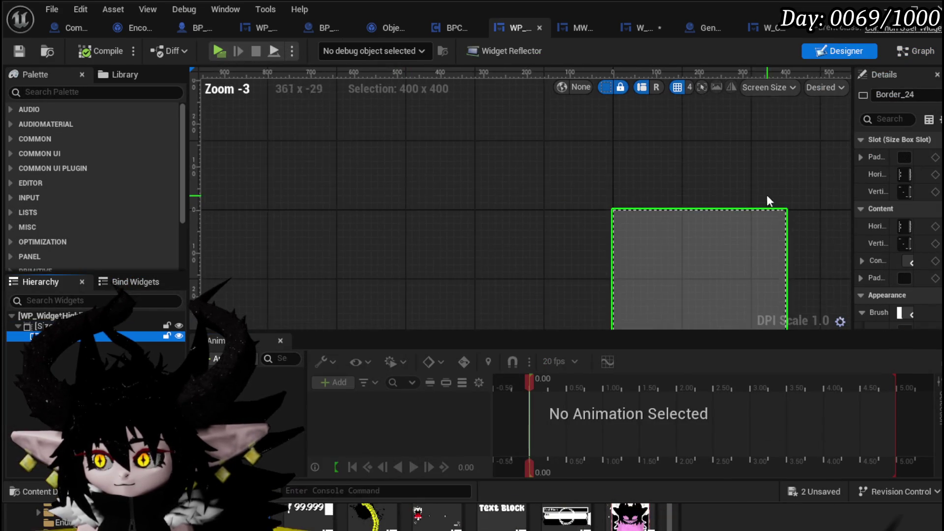
pyautogui.moveTo(516, 134); pyautogui.dragTo(515, 132)
pyautogui.moveTo(854, 144); pyautogui.dragTo(661, 150)
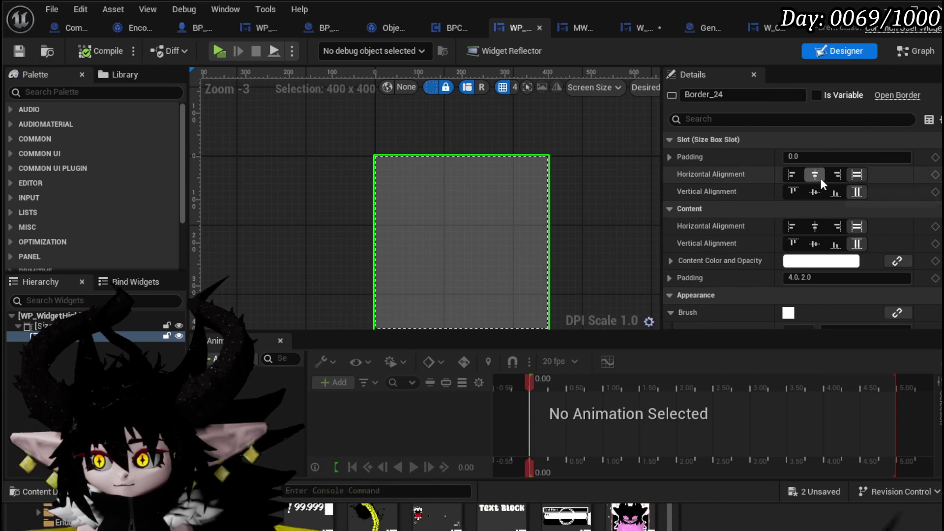
pyautogui.click(147, 325)
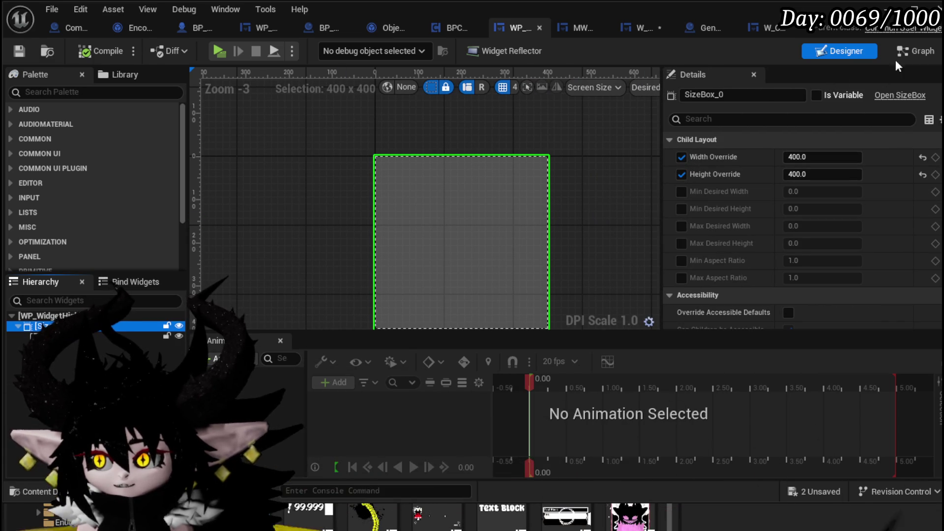
pyautogui.click(914, 50)
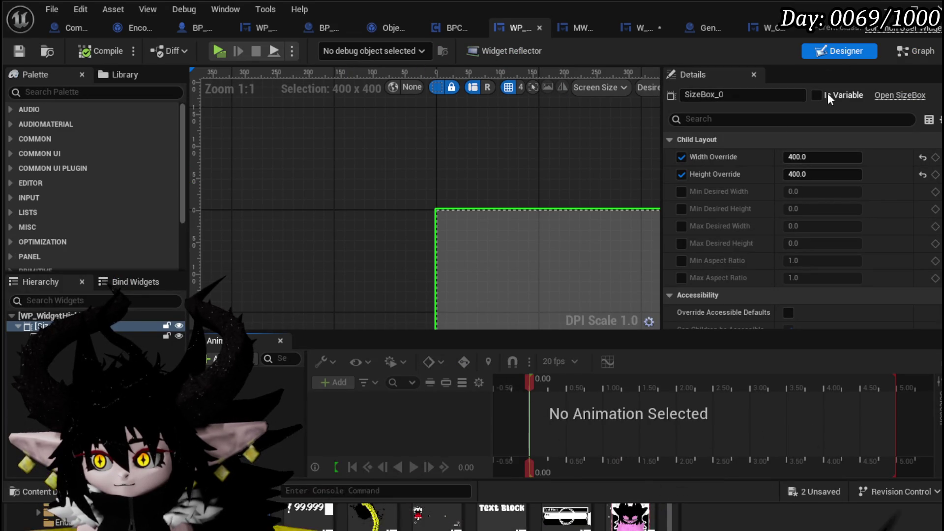
pyautogui.click(725, 95)
pyautogui.press('BackSpace')
pyautogui.press('BackSpace')
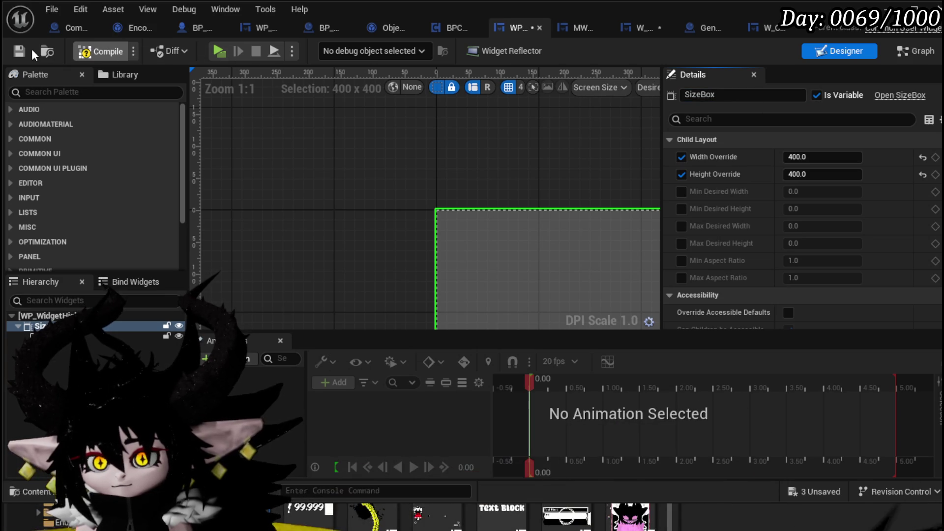
pyautogui.click(909, 53)
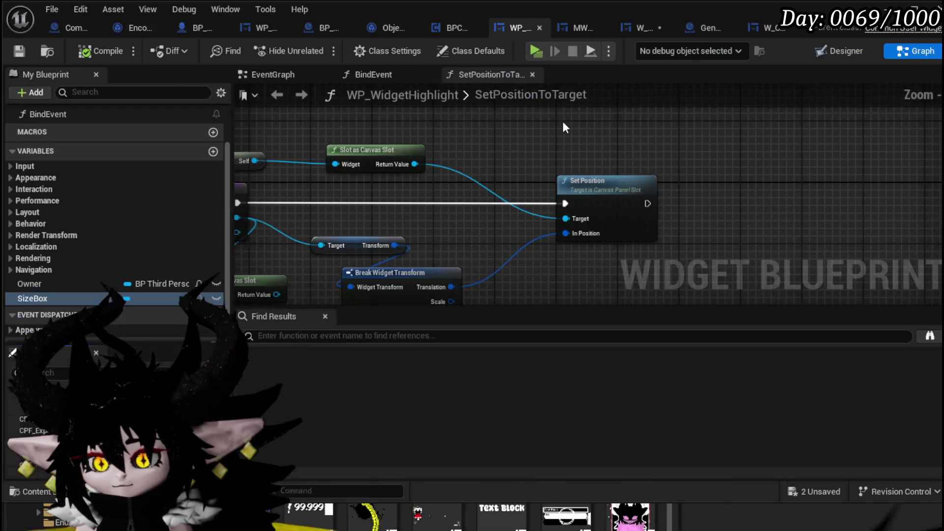
# Place a SizeBox getter and add Set Width Override and Set Height Override nodes from it.
pyautogui.moveTo(43, 296)
pyautogui.mouseDown()
pyautogui.moveTo(512, 161)
pyautogui.moveTo(547, 118)
pyautogui.mouseUp()
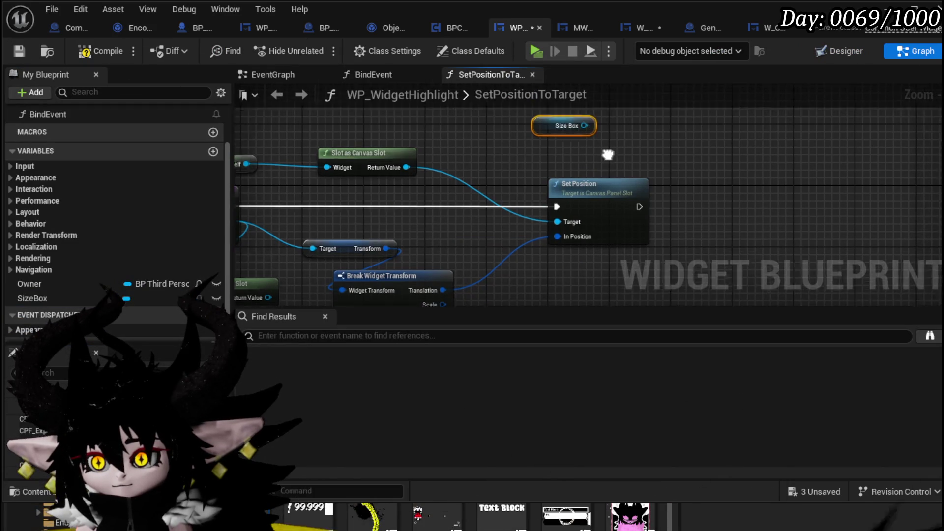
pyautogui.moveTo(448, 135); pyautogui.dragTo(553, 155)
pyautogui.write('width')
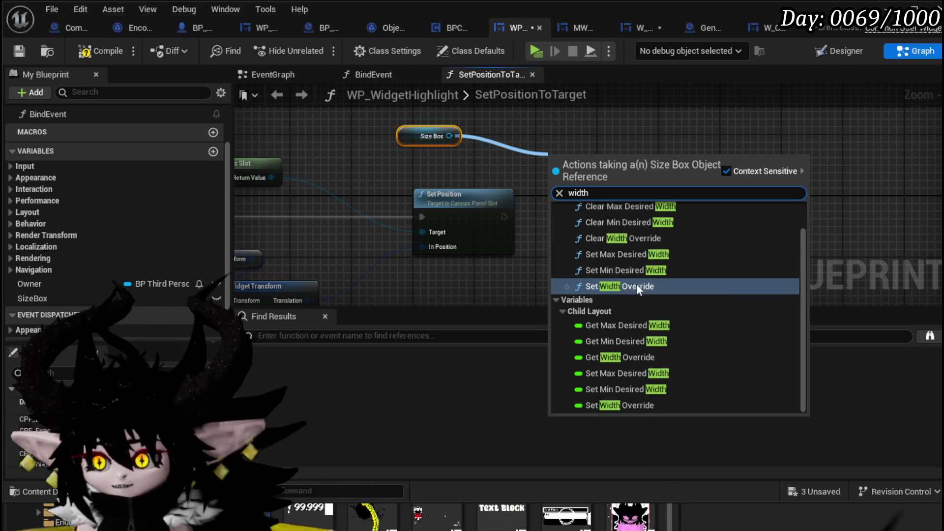
pyautogui.click(636, 284)
pyautogui.moveTo(449, 136); pyautogui.dragTo(531, 129)
pyautogui.write('se')
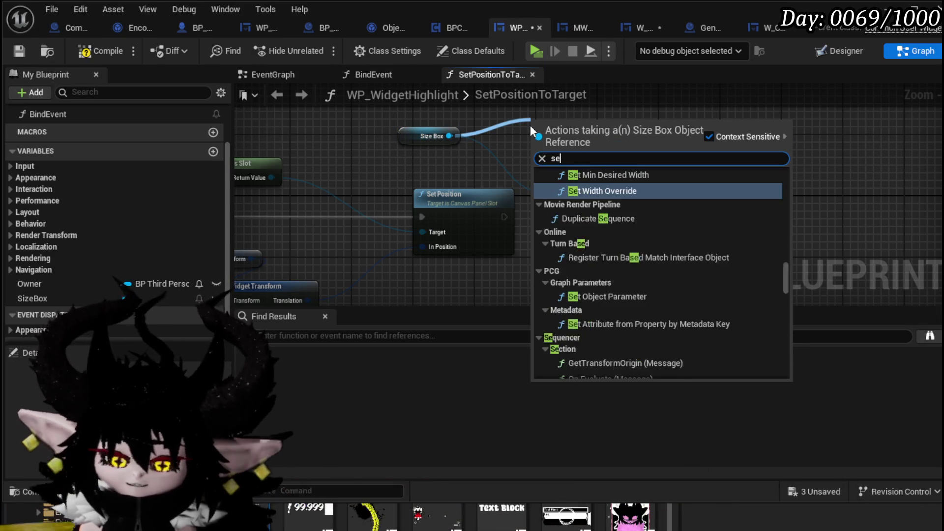
pyautogui.write('t Hight')
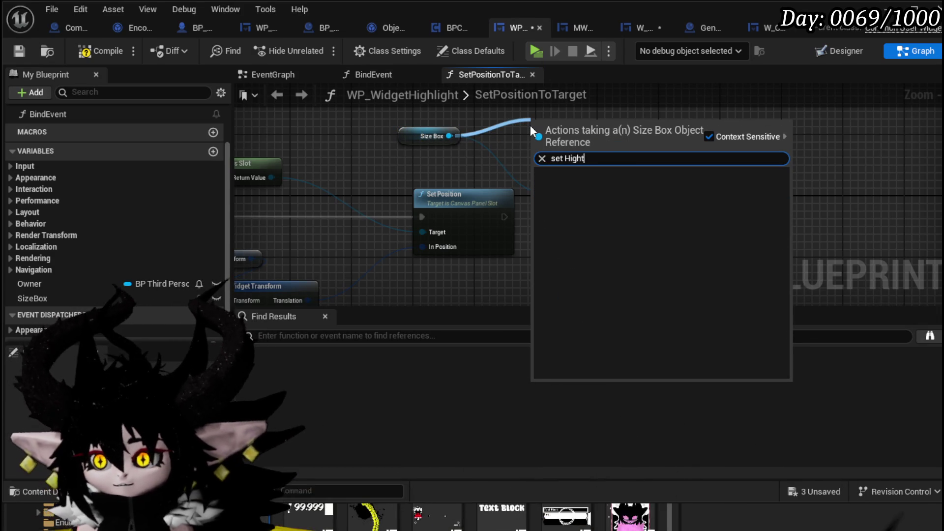
pyautogui.press('BackSpace')
pyautogui.press('BackSpace')
pyautogui.press('BackSpace')
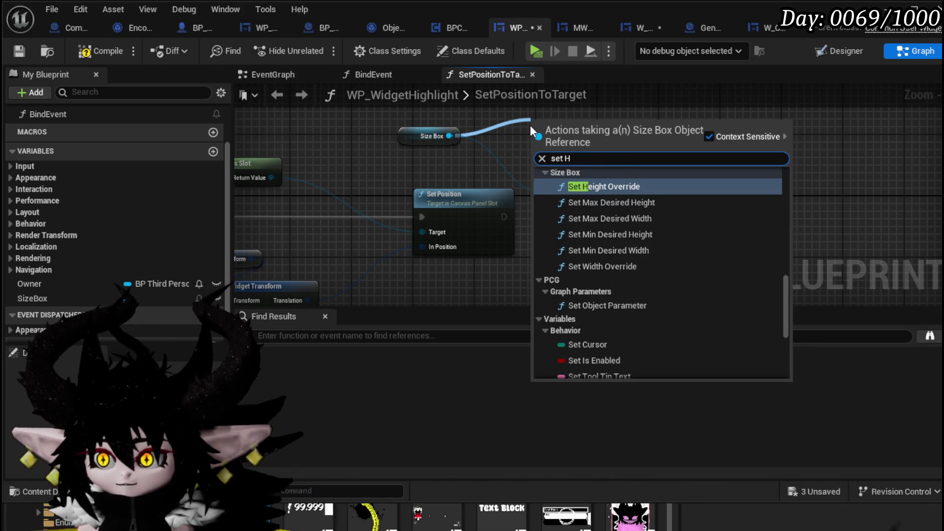
pyautogui.press('Return')
pyautogui.moveTo(624, 169); pyautogui.dragTo(739, 148)
pyautogui.click(611, 166)
pyautogui.moveTo(610, 166); pyautogui.dragTo(618, 158)
pyautogui.click(687, 131)
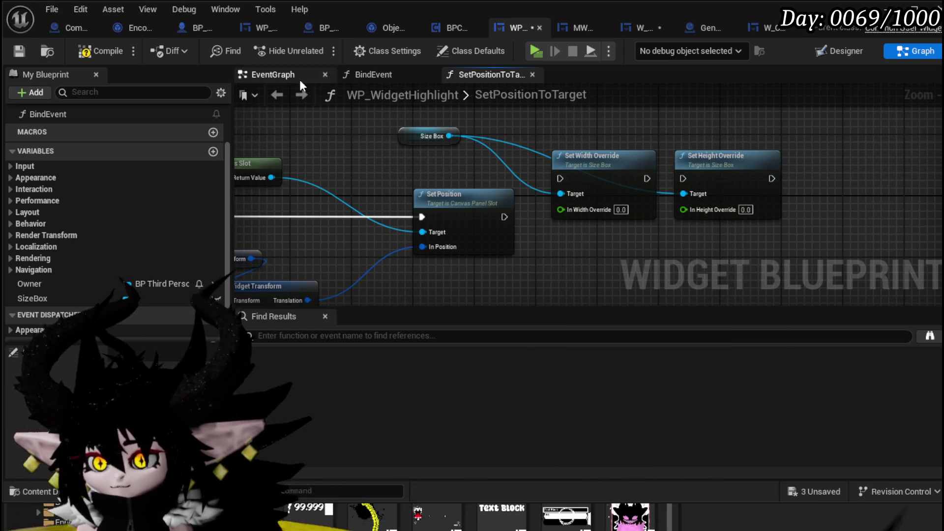
# Connect Set Position's exec output to Set Width Override after checking the size box settings.
pyautogui.click(836, 52)
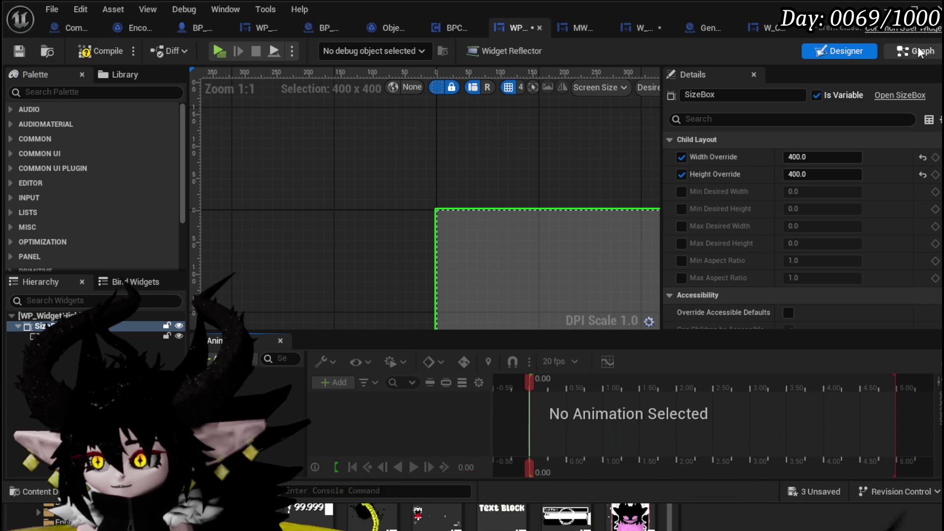
pyautogui.click(908, 55)
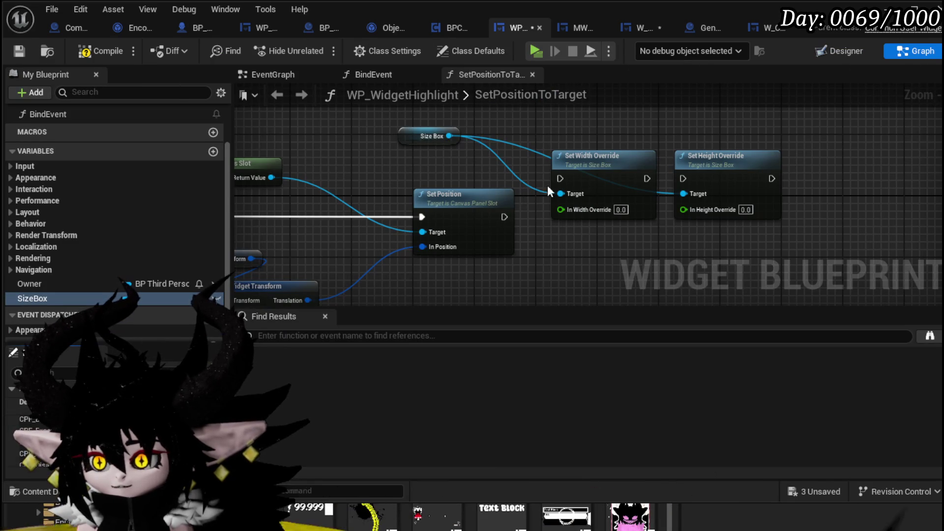
pyautogui.moveTo(504, 216); pyautogui.dragTo(560, 180)
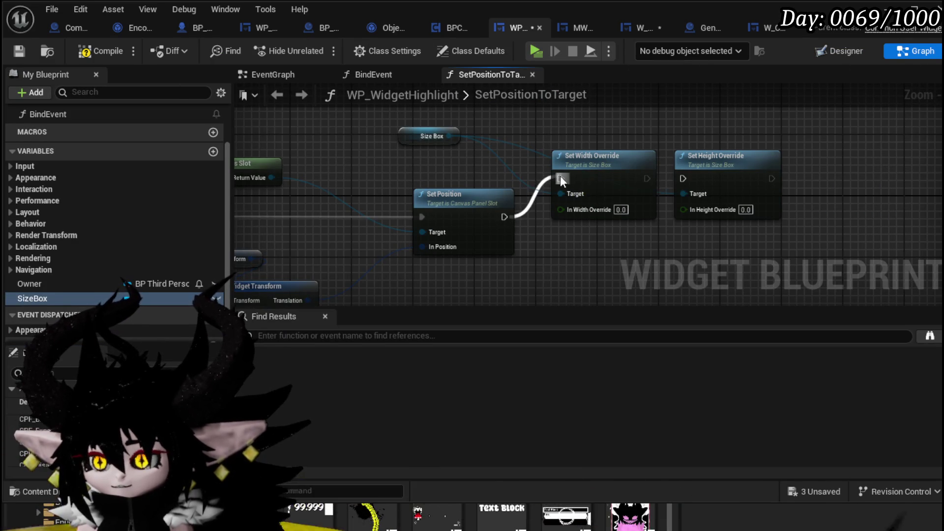
pyautogui.moveTo(517, 237)
pyautogui.mouseDown()
pyautogui.moveTo(744, 201)
pyautogui.moveTo(338, 161)
pyautogui.mouseUp()
pyautogui.click(338, 161)
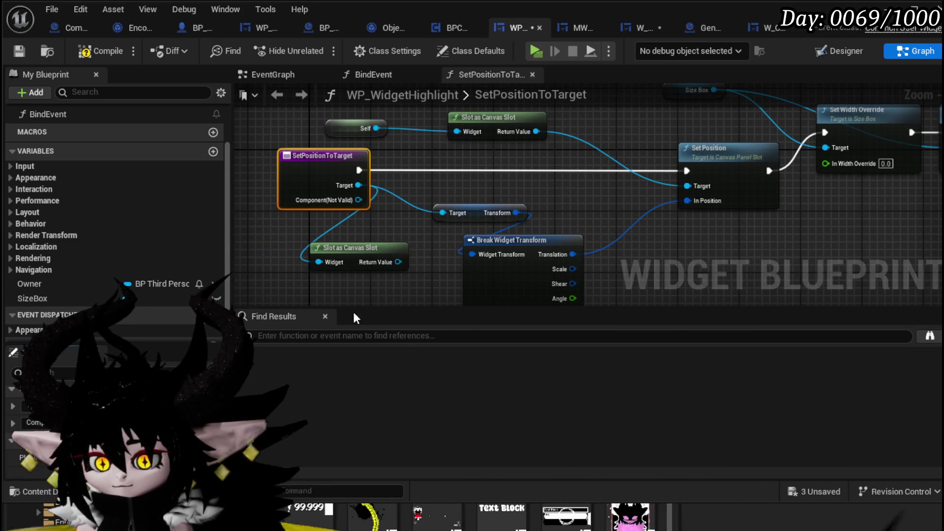
# Add a Vector 2D input named Size to SetPositionToTarget and break it into X and Y.
pyautogui.click(644, 30)
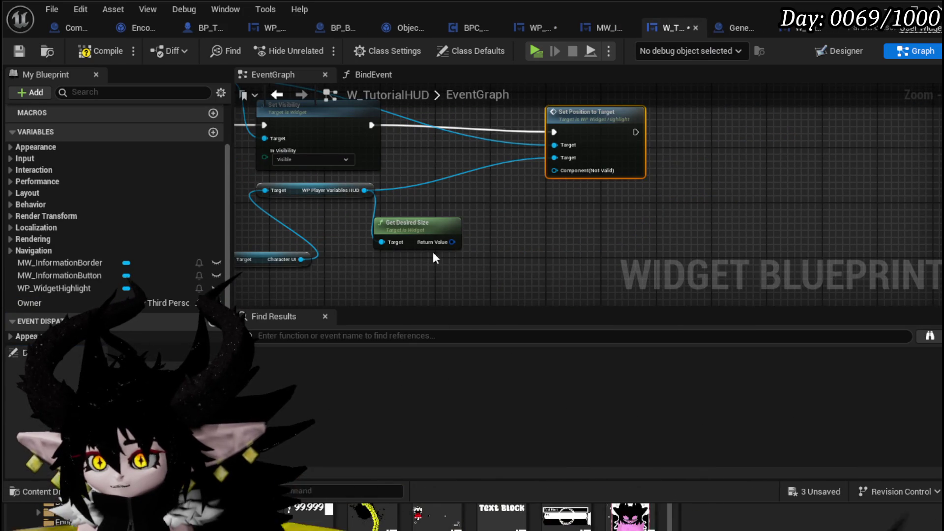
pyautogui.doubleClick(599, 165)
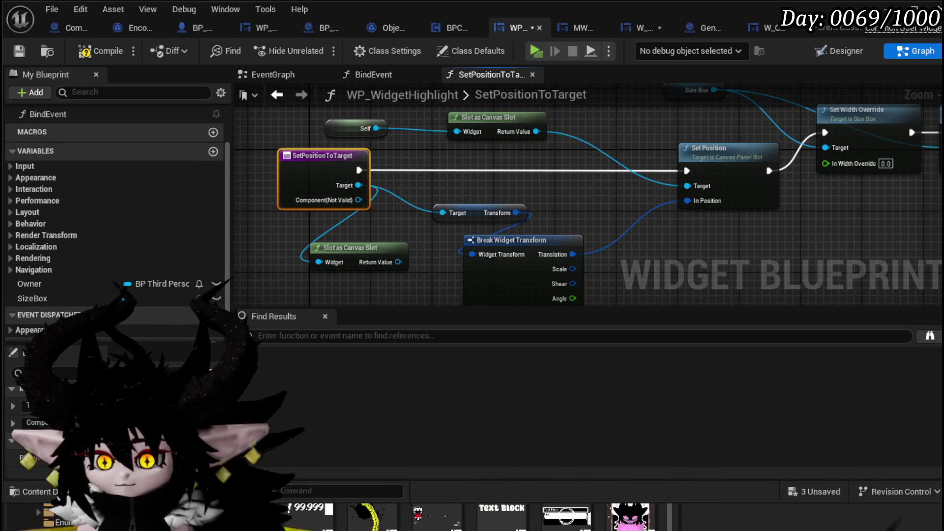
pyautogui.click(118, 439)
pyautogui.write('Vector 2d')
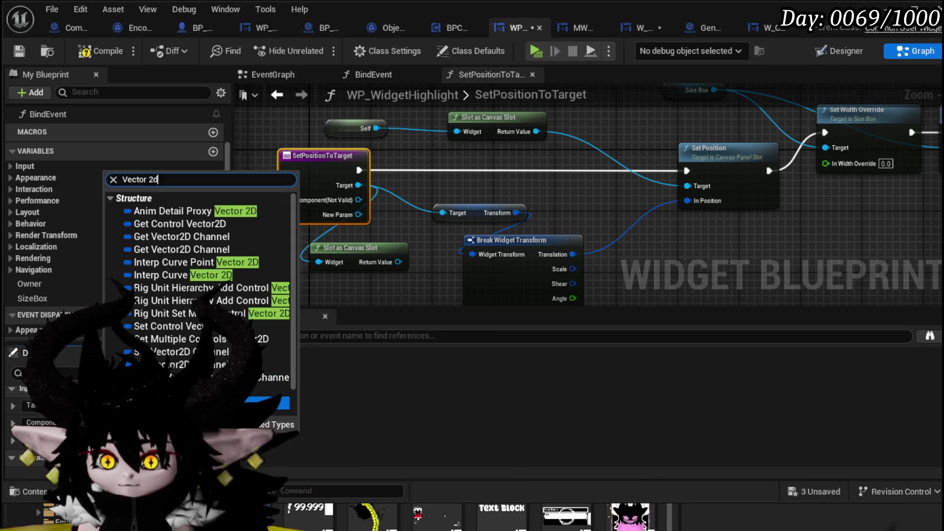
pyautogui.press('Escape')
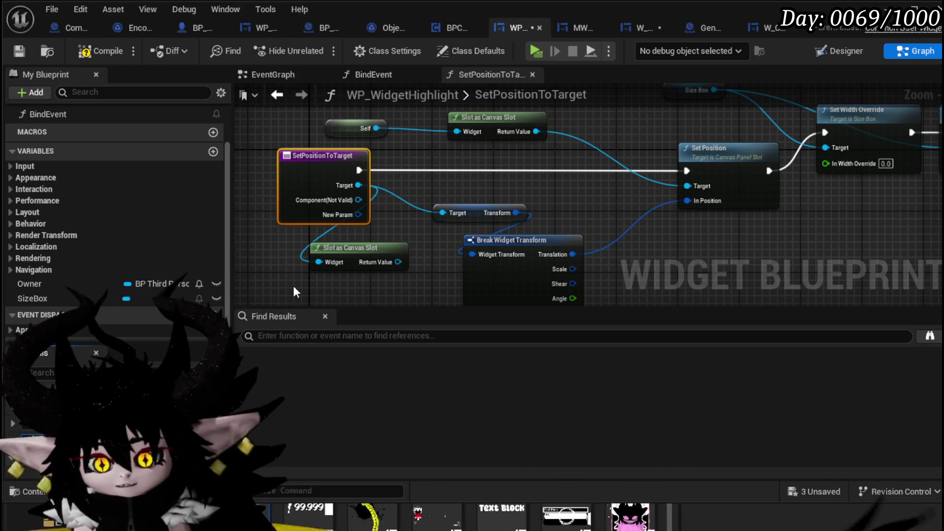
pyautogui.moveTo(358, 214)
pyautogui.mouseDown()
pyautogui.moveTo(762, 220)
pyautogui.moveTo(716, 220)
pyautogui.mouseUp()
pyautogui.write('brea')
pyautogui.press('Return')
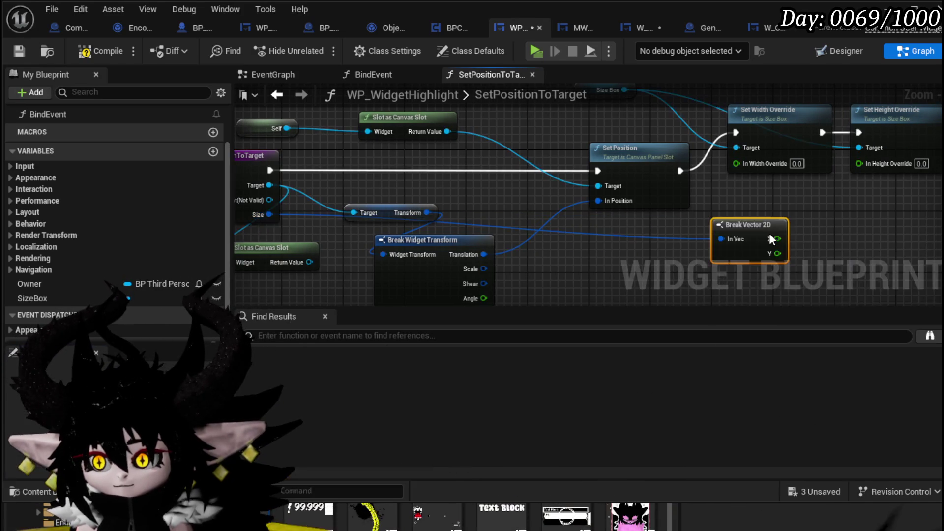
# Add 50 to X and Y and feed the sums into the width and height overrides.
pyautogui.moveTo(757, 260); pyautogui.dragTo(506, 213)
pyautogui.scroll(1, 506, 213)
pyautogui.moveTo(429, 253)
pyautogui.mouseDown()
pyautogui.moveTo(410, 253)
pyautogui.moveTo(503, 239)
pyautogui.mouseUp()
pyautogui.write('+')
pyautogui.press('Return')
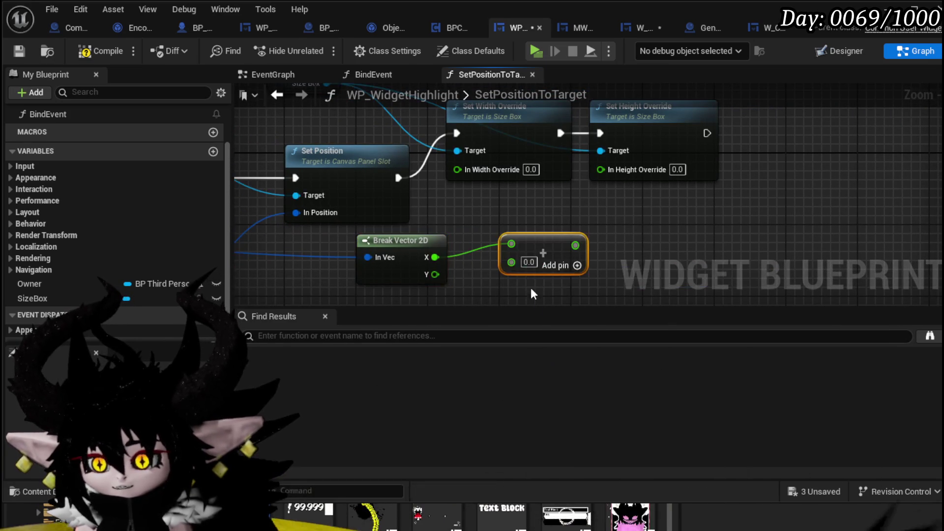
pyautogui.write('50')
pyautogui.moveTo(566, 239)
pyautogui.mouseDown()
pyautogui.moveTo(530, 203)
pyautogui.moveTo(467, 173)
pyautogui.mouseUp()
pyautogui.moveTo(435, 274); pyautogui.dragTo(565, 270)
pyautogui.write('+')
pyautogui.press('Return')
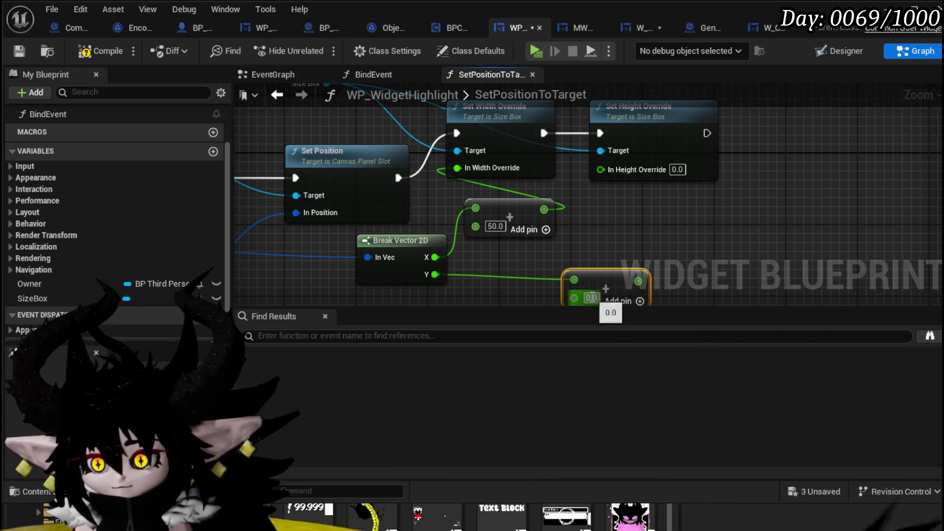
pyautogui.moveTo(642, 281); pyautogui.dragTo(606, 176)
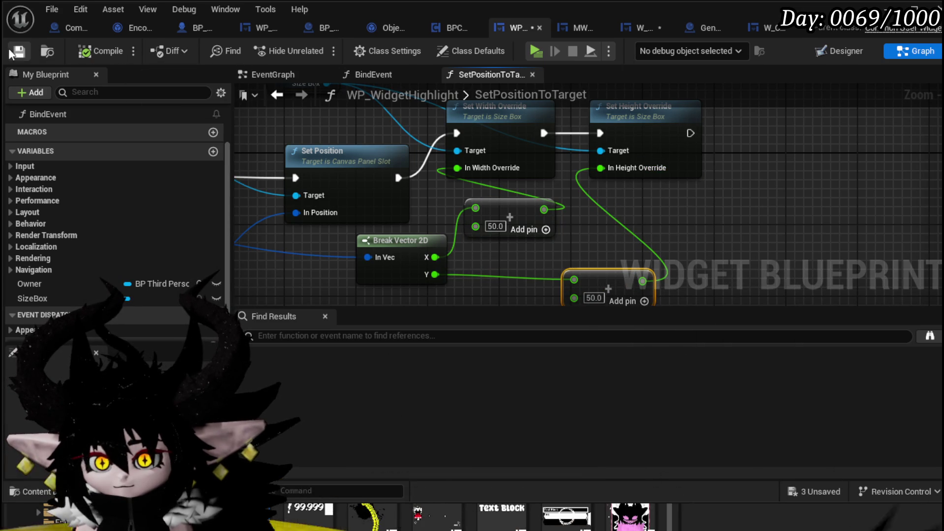
pyautogui.click(642, 28)
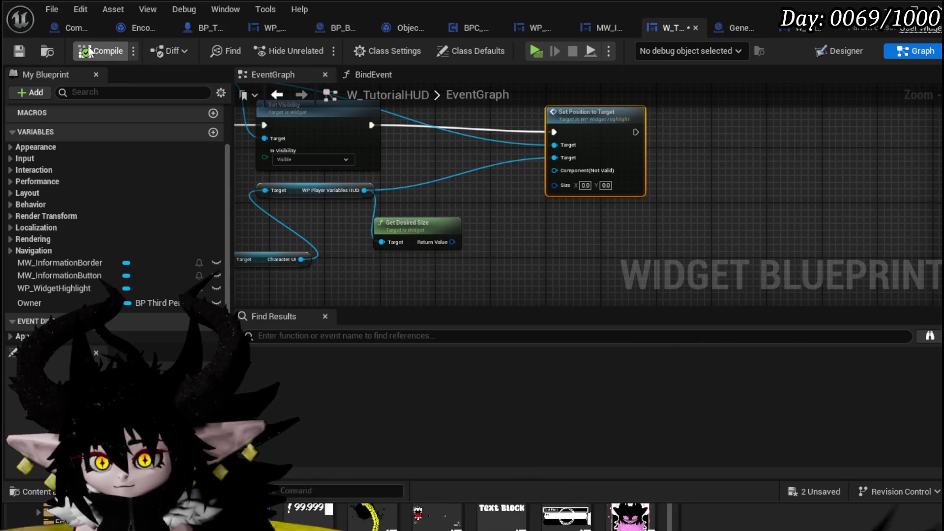
# Wire Get Desired Size's Return Value into Set Position to Target's Size, then compile and save.
pyautogui.click(23, 51)
pyautogui.moveTo(451, 242); pyautogui.dragTo(561, 187)
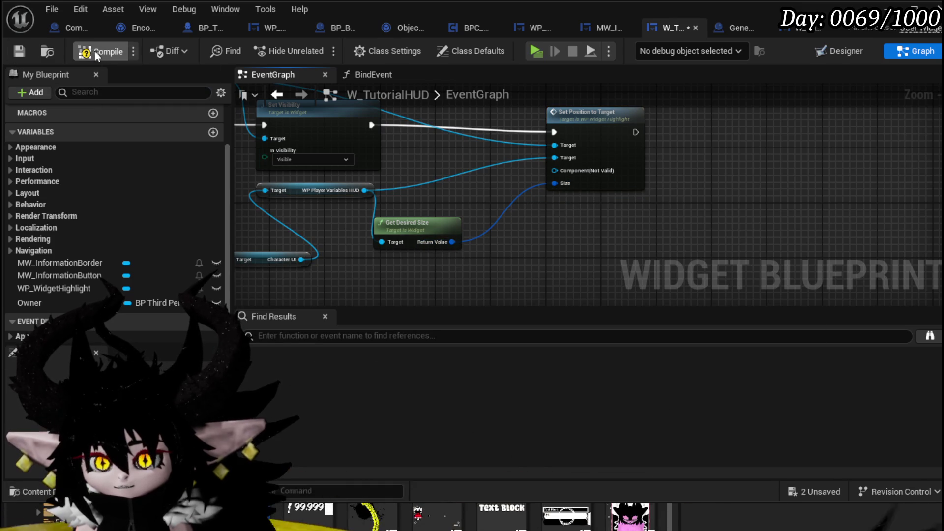
pyautogui.click(17, 52)
pyautogui.scroll(-3, 420, 135)
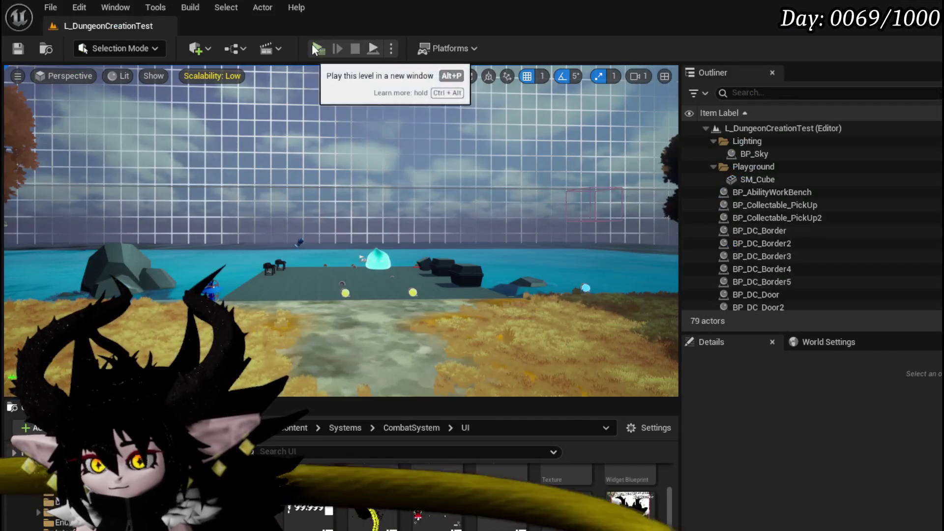
# Play-test the level in a new window, save the level, and return to W_TutorialHUD.
pyautogui.click(322, 46)
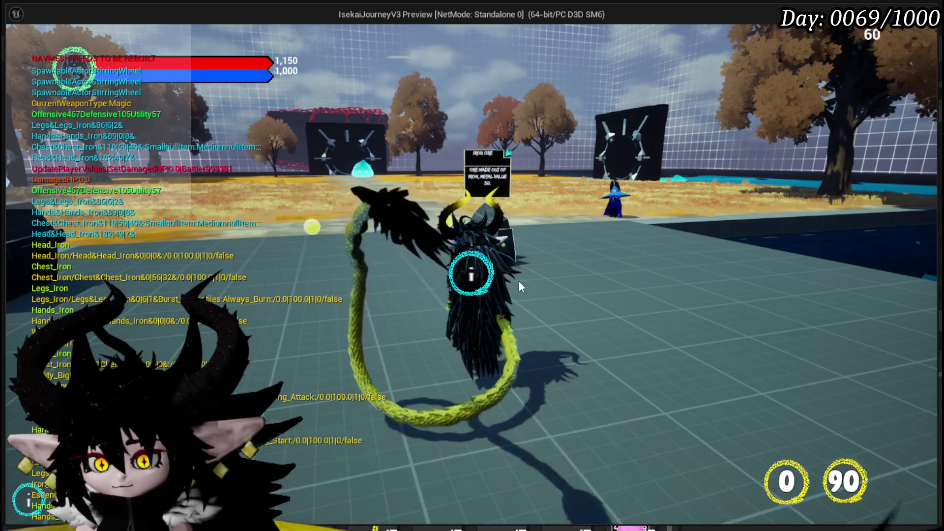
pyautogui.press('Escape')
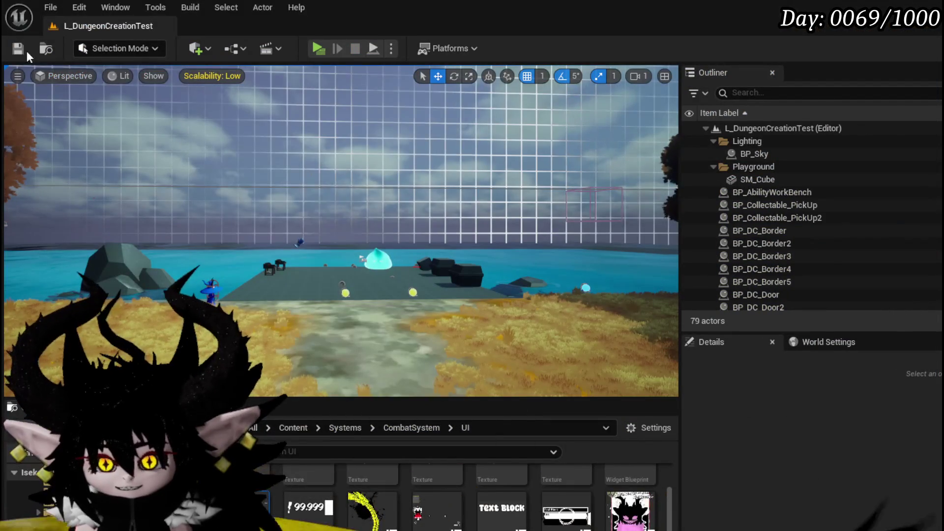
pyautogui.click(17, 50)
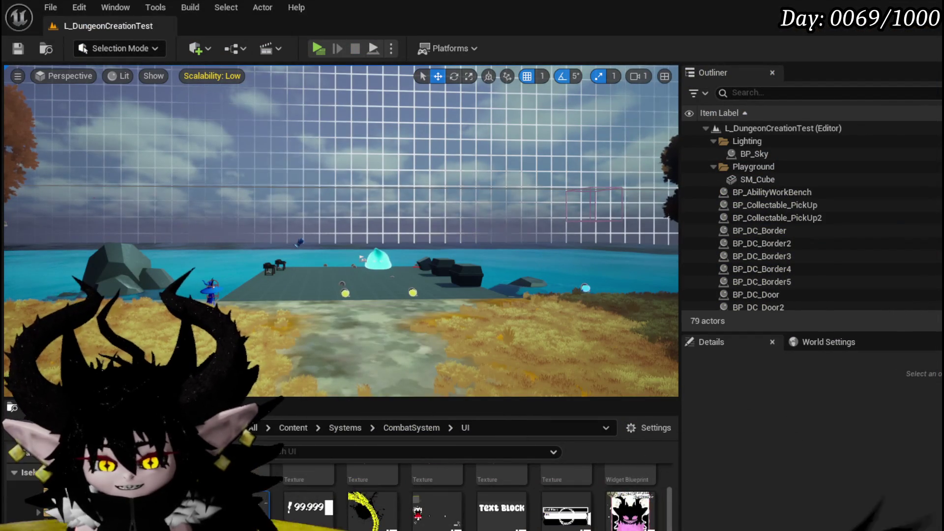
pyautogui.hotkey('alt', 'Tab')
pyautogui.scroll(5, 482, 143)
pyautogui.moveTo(470, 242)
pyautogui.mouseDown()
pyautogui.moveTo(275, 186)
pyautogui.moveTo(468, 135)
pyautogui.moveTo(267, 196)
pyautogui.moveTo(272, 188)
pyautogui.mouseUp()
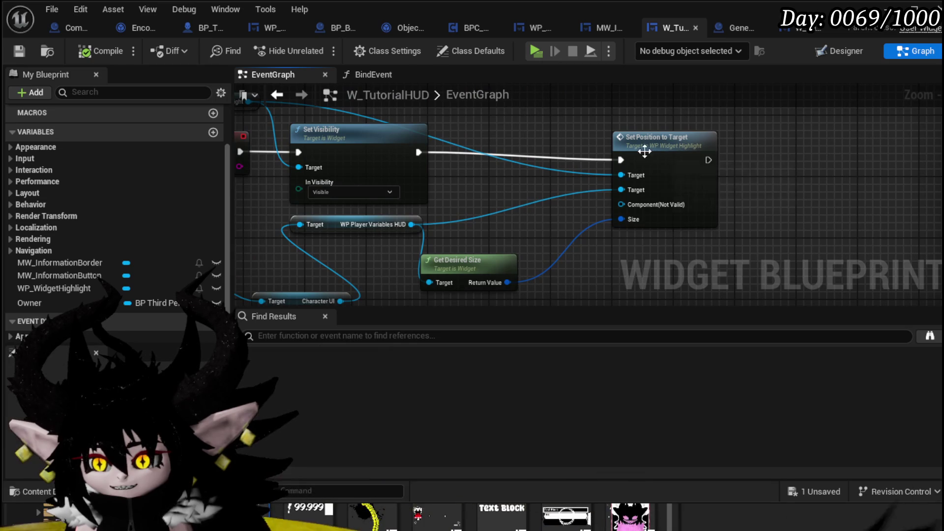
# Set a breakpoint on Set Position to Target and follow the paused call into SetPositionToTarget.
pyautogui.rightClick(643, 150)
pyautogui.click(690, 425)
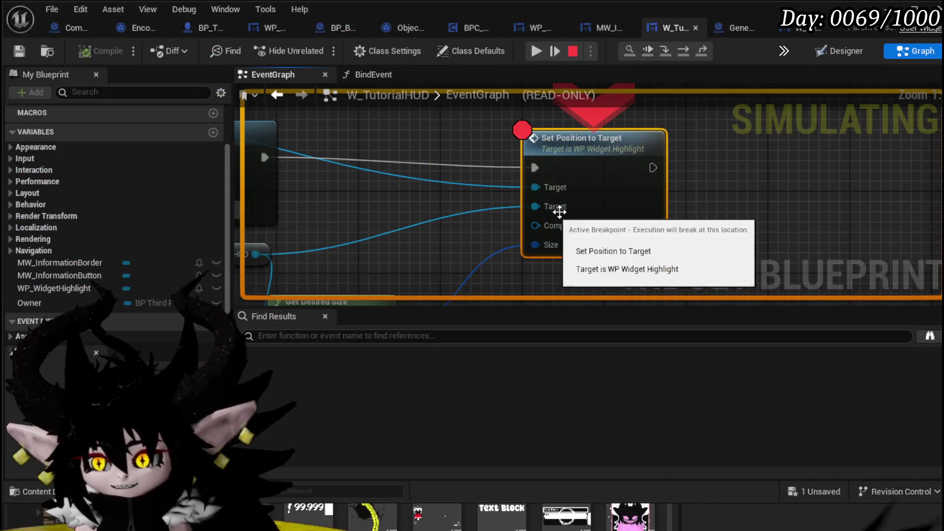
pyautogui.doubleClick(592, 194)
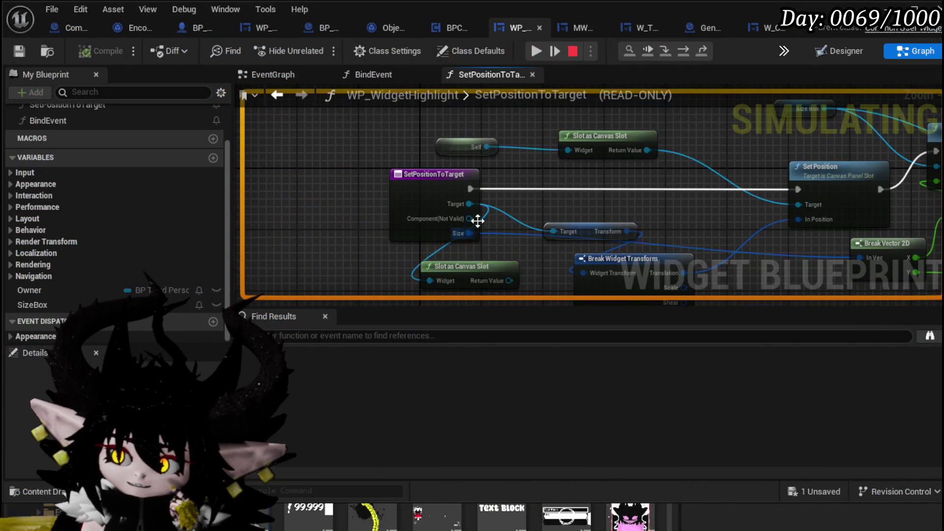
pyautogui.click(680, 49)
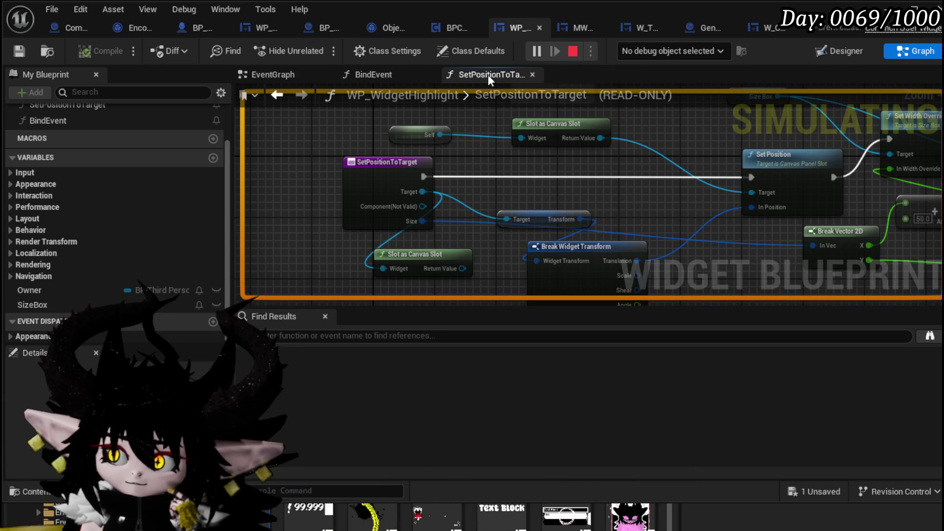
# Restart the play session and trigger the in-game info button to hit the breakpoint again.
pyautogui.rightClick(368, 189)
pyautogui.press('Escape')
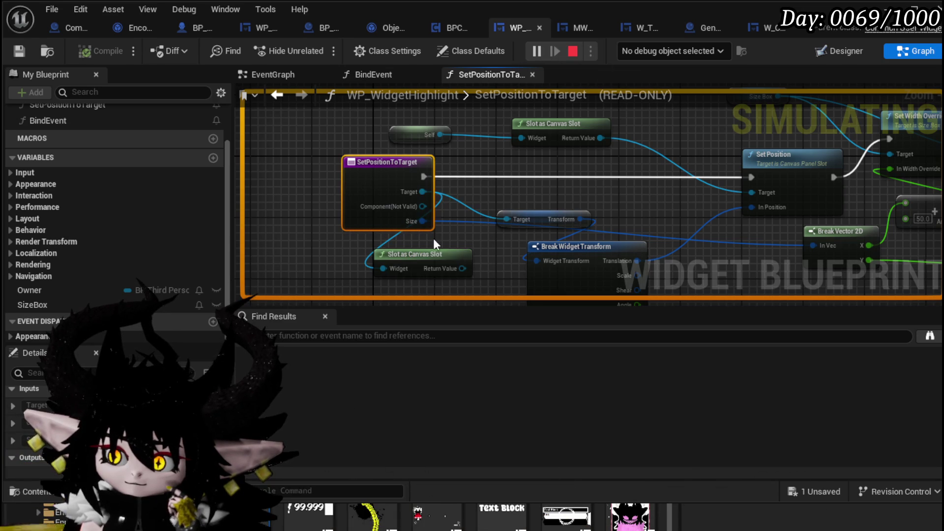
pyautogui.click(577, 52)
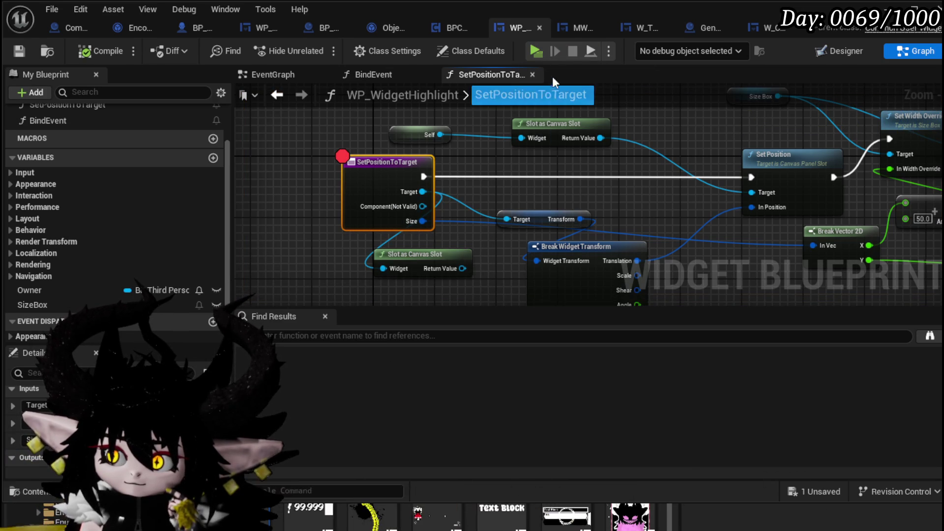
pyautogui.hotkey('alt', 'p')
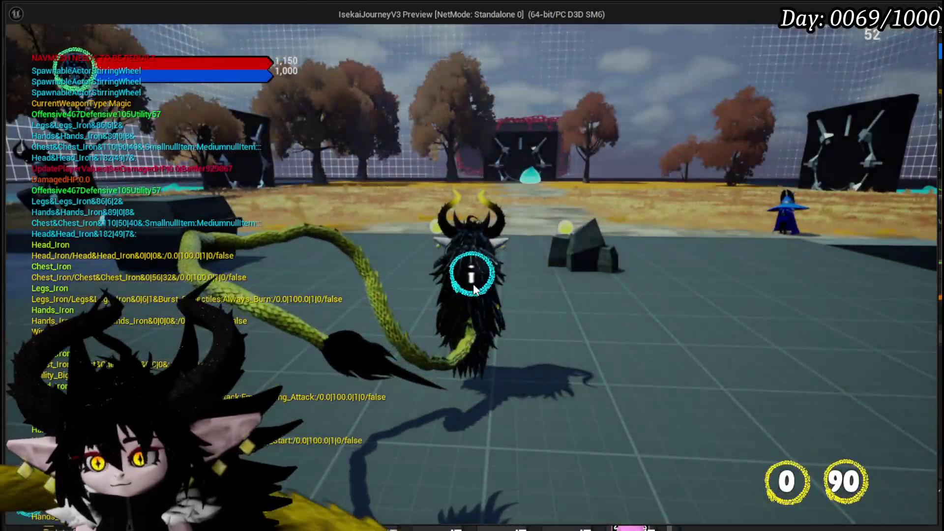
pyautogui.click(473, 289)
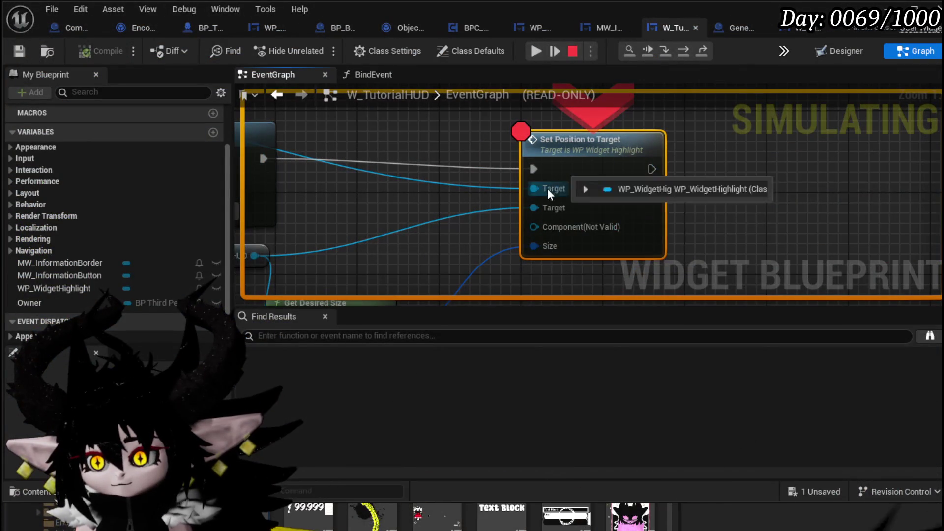
# Check the paused debug values on Get Desired Size, the upstream variables and earlier event nodes.
pyautogui.moveTo(548, 192)
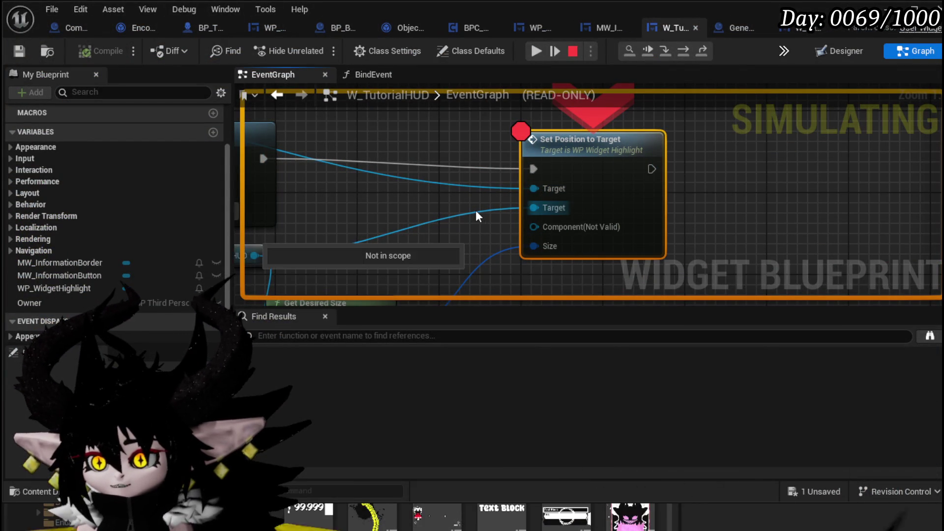
pyautogui.moveTo(313, 228); pyautogui.dragTo(507, 155)
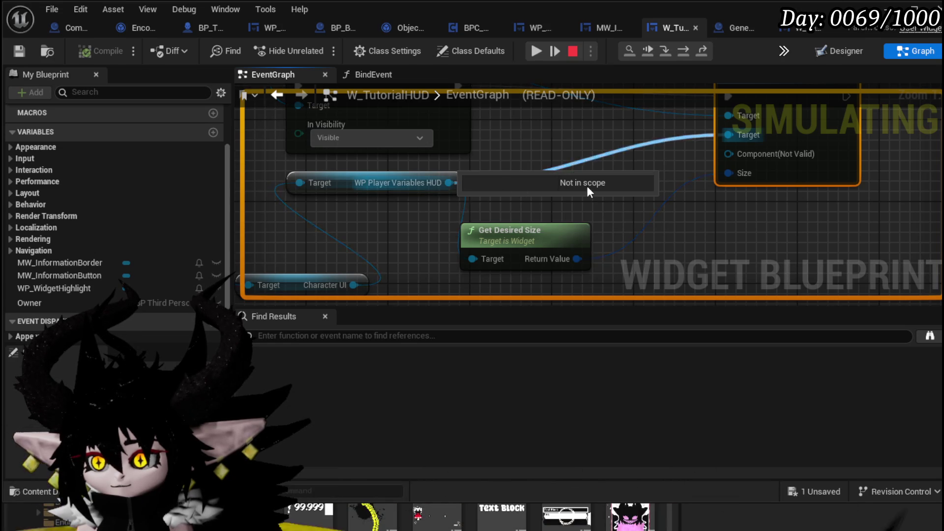
pyautogui.moveTo(356, 285)
pyautogui.mouseDown()
pyautogui.moveTo(532, 226)
pyautogui.moveTo(588, 145)
pyautogui.moveTo(643, 199)
pyautogui.mouseUp()
pyautogui.scroll(-2, 588, 146)
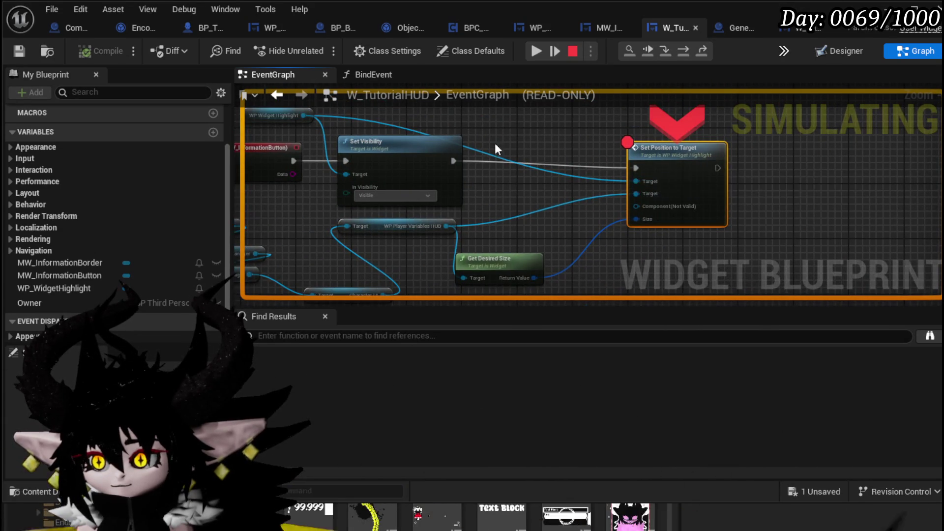
pyautogui.moveTo(368, 135); pyautogui.dragTo(464, 140)
pyautogui.moveTo(394, 119)
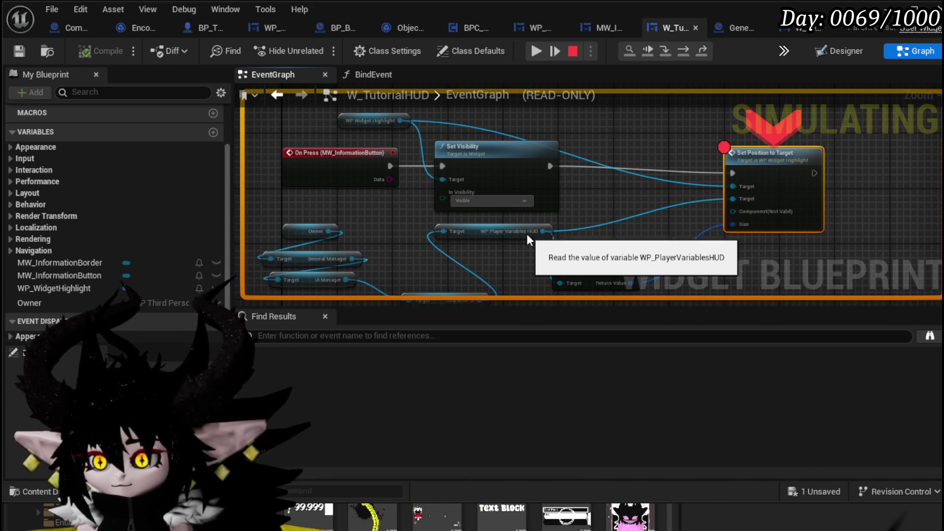
# Read the manager lookup nodes' debug values, then resume execution to the function breakpoint.
pyautogui.moveTo(315, 222); pyautogui.dragTo(379, 164)
pyautogui.moveTo(388, 173)
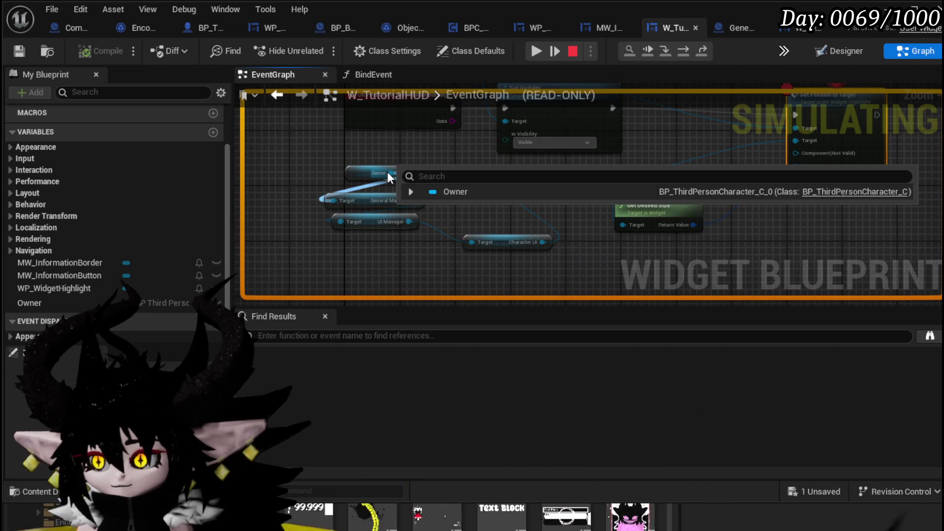
pyautogui.moveTo(413, 199)
pyautogui.moveTo(410, 225)
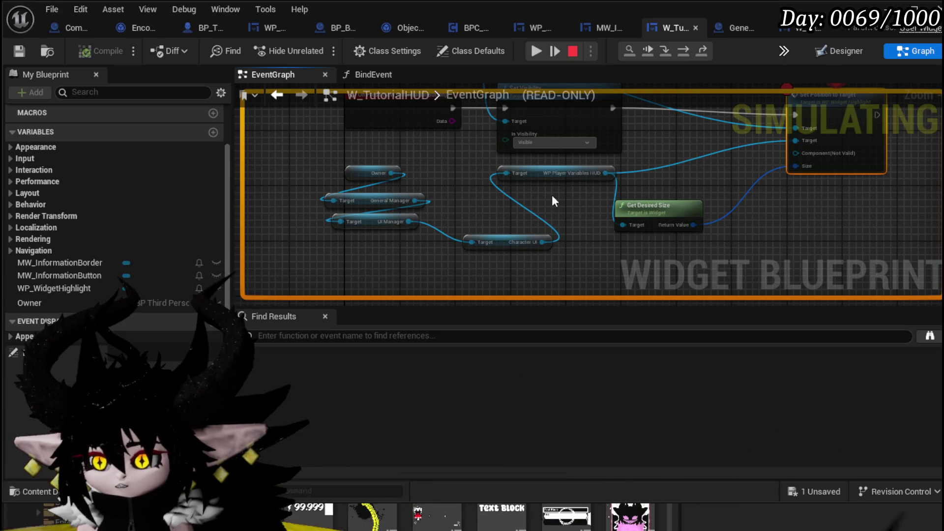
pyautogui.moveTo(693, 226)
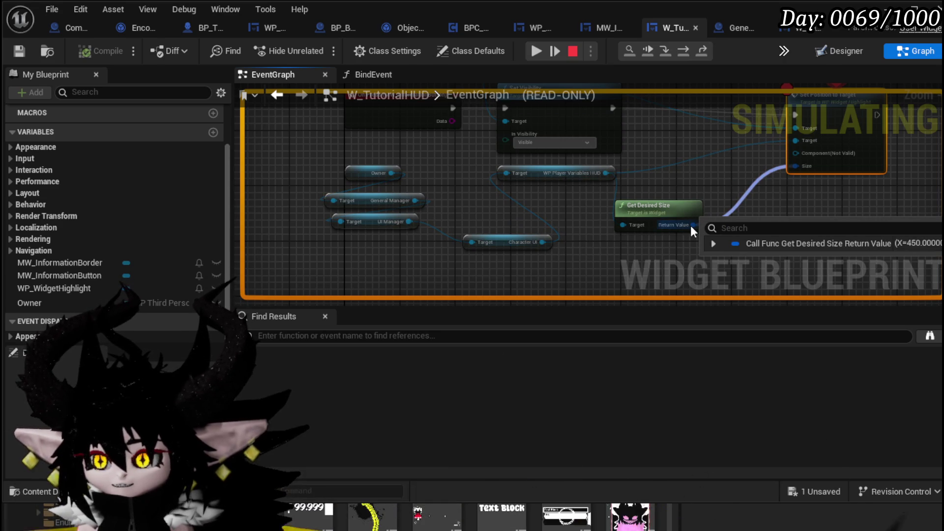
pyautogui.moveTo(728, 198); pyautogui.dragTo(544, 223)
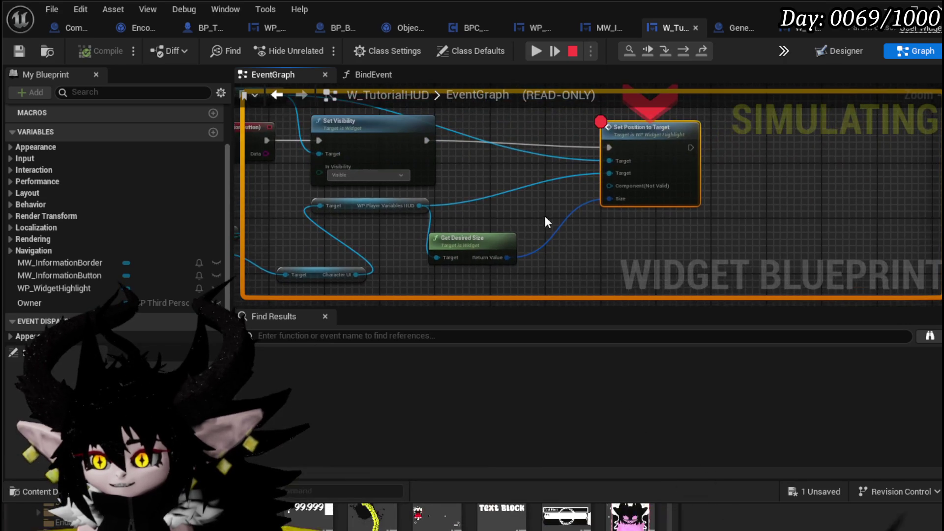
pyautogui.click(536, 52)
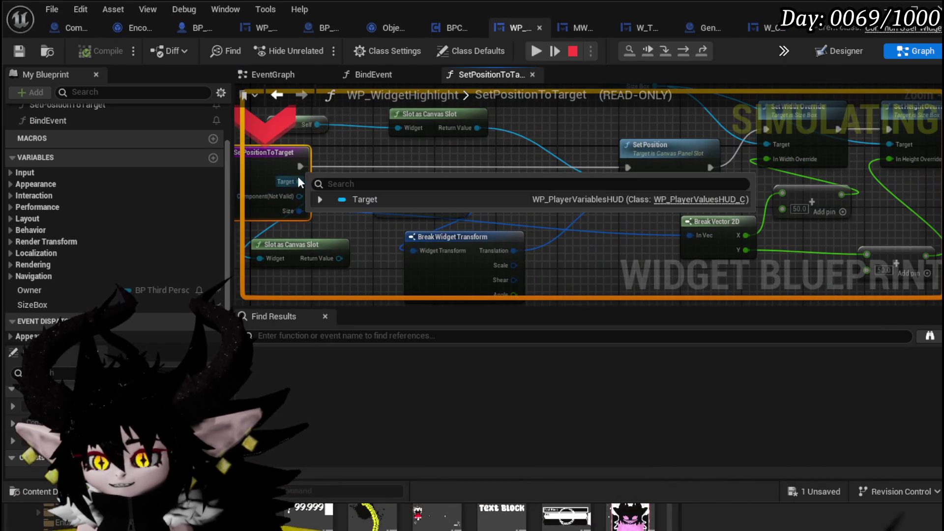
# Read the pin values at the breakpoint and step execution forward to Set Position.
pyautogui.moveTo(339, 169)
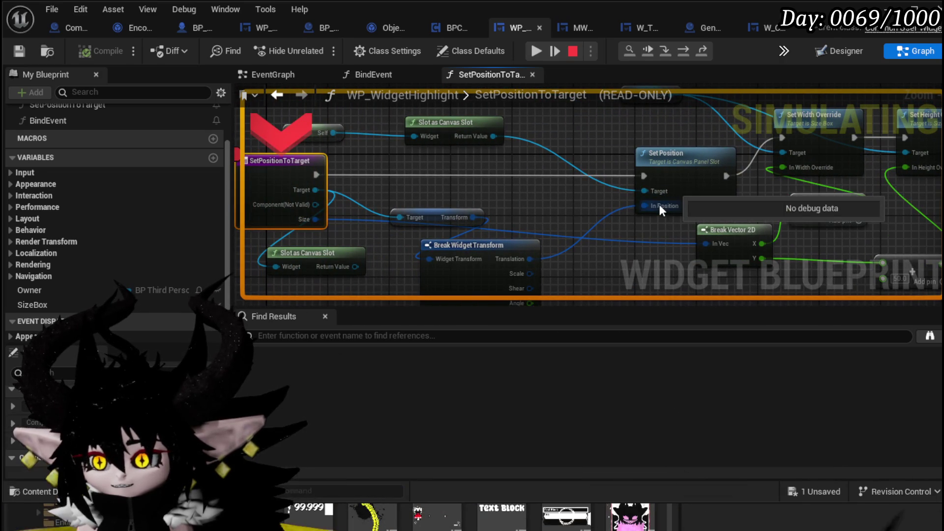
pyautogui.moveTo(493, 168)
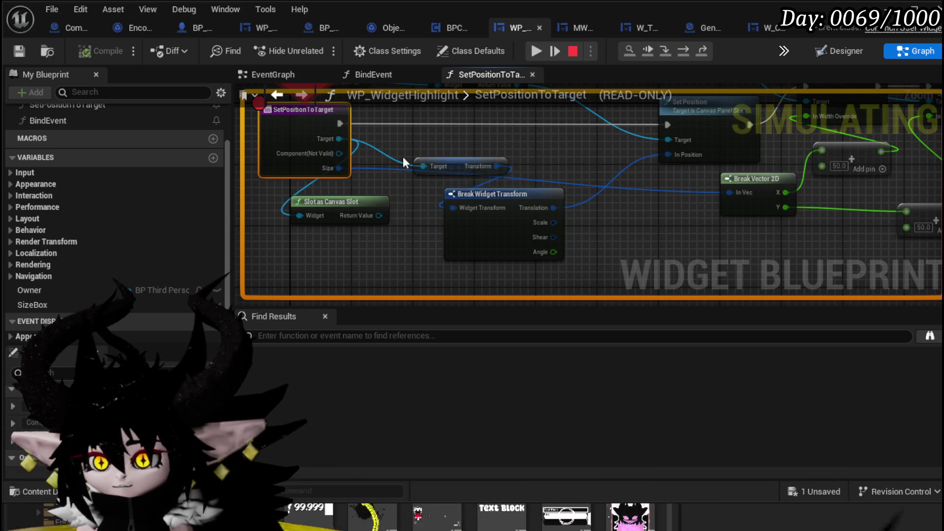
pyautogui.moveTo(437, 166)
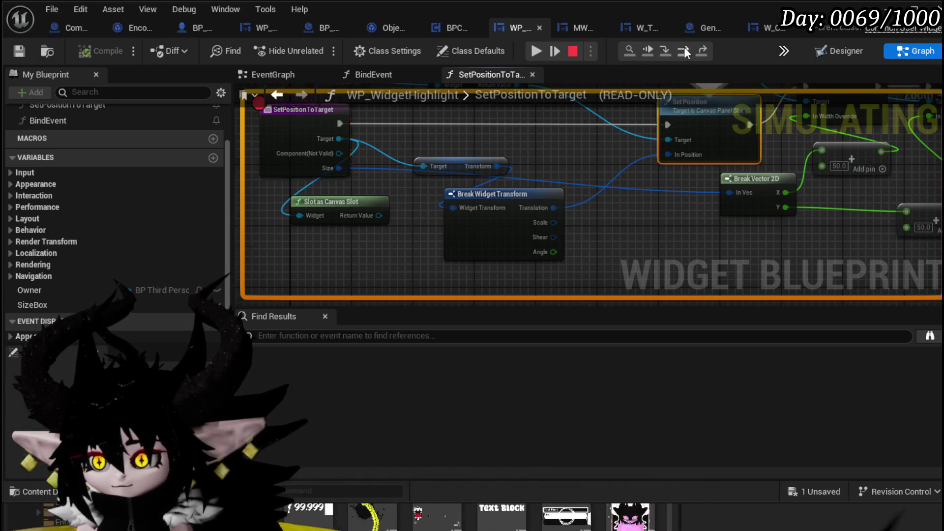
pyautogui.click(683, 47)
# Review Break Widget Transform and the size override nodes, then stop the play simulation.
pyautogui.moveTo(379, 230)
pyautogui.mouseDown()
pyautogui.moveTo(441, 216)
pyautogui.moveTo(472, 189)
pyautogui.moveTo(483, 199)
pyautogui.mouseUp()
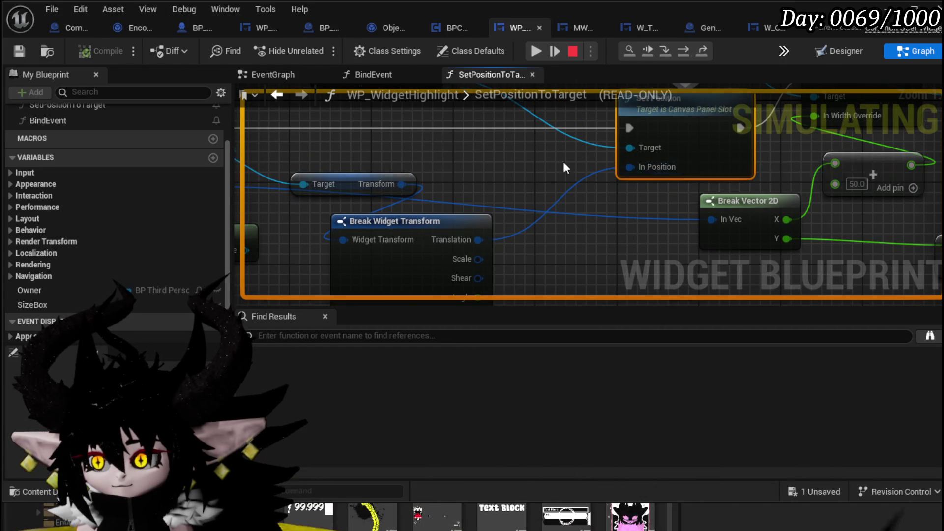
pyautogui.scroll(-2, 595, 163)
pyautogui.moveTo(595, 163); pyautogui.dragTo(621, 233)
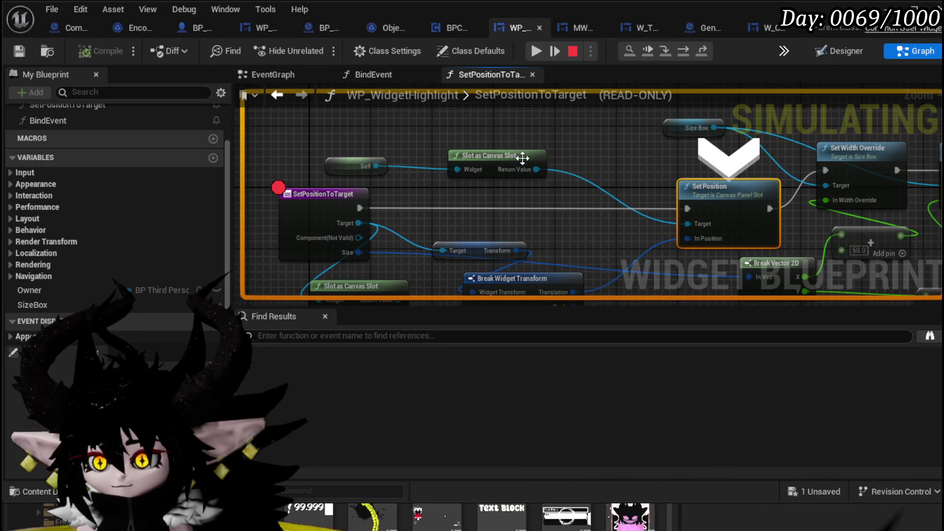
pyautogui.moveTo(531, 168)
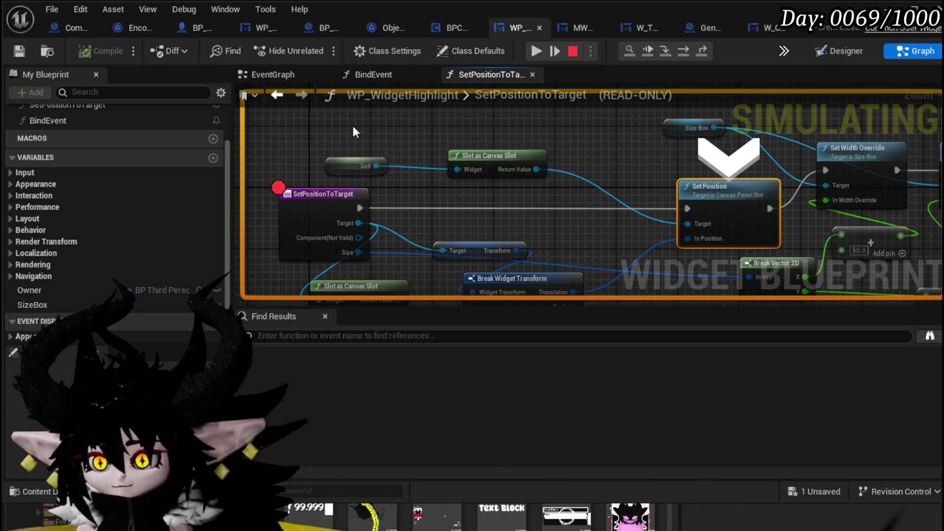
pyautogui.moveTo(400, 211); pyautogui.dragTo(394, 164)
pyautogui.moveTo(479, 215)
pyautogui.mouseDown()
pyautogui.moveTo(386, 195)
pyautogui.moveTo(538, 204)
pyautogui.moveTo(408, 166)
pyautogui.moveTo(469, 181)
pyautogui.moveTo(308, 190)
pyautogui.moveTo(356, 213)
pyautogui.mouseUp()
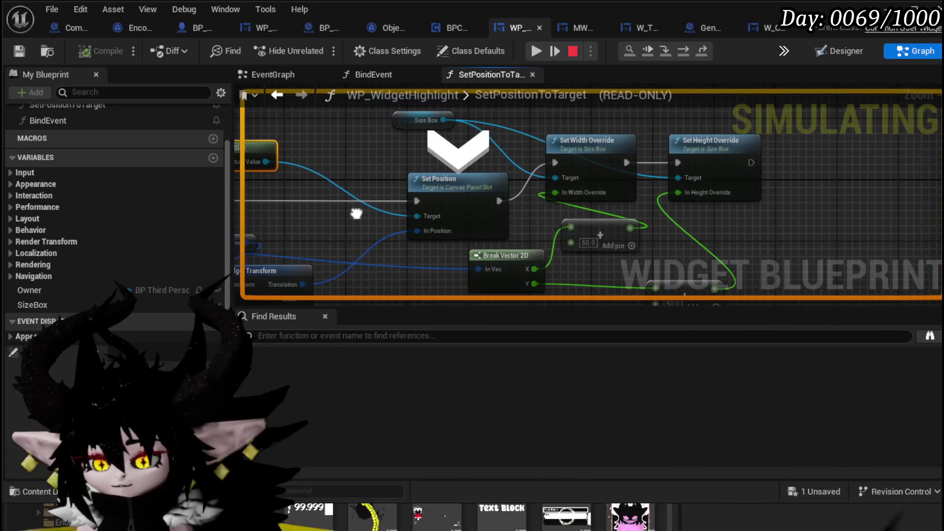
pyautogui.click(571, 52)
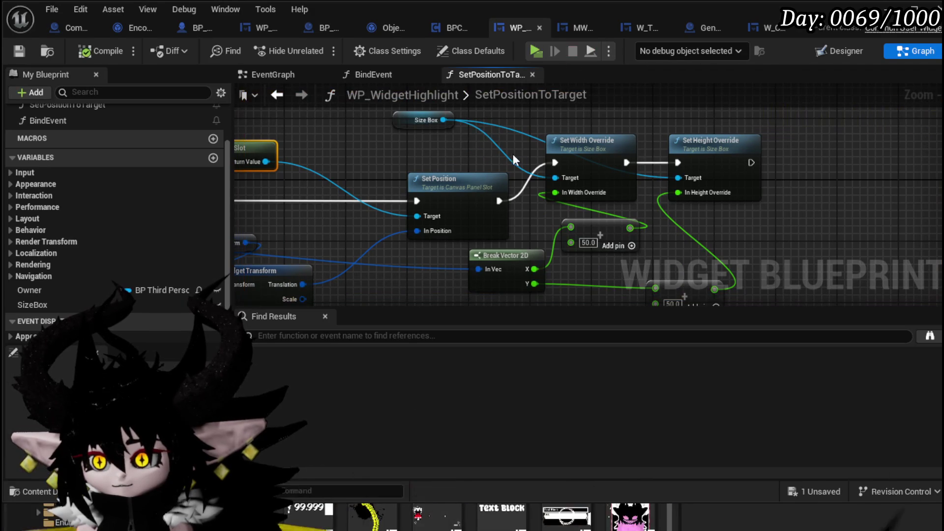
# Marquee-select SetPositionToTarget's whole positioning and sizing node chain.
pyautogui.moveTo(506, 162); pyautogui.dragTo(714, 146)
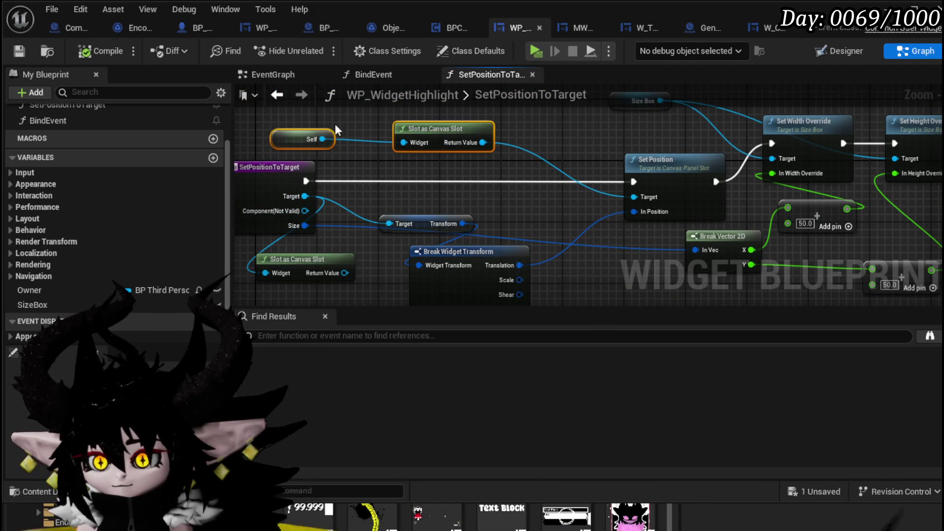
pyautogui.moveTo(502, 167); pyautogui.dragTo(569, 153)
pyautogui.scroll(-4, 416, 157)
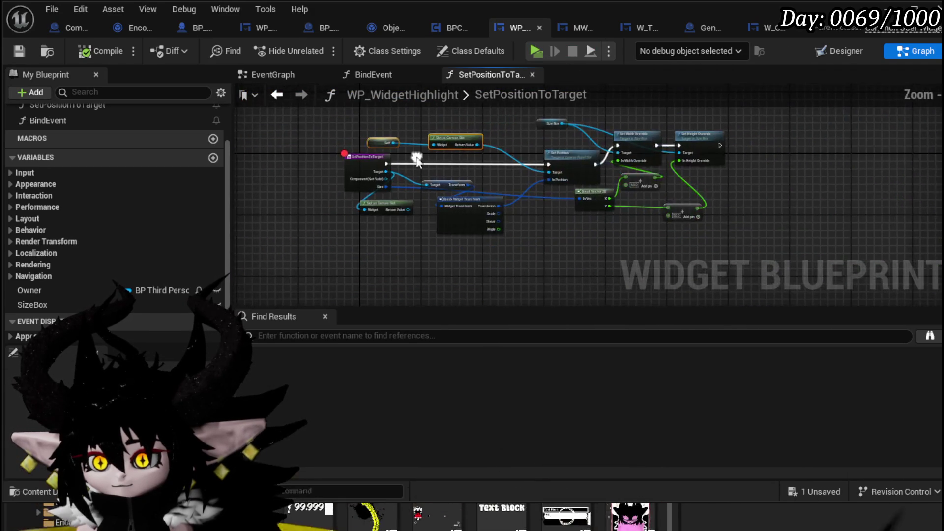
pyautogui.moveTo(442, 240); pyautogui.dragTo(496, 176)
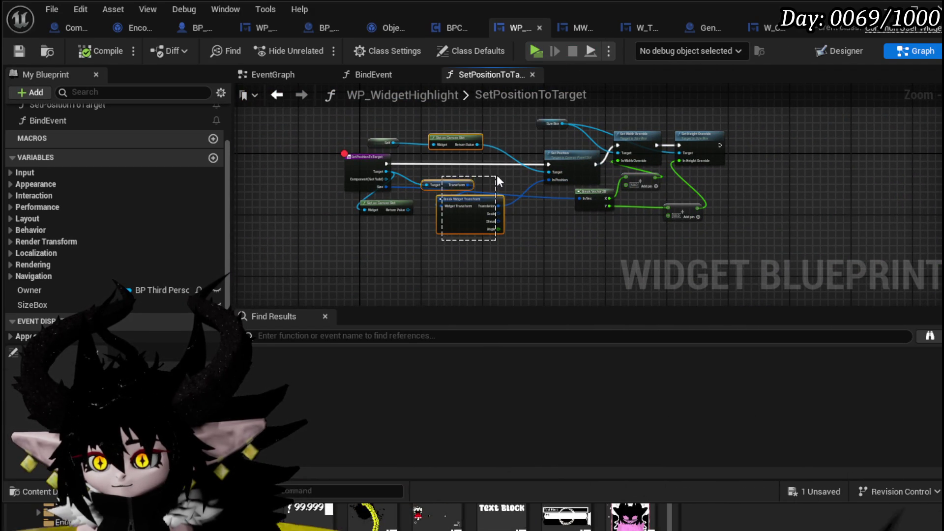
pyautogui.moveTo(554, 165); pyautogui.dragTo(482, 162)
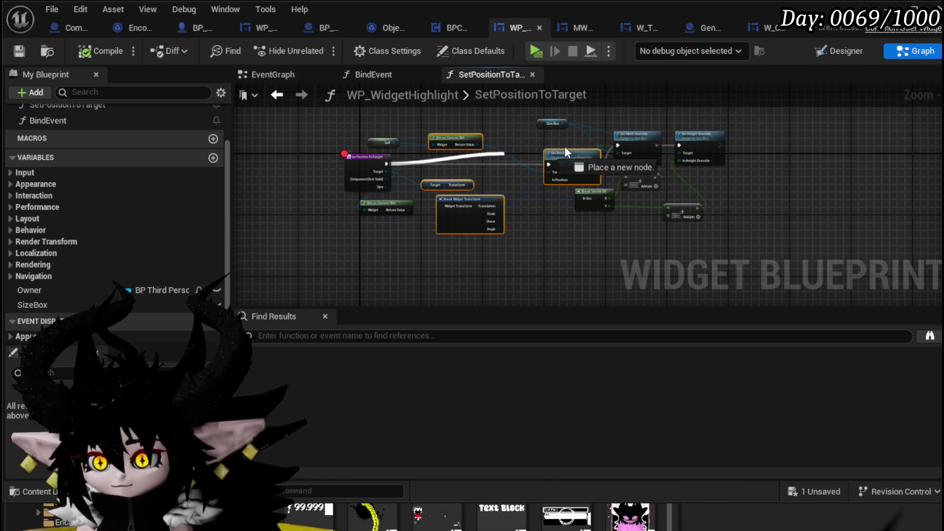
pyautogui.moveTo(615, 146)
pyautogui.mouseDown()
pyautogui.moveTo(538, 169)
pyautogui.moveTo(523, 164)
pyautogui.mouseUp()
pyautogui.click(511, 145)
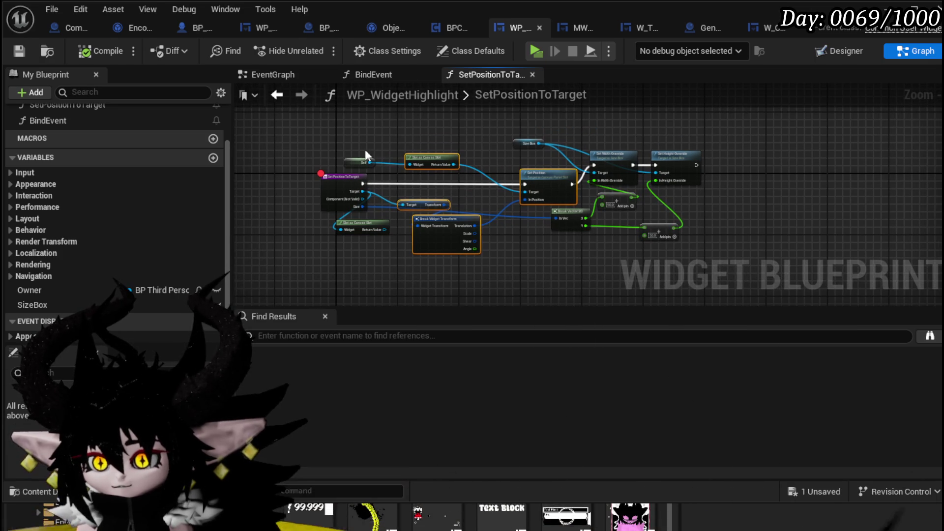
pyautogui.moveTo(449, 170); pyautogui.dragTo(449, 170)
pyautogui.moveTo(426, 255); pyautogui.dragTo(648, 129)
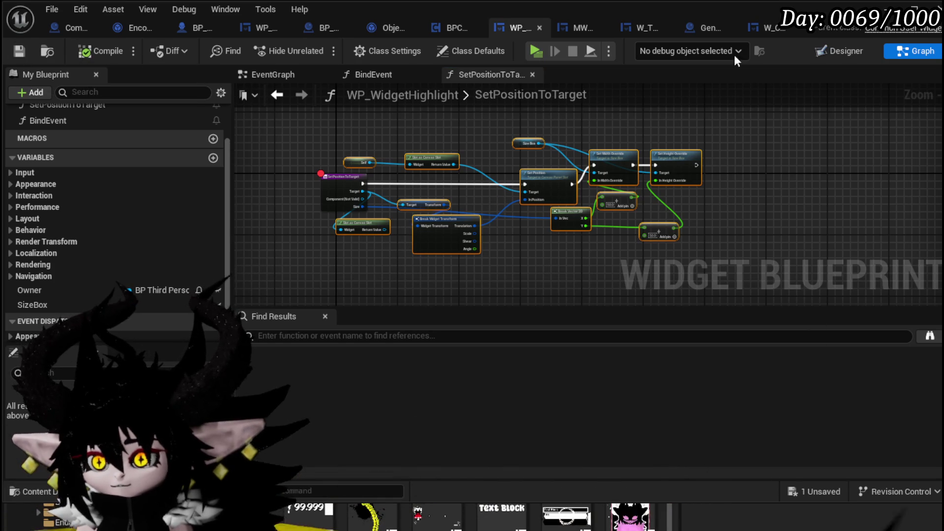
pyautogui.click(653, 24)
# Place a WP_WidgetHighlight getter in the W_TutorialHUD event graph.
pyautogui.scroll(-5, 566, 206)
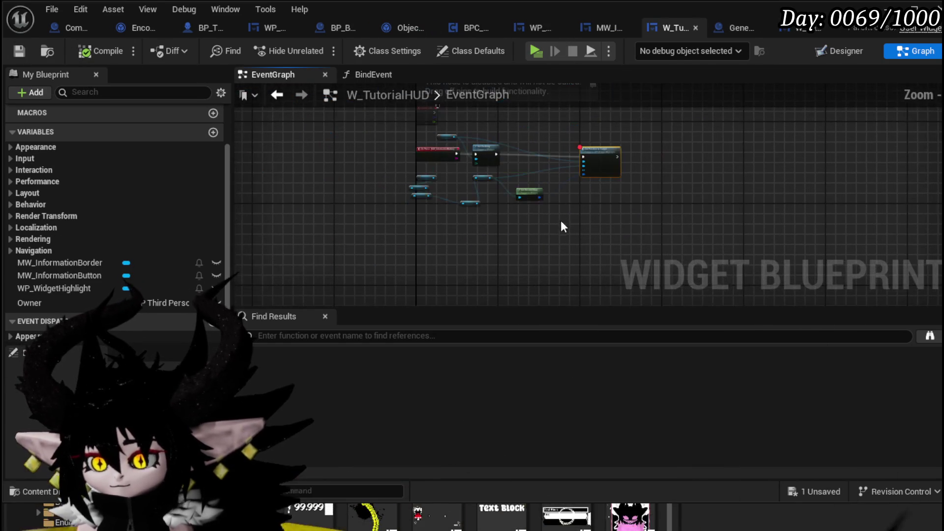
pyautogui.scroll(5, 573, 220)
pyautogui.scroll(2, 676, 237)
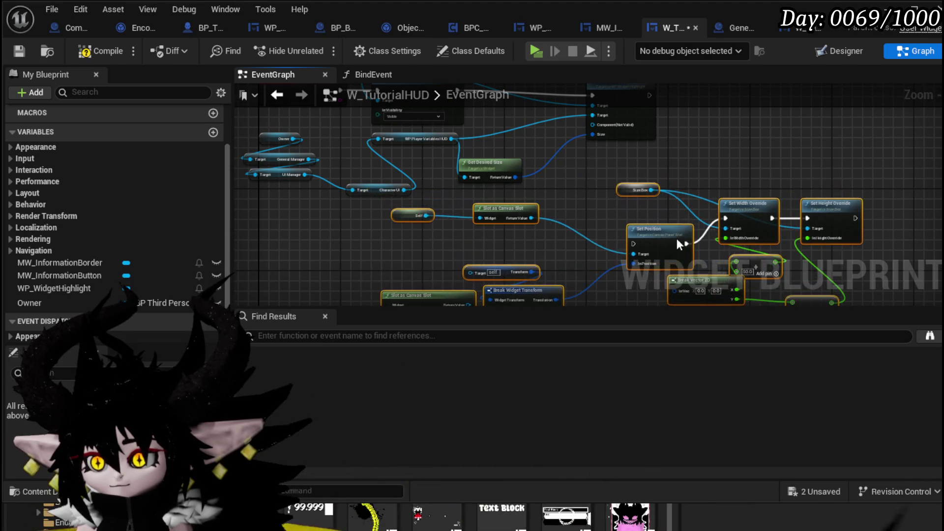
pyautogui.moveTo(63, 291)
pyautogui.mouseDown()
pyautogui.moveTo(623, 173)
pyautogui.moveTo(573, 192)
pyautogui.mouseUp()
pyautogui.click(611, 216)
pyautogui.scroll(2, 487, 186)
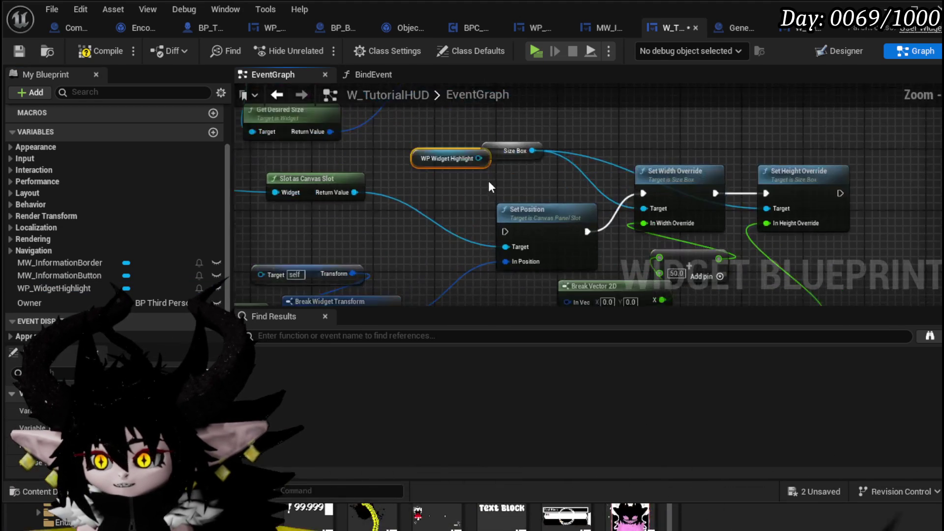
# Get the highlight's SizeBox and wire it into Set Width Override's target.
pyautogui.moveTo(470, 120); pyautogui.dragTo(525, 134)
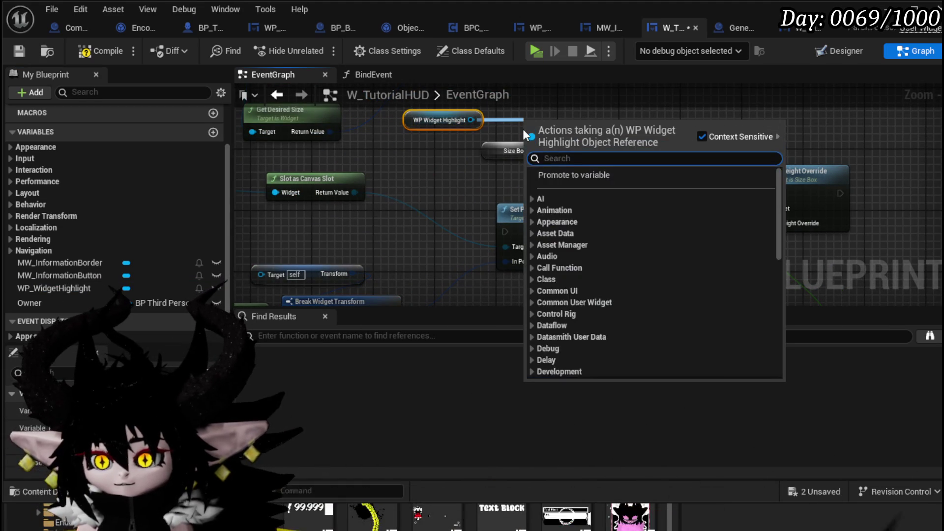
pyautogui.write('Size')
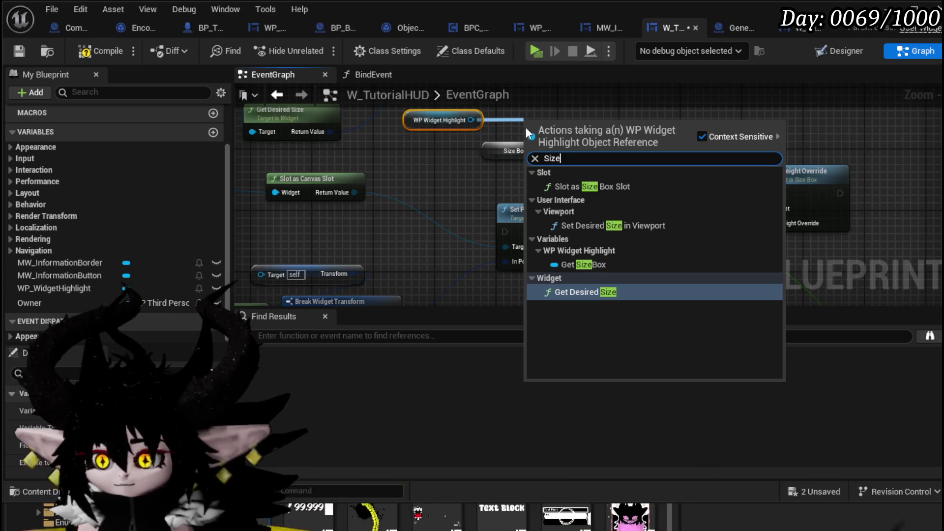
pyautogui.click(595, 265)
pyautogui.moveTo(604, 128); pyautogui.dragTo(629, 211)
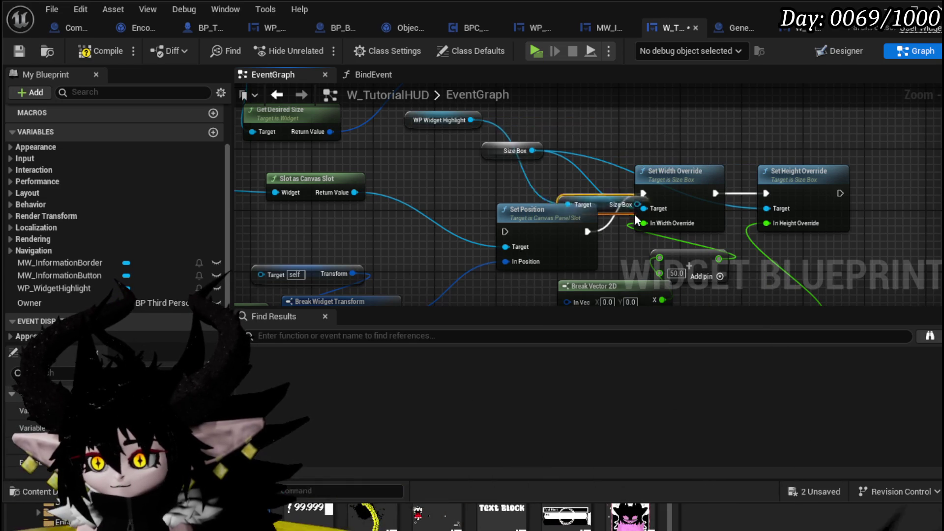
pyautogui.moveTo(559, 182)
pyautogui.mouseDown()
pyautogui.moveTo(648, 210)
pyautogui.moveTo(597, 157)
pyautogui.moveTo(709, 185)
pyautogui.moveTo(717, 198)
pyautogui.mouseUp()
pyautogui.press('Escape')
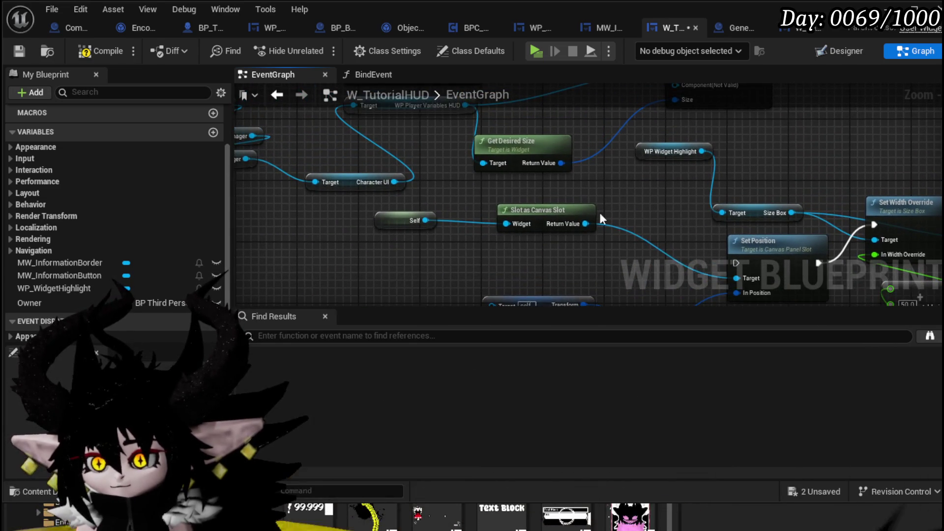
# Feed WP Widget Highlight into Slot as Canvas Slot and connect WP Player Variables HUD.
pyautogui.moveTo(693, 157)
pyautogui.mouseDown()
pyautogui.moveTo(600, 278)
pyautogui.moveTo(568, 223)
pyautogui.mouseUp()
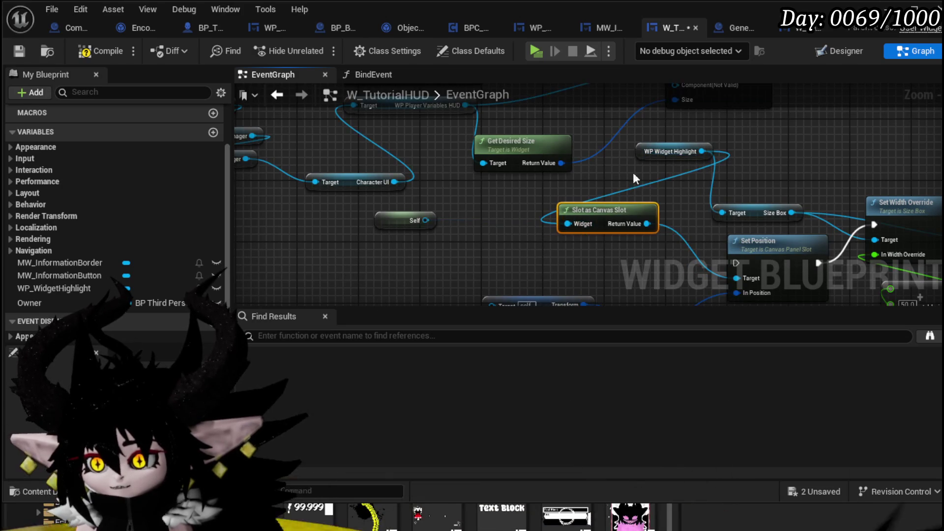
pyautogui.moveTo(524, 259)
pyautogui.mouseDown()
pyautogui.moveTo(465, 257)
pyautogui.moveTo(461, 321)
pyautogui.moveTo(477, 314)
pyautogui.moveTo(462, 319)
pyautogui.mouseUp()
pyautogui.scroll(-3, 594, 158)
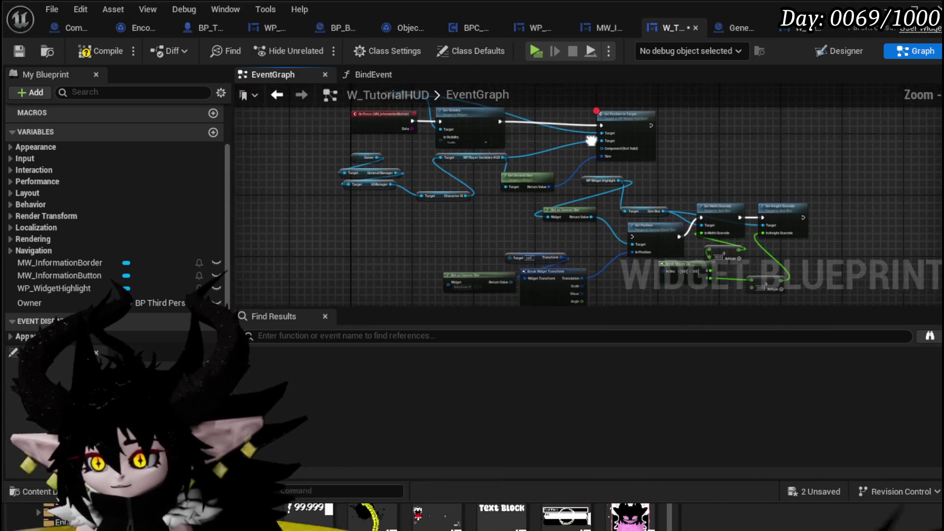
pyautogui.moveTo(584, 146); pyautogui.dragTo(568, 122)
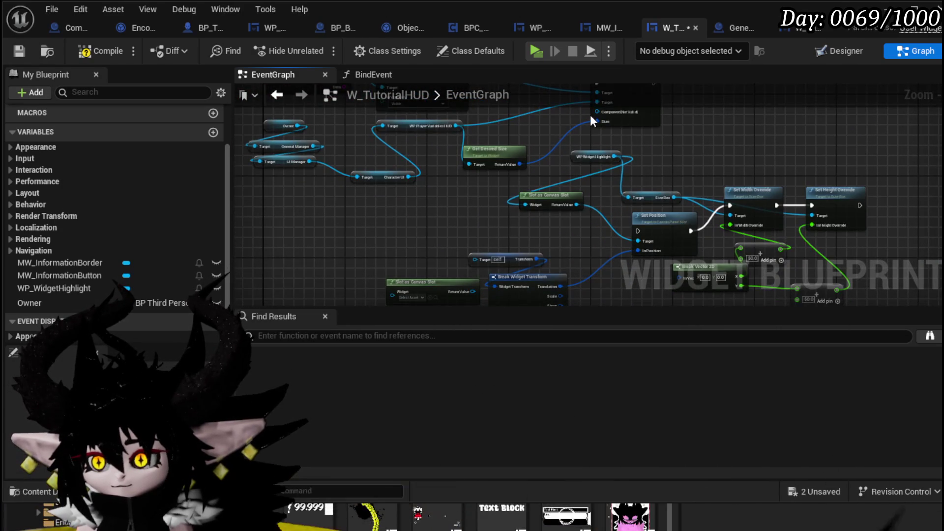
pyautogui.moveTo(448, 121)
pyautogui.mouseDown()
pyautogui.moveTo(424, 317)
pyautogui.moveTo(476, 197)
pyautogui.moveTo(428, 207)
pyautogui.moveTo(414, 267)
pyautogui.mouseUp()
pyautogui.moveTo(575, 146); pyautogui.dragTo(592, 68)
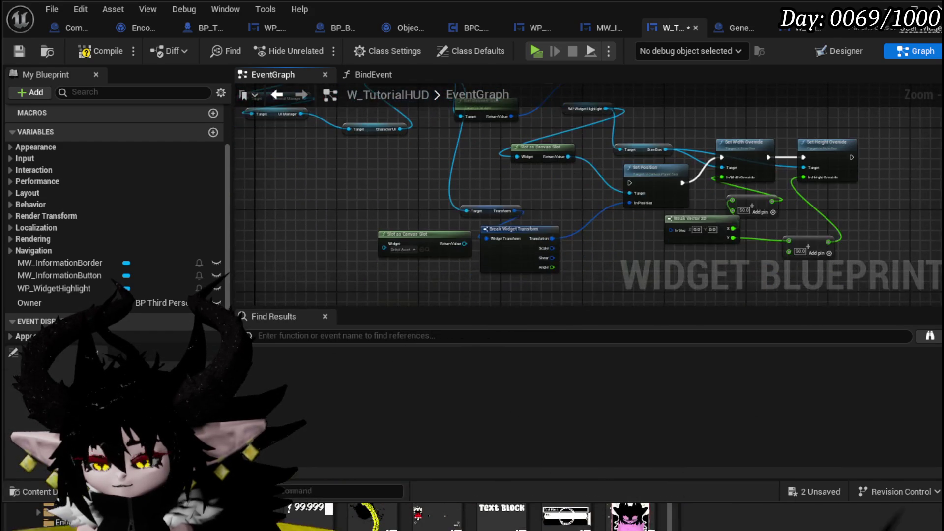
# Compare against SetPositionToTarget, then connect Get Desired Size's return value into Break Vector 2D.
pyautogui.doubleClick(525, 155)
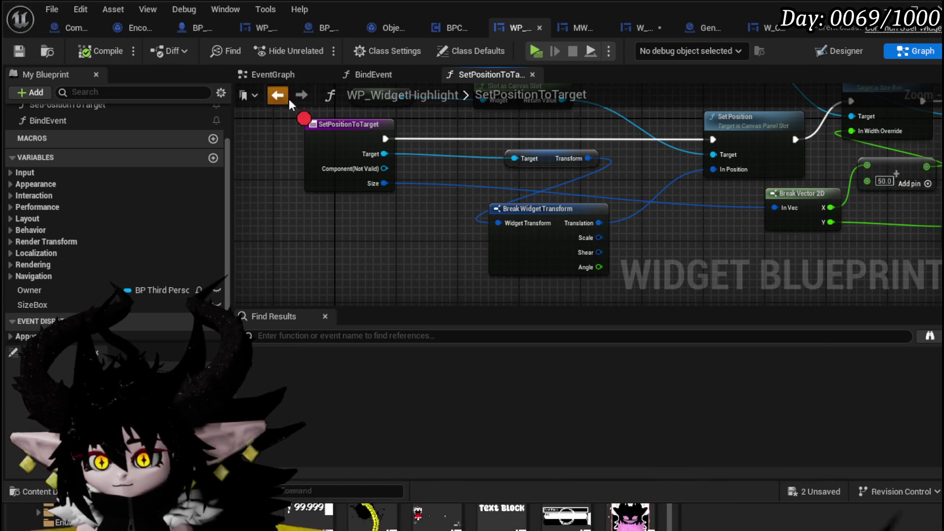
pyautogui.scroll(-4, 325, 226)
pyautogui.click(652, 27)
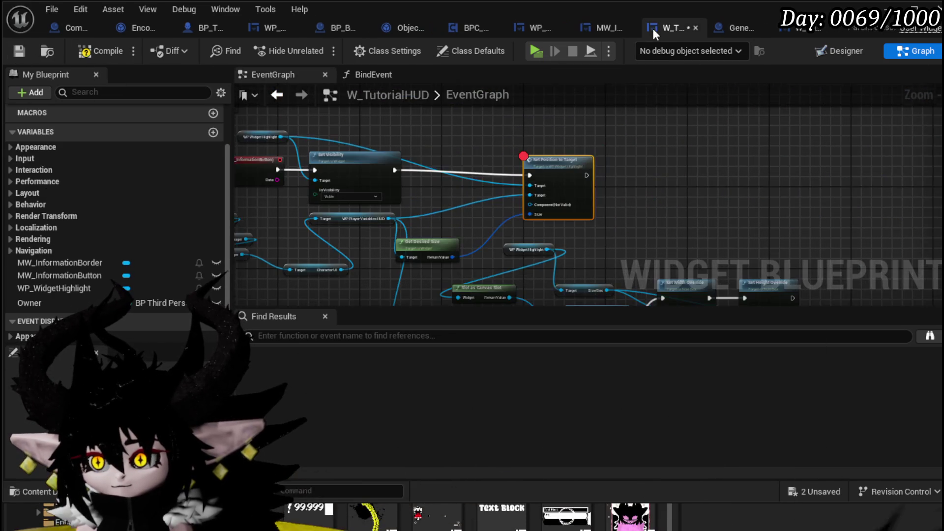
pyautogui.moveTo(444, 215)
pyautogui.mouseDown()
pyautogui.moveTo(373, 256)
pyautogui.moveTo(344, 245)
pyautogui.moveTo(501, 306)
pyautogui.mouseUp()
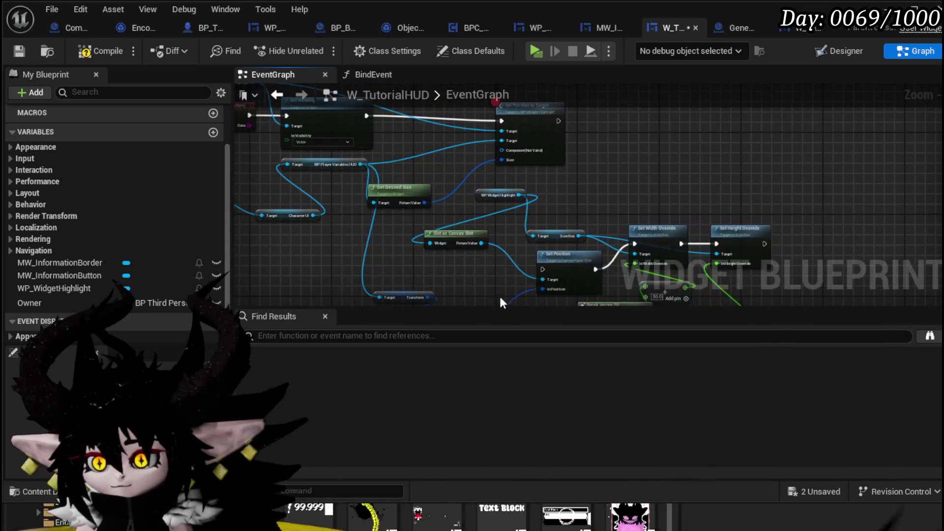
pyautogui.moveTo(420, 204); pyautogui.dragTo(502, 281)
pyautogui.moveTo(571, 231)
pyautogui.mouseDown()
pyautogui.moveTo(584, 224)
pyautogui.moveTo(457, 265)
pyautogui.moveTo(441, 181)
pyautogui.mouseUp()
# Chain Set Visibility's execution into Set Position and compile W_TutorialHUD.
pyautogui.rightClick(399, 135)
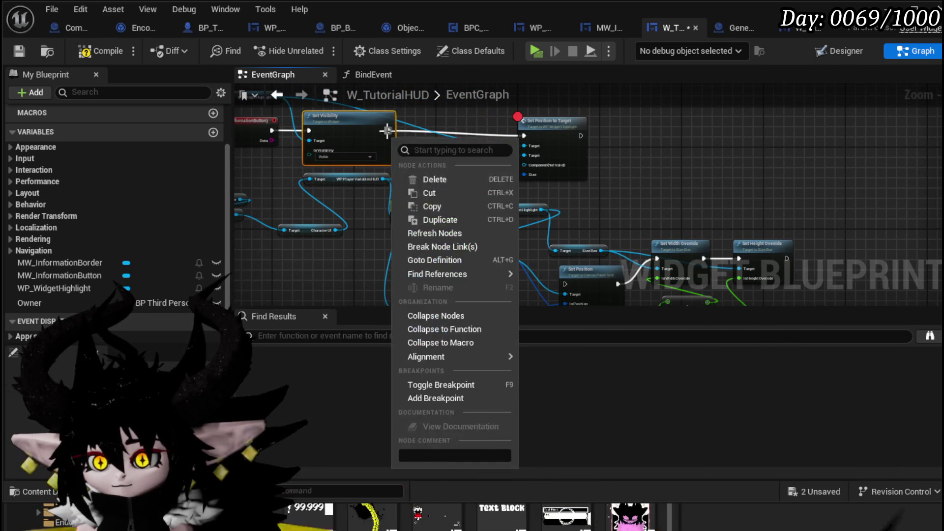
pyautogui.moveTo(389, 130); pyautogui.dragTo(569, 282)
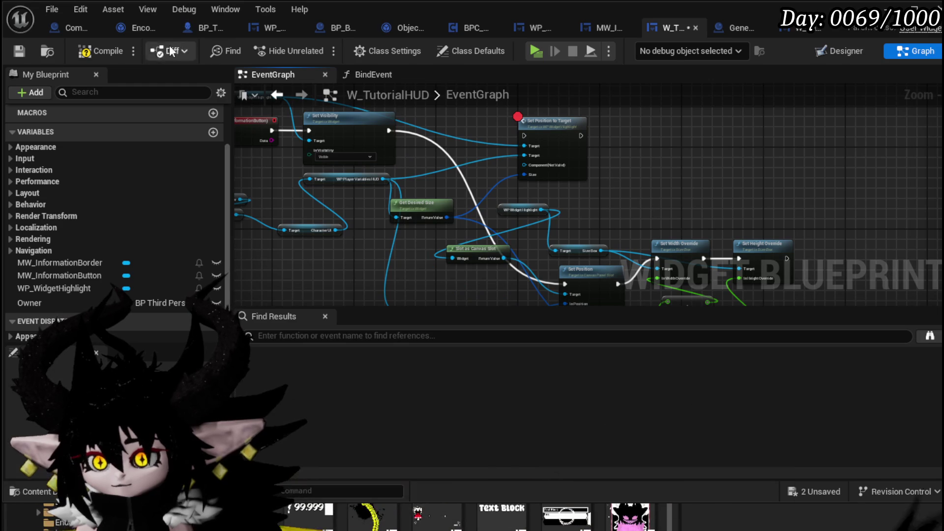
pyautogui.click(21, 50)
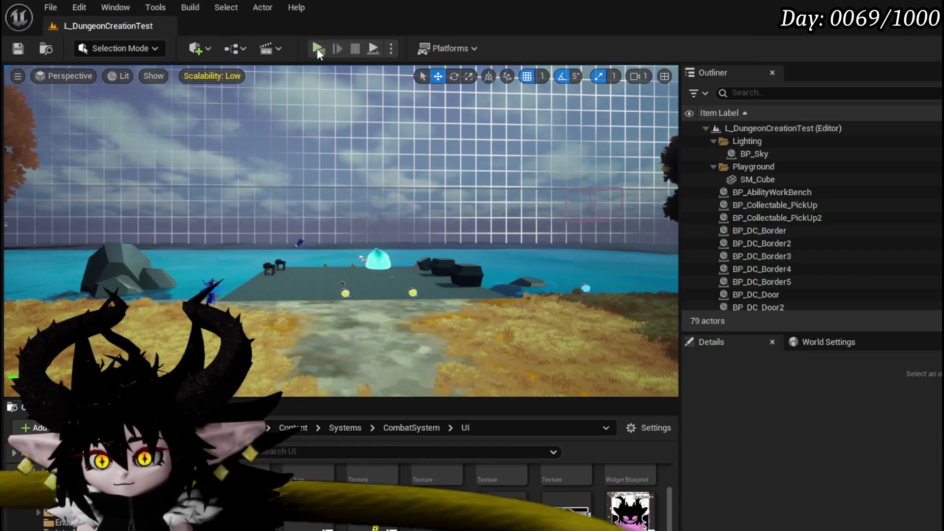
pyautogui.click(317, 48)
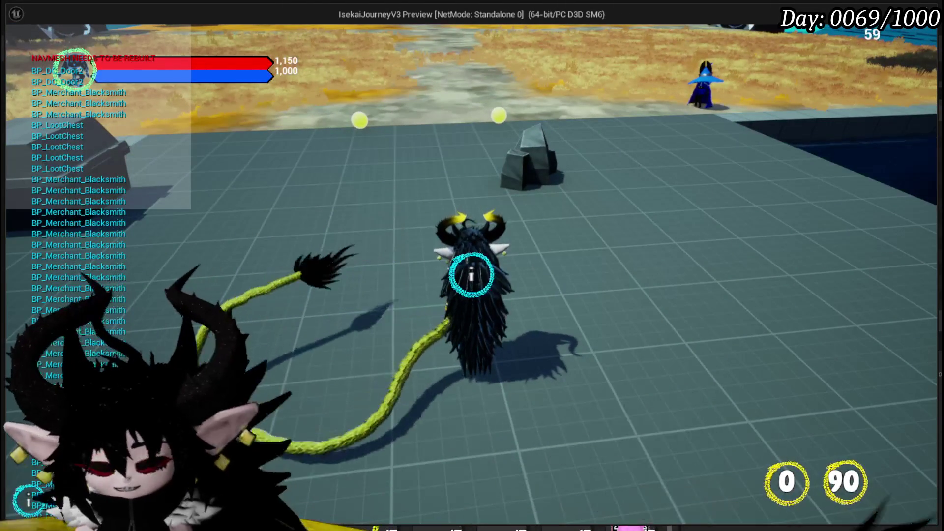
# End the play test and save the current level.
pyautogui.hotkey('alt', 'Tab')
pyautogui.press('Escape')
pyautogui.click(18, 49)
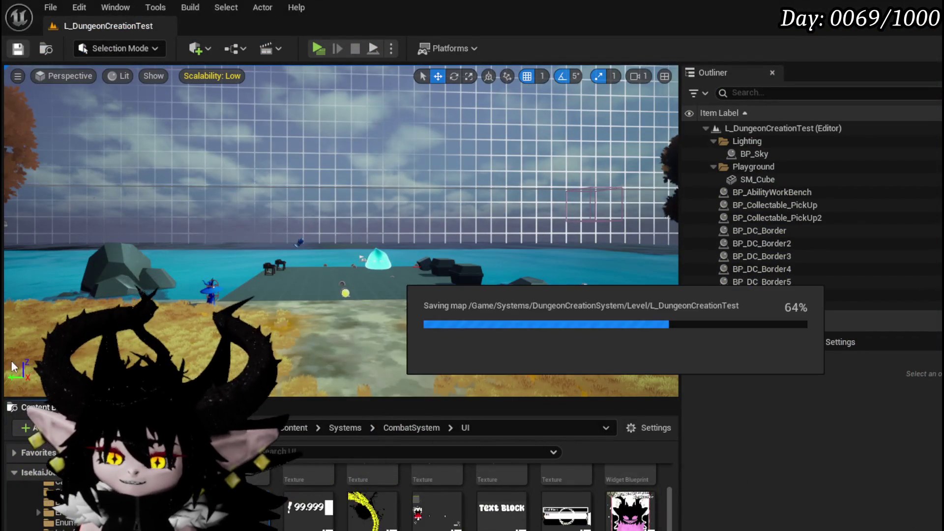
pyautogui.hotkey('alt', 'Tab')
# Move Slot as Canvas Slot right and place the lower add node beside Break Vector 2D.
pyautogui.scroll(4, 372, 128)
pyautogui.scroll(-1, 501, 201)
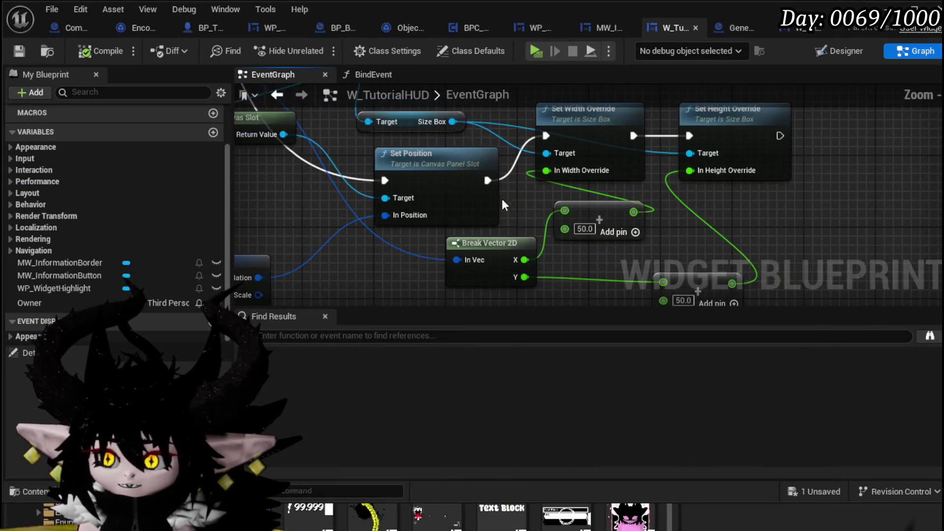
pyautogui.moveTo(520, 222)
pyautogui.mouseDown()
pyautogui.moveTo(558, 294)
pyautogui.moveTo(391, 162)
pyautogui.moveTo(445, 171)
pyautogui.mouseUp()
pyautogui.scroll(-2, 492, 182)
pyautogui.moveTo(545, 135)
pyautogui.mouseDown()
pyautogui.moveTo(672, 201)
pyautogui.moveTo(599, 149)
pyautogui.mouseUp()
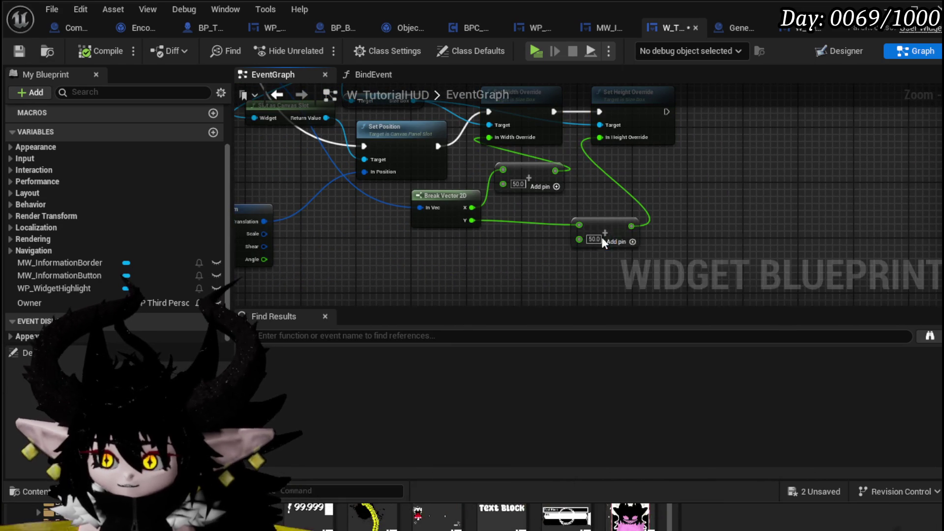
pyautogui.moveTo(618, 243); pyautogui.dragTo(539, 227)
pyautogui.moveTo(422, 194); pyautogui.dragTo(635, 241)
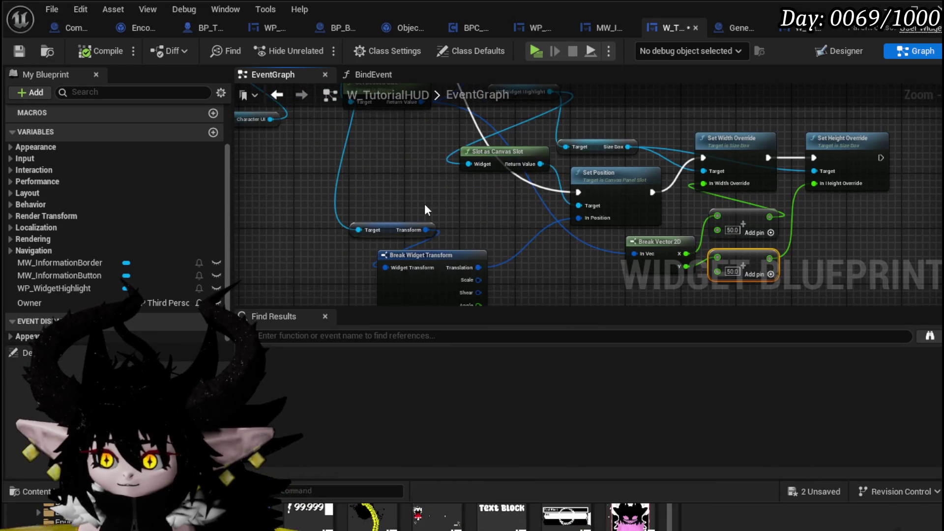
pyautogui.moveTo(484, 271)
pyautogui.mouseDown()
pyautogui.moveTo(608, 224)
pyautogui.moveTo(617, 244)
pyautogui.mouseUp()
# Shift Set Position to Target with the width, height and add nodes to the left.
pyautogui.click(655, 184)
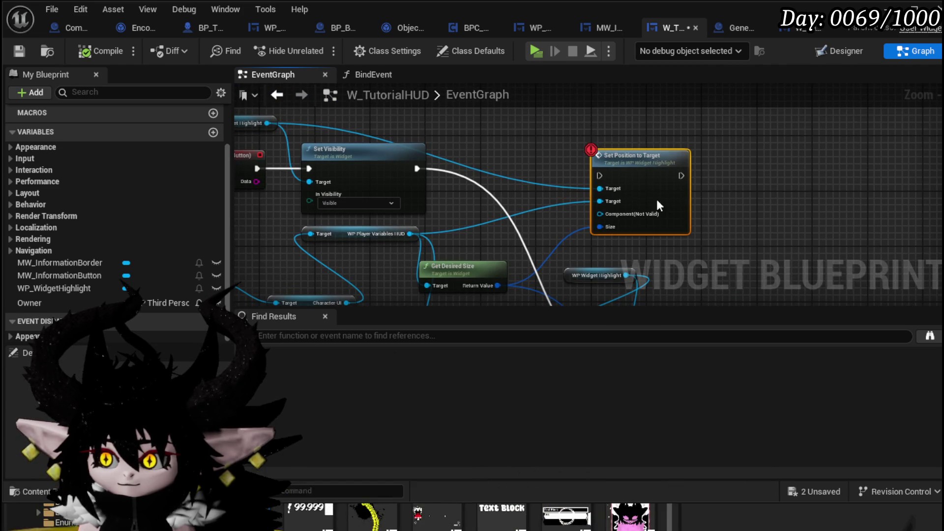
pyautogui.moveTo(585, 201)
pyautogui.mouseDown()
pyautogui.moveTo(643, 141)
pyautogui.moveTo(558, 173)
pyautogui.moveTo(547, 157)
pyautogui.moveTo(581, 209)
pyautogui.moveTo(458, 127)
pyautogui.mouseUp()
pyautogui.moveTo(796, 268)
pyautogui.mouseDown()
pyautogui.moveTo(847, 322)
pyautogui.moveTo(850, 224)
pyautogui.mouseUp()
pyautogui.moveTo(574, 157)
pyautogui.mouseDown()
pyautogui.moveTo(567, 102)
pyautogui.moveTo(489, 189)
pyautogui.moveTo(495, 151)
pyautogui.moveTo(614, 147)
pyautogui.moveTo(520, 170)
pyautogui.moveTo(506, 137)
pyautogui.moveTo(527, 91)
pyautogui.mouseUp()
pyautogui.click(517, 150)
pyautogui.rightClick(454, 217)
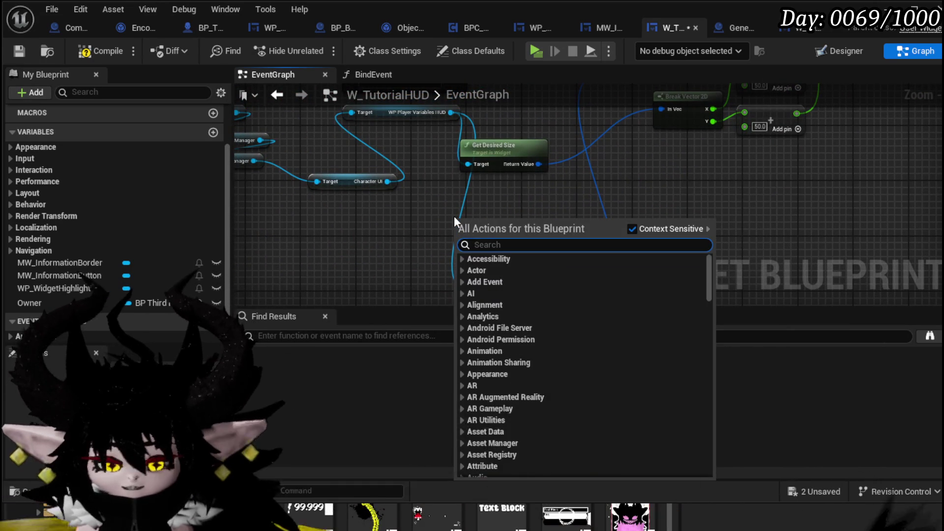
# Add Get Mouse Position on Viewport and wire its exec and Return Value into Set Position's In Position.
pyautogui.write('get mouse')
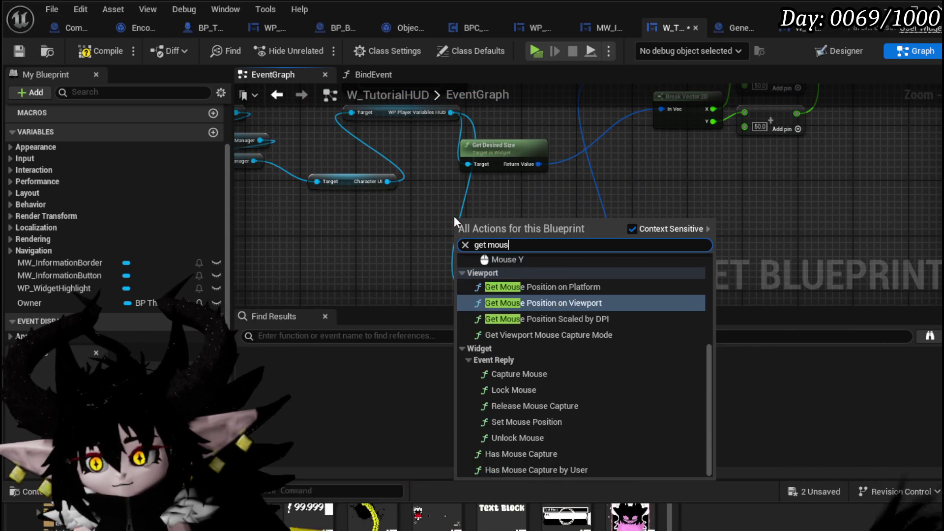
pyautogui.click(532, 302)
pyautogui.moveTo(526, 211)
pyautogui.mouseDown()
pyautogui.moveTo(415, 280)
pyautogui.moveTo(458, 174)
pyautogui.moveTo(474, 194)
pyautogui.mouseUp()
pyautogui.moveTo(481, 279); pyautogui.dragTo(606, 171)
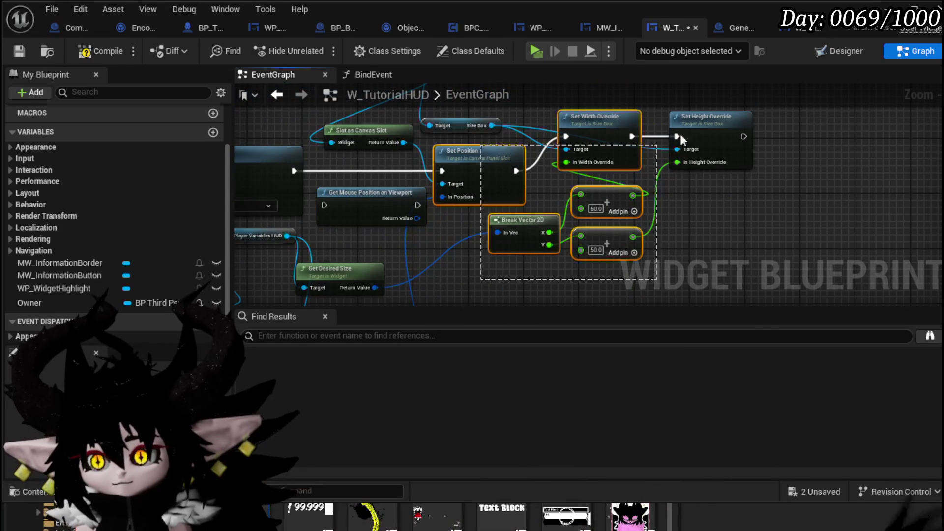
pyautogui.moveTo(441, 153); pyautogui.dragTo(492, 154)
pyautogui.moveTo(383, 190); pyautogui.dragTo(398, 161)
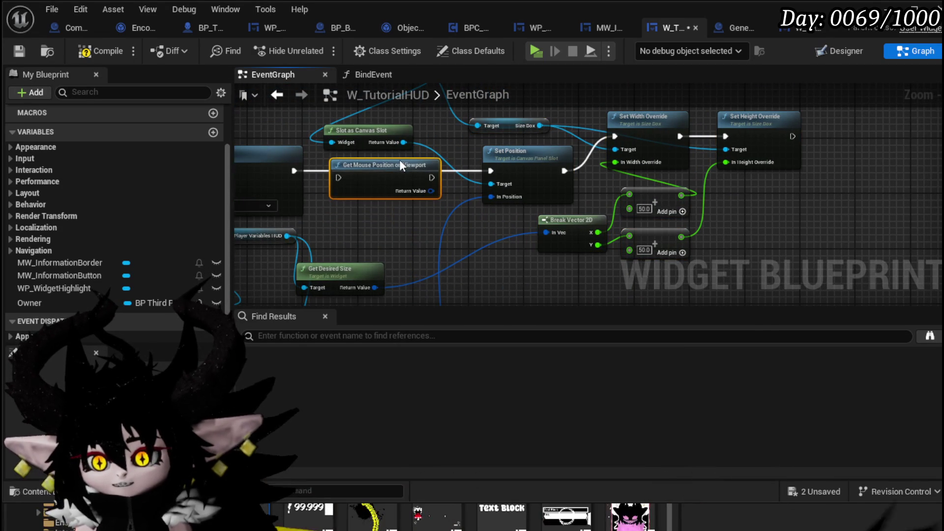
pyautogui.moveTo(294, 171)
pyautogui.mouseDown()
pyautogui.moveTo(351, 183)
pyautogui.moveTo(344, 177)
pyautogui.mouseUp()
pyautogui.moveTo(499, 169); pyautogui.dragTo(500, 169)
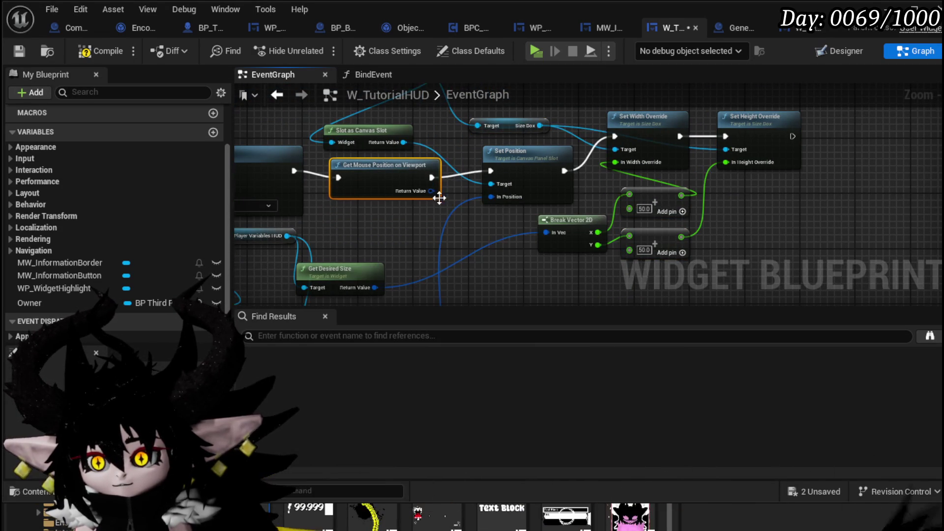
pyautogui.moveTo(431, 191); pyautogui.dragTo(491, 197)
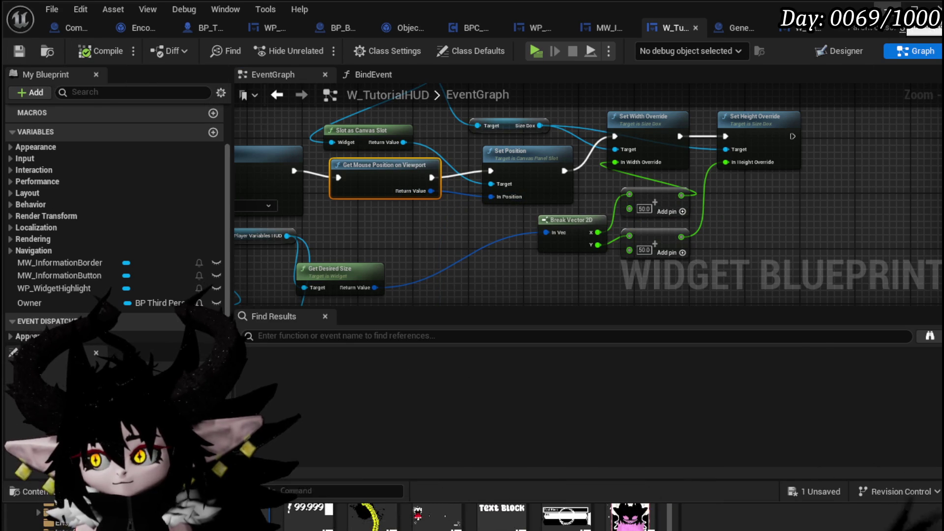
# Play-test the mouse-driven highlight, then return to the W_TutorialHUD graph.
pyautogui.hotkey('alt', 'Tab')
pyautogui.hotkey('alt', 'p')
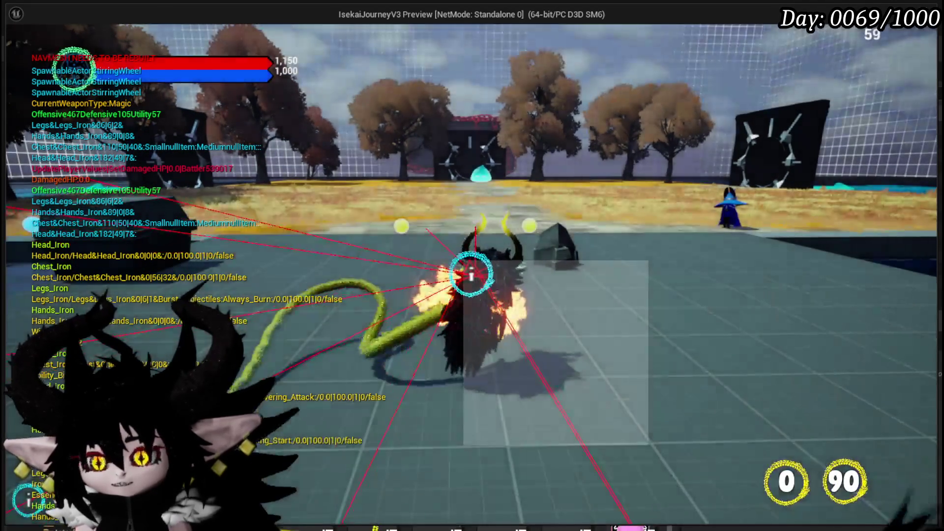
pyautogui.press('Escape')
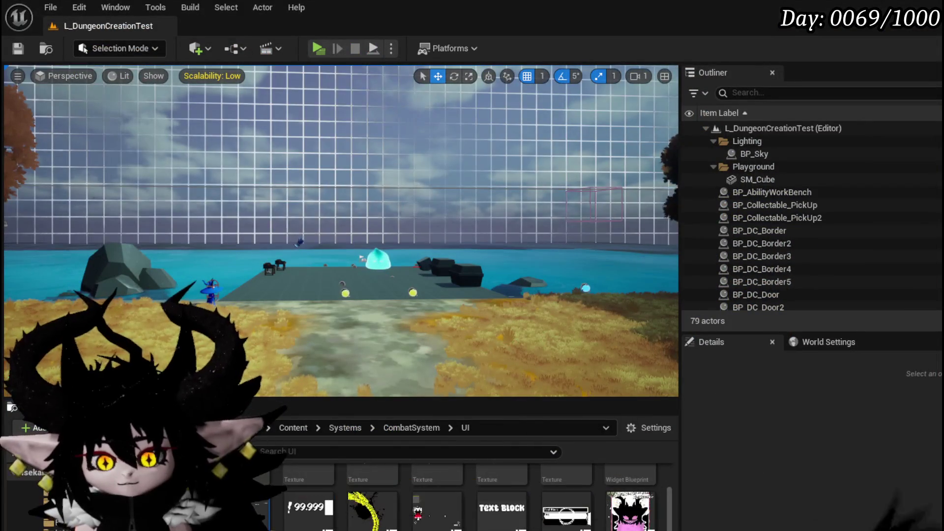
pyautogui.hotkey('alt', 'Tab')
pyautogui.moveTo(299, 293)
pyautogui.mouseDown()
pyautogui.moveTo(339, 231)
pyautogui.moveTo(433, 216)
pyautogui.moveTo(447, 244)
pyautogui.moveTo(453, 303)
pyautogui.moveTo(463, 163)
pyautogui.mouseUp()
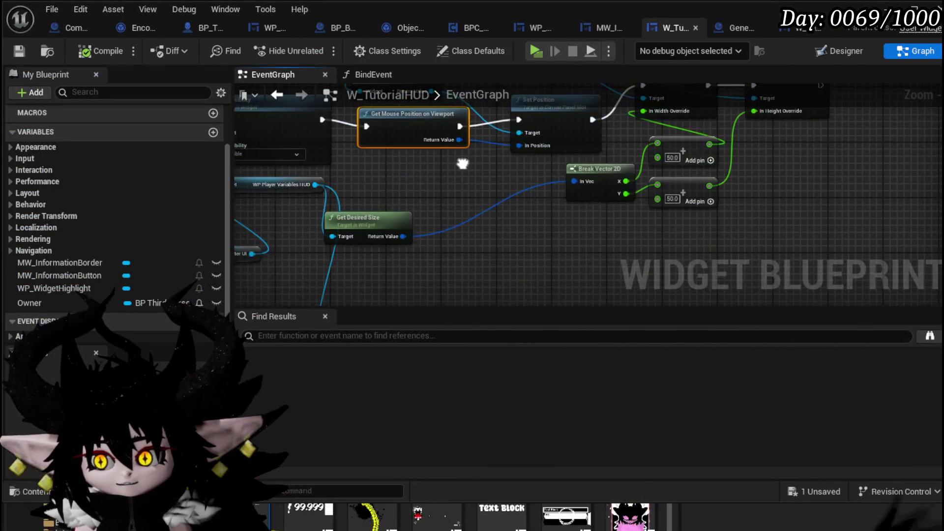
# Delete the Get Mouse Position on Viewport node.
pyautogui.moveTo(388, 182); pyautogui.dragTo(385, 247)
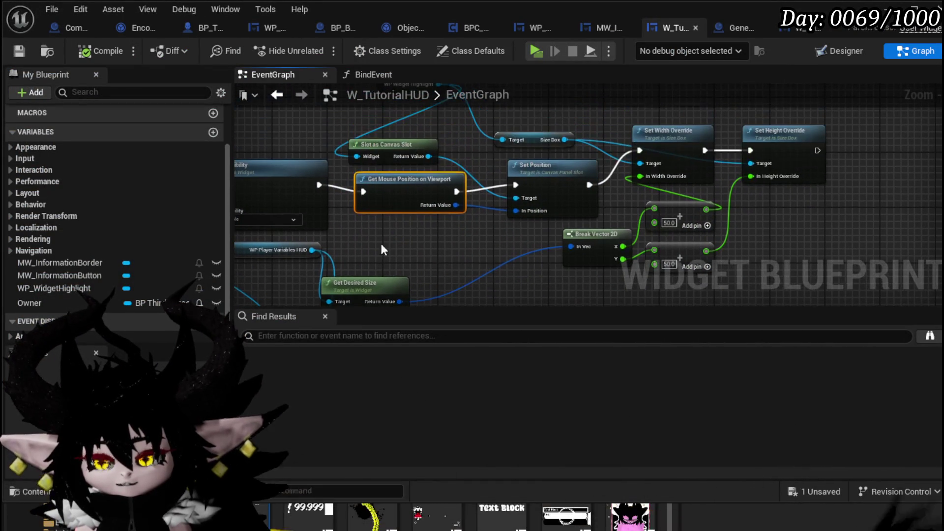
pyautogui.moveTo(431, 190); pyautogui.dragTo(431, 193)
pyautogui.press('Delete')
pyautogui.moveTo(440, 246)
pyautogui.mouseDown()
pyautogui.moveTo(465, 221)
pyautogui.moveTo(488, 225)
pyautogui.moveTo(520, 139)
pyautogui.moveTo(523, 47)
pyautogui.mouseUp()
# Rearrange Break Widget Transform, the transform getter, Character UI getter and Get Desired Size.
pyautogui.moveTo(484, 262)
pyautogui.mouseDown()
pyautogui.moveTo(486, 101)
pyautogui.moveTo(534, 90)
pyautogui.moveTo(522, 146)
pyautogui.mouseUp()
pyautogui.click(455, 185)
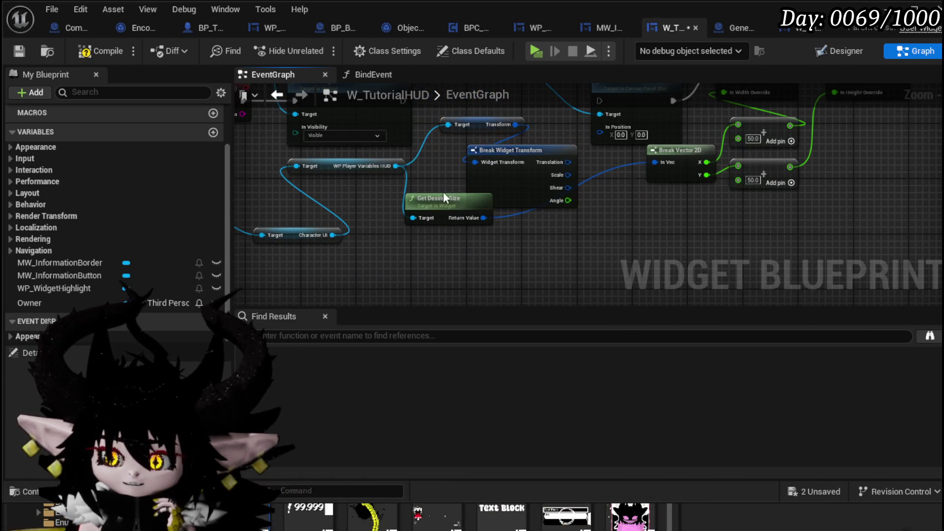
pyautogui.moveTo(573, 235); pyautogui.dragTo(568, 243)
pyautogui.click(484, 130)
pyautogui.moveTo(473, 162)
pyautogui.mouseDown()
pyautogui.moveTo(472, 181)
pyautogui.moveTo(429, 232)
pyautogui.mouseUp()
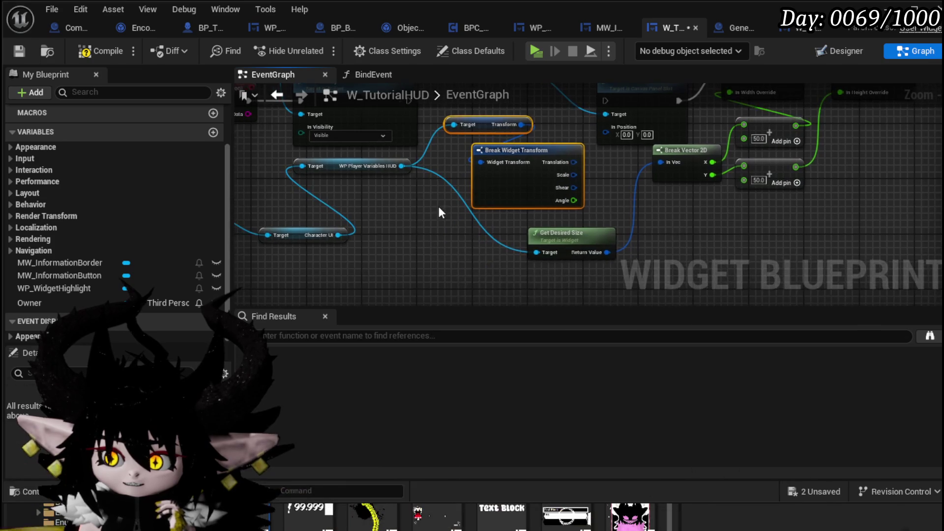
pyautogui.moveTo(475, 118); pyautogui.dragTo(462, 141)
pyautogui.moveTo(493, 186)
pyautogui.mouseDown()
pyautogui.moveTo(423, 268)
pyautogui.moveTo(386, 250)
pyautogui.moveTo(496, 236)
pyautogui.mouseUp()
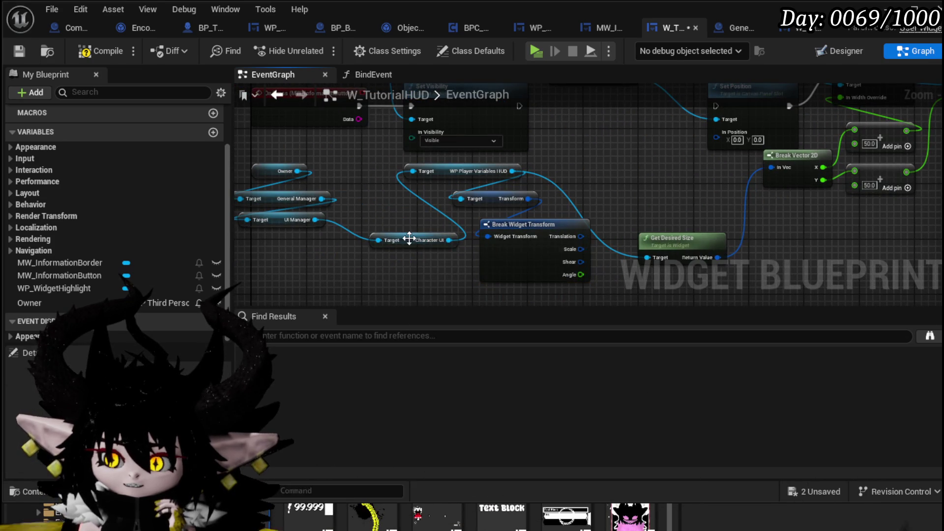
pyautogui.moveTo(409, 241); pyautogui.dragTo(372, 220)
pyautogui.moveTo(395, 263); pyautogui.dragTo(311, 240)
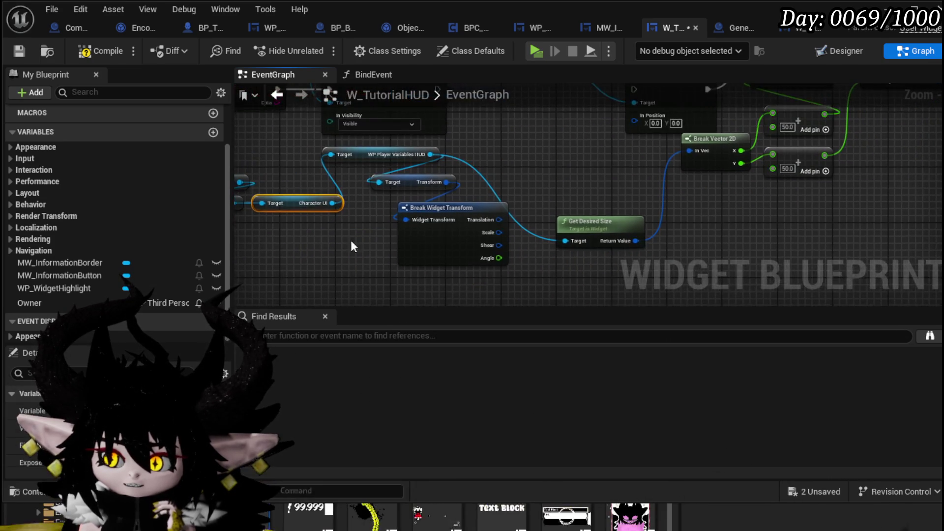
pyautogui.moveTo(595, 231)
pyautogui.mouseDown()
pyautogui.moveTo(650, 189)
pyautogui.moveTo(580, 252)
pyautogui.moveTo(575, 230)
pyautogui.mouseUp()
pyautogui.moveTo(576, 136); pyautogui.dragTo(579, 215)
pyautogui.click(577, 213)
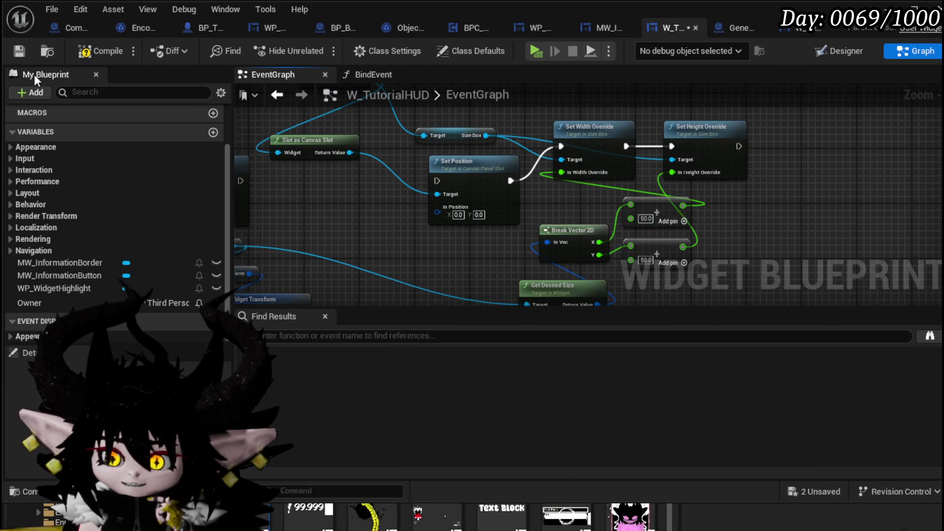
# Compile, then inspect WP_WidgetHighlight's slot in the Designer: position 0,0, size 400 x 400.
pyautogui.click(84, 52)
pyautogui.click(23, 50)
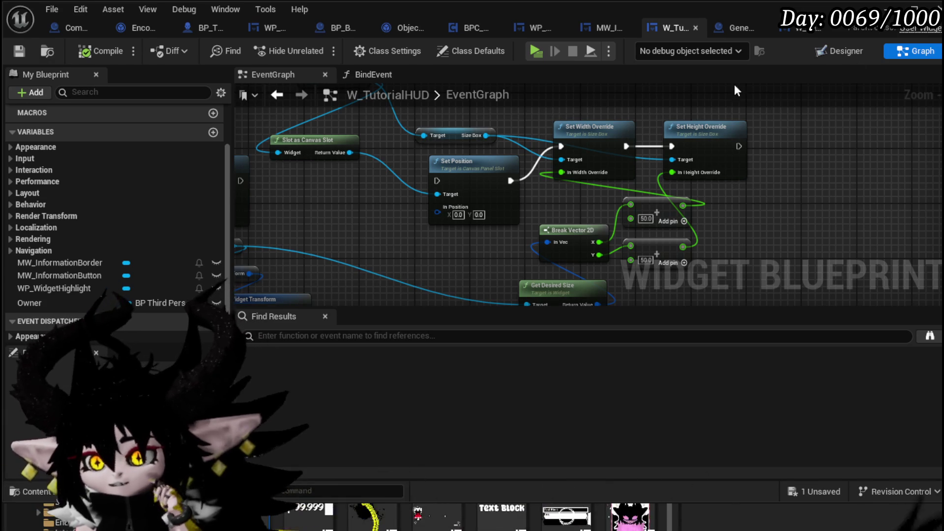
pyautogui.click(844, 51)
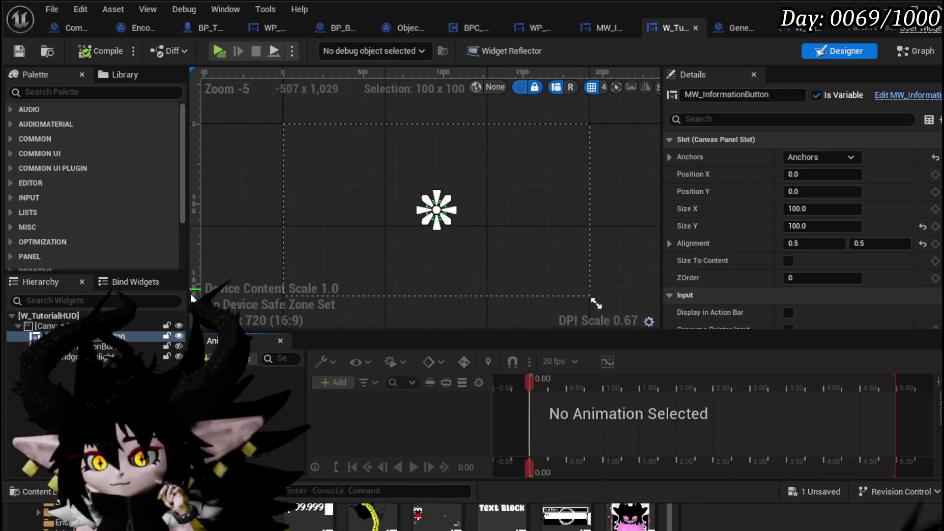
pyautogui.click(74, 358)
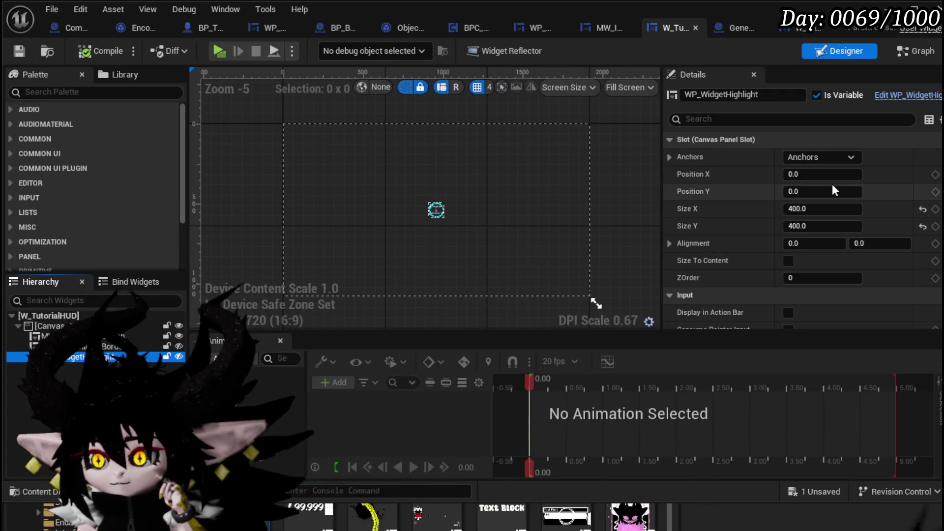
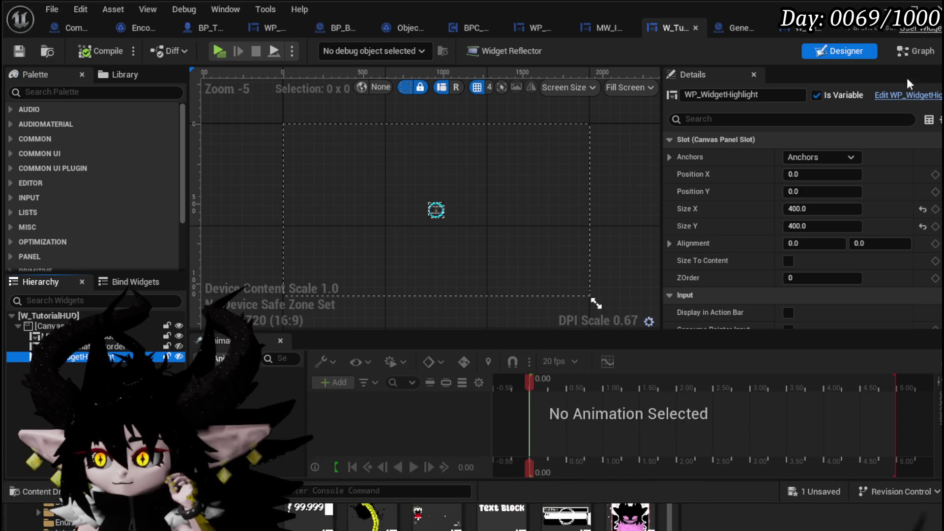
# In the event graph, add a Set Desired Size in Viewport node fed by the WP Widget Highlight reference.
pyautogui.click(915, 54)
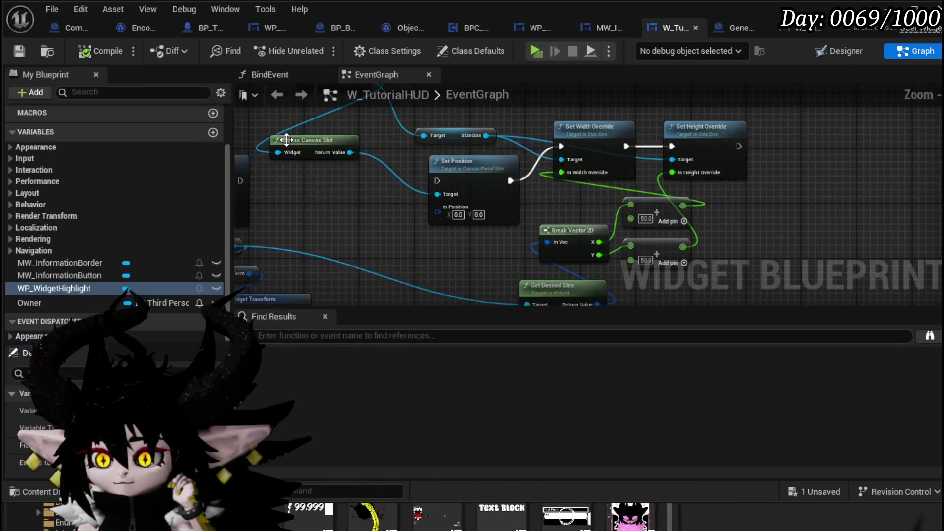
pyautogui.moveTo(395, 182); pyautogui.dragTo(388, 252)
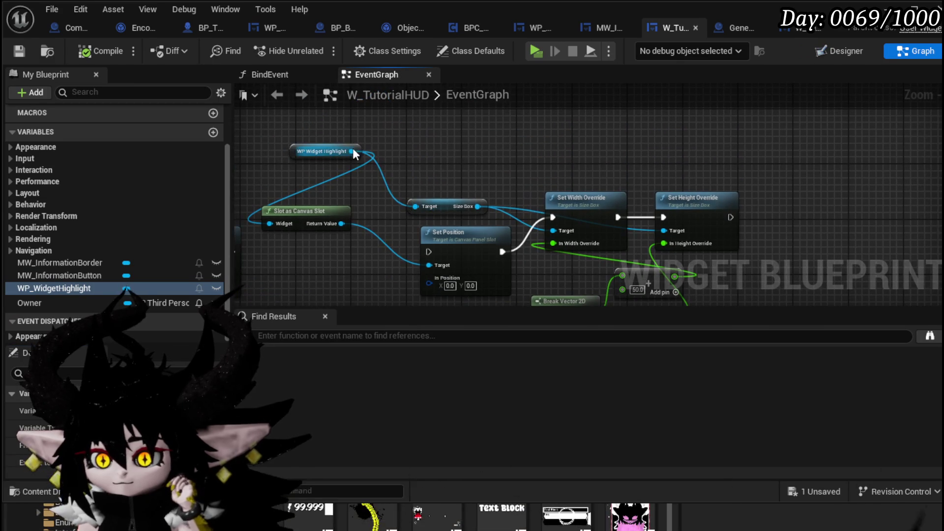
pyautogui.moveTo(352, 151); pyautogui.dragTo(415, 157)
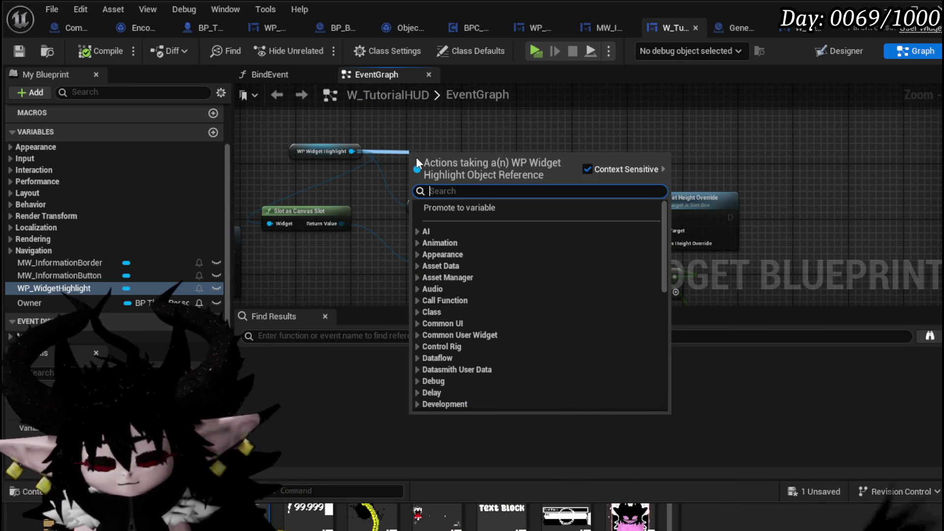
pyautogui.write('size')
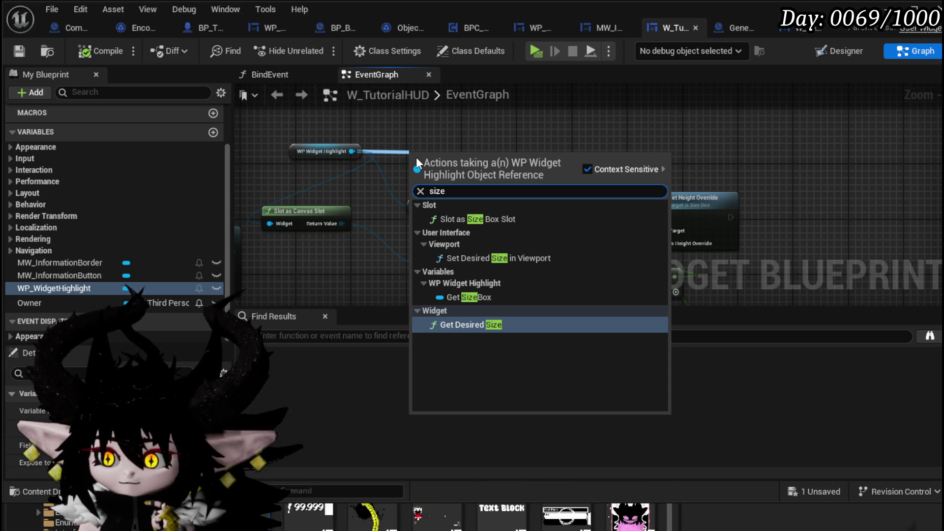
pyautogui.click(556, 258)
pyautogui.moveTo(461, 164); pyautogui.dragTo(637, 140)
pyautogui.moveTo(460, 104); pyautogui.dragTo(438, 126)
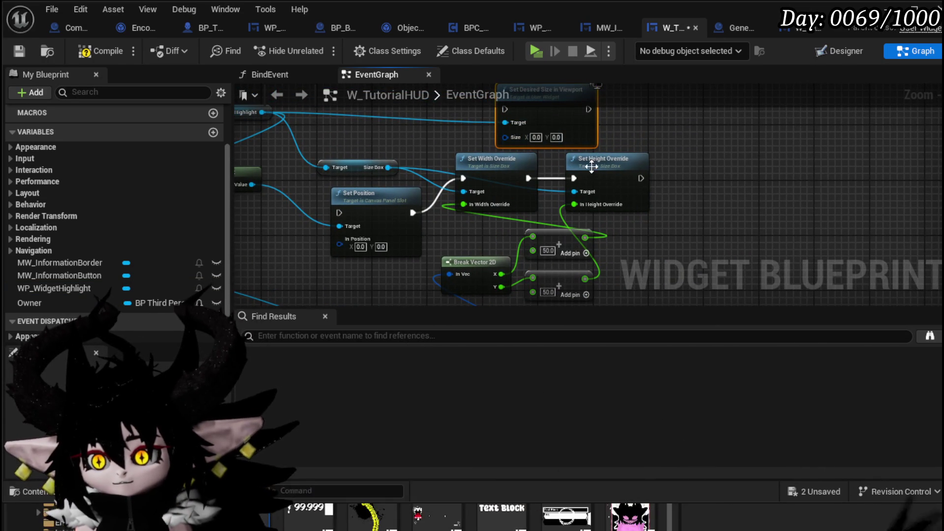
# Add a Vector2D '+' node after Get Desired Size and feed its result into the viewport Size.
pyautogui.moveTo(564, 139)
pyautogui.mouseDown()
pyautogui.moveTo(675, 202)
pyautogui.moveTo(680, 181)
pyautogui.mouseUp()
pyautogui.moveTo(491, 221); pyautogui.dragTo(608, 112)
pyautogui.click(462, 201)
pyautogui.moveTo(511, 205); pyautogui.dragTo(570, 225)
pyautogui.write('+')
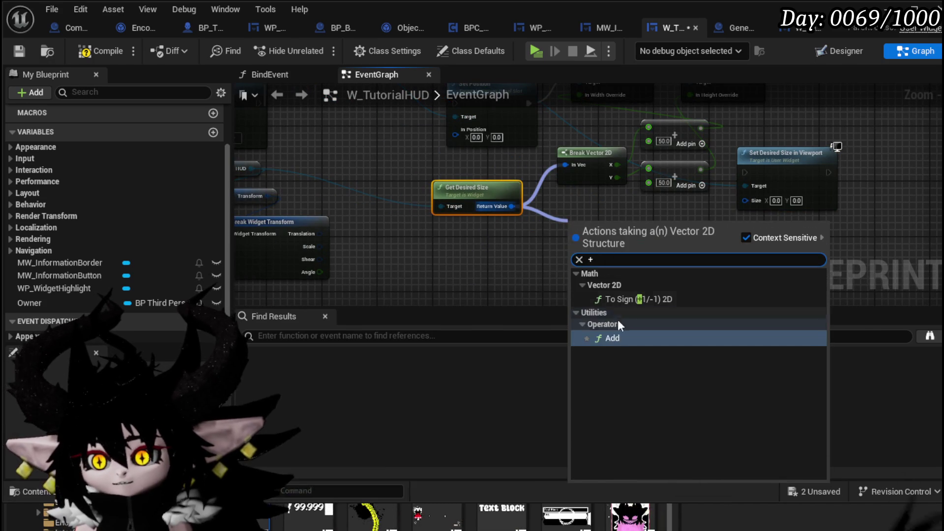
pyautogui.click(627, 309)
pyautogui.write('50')
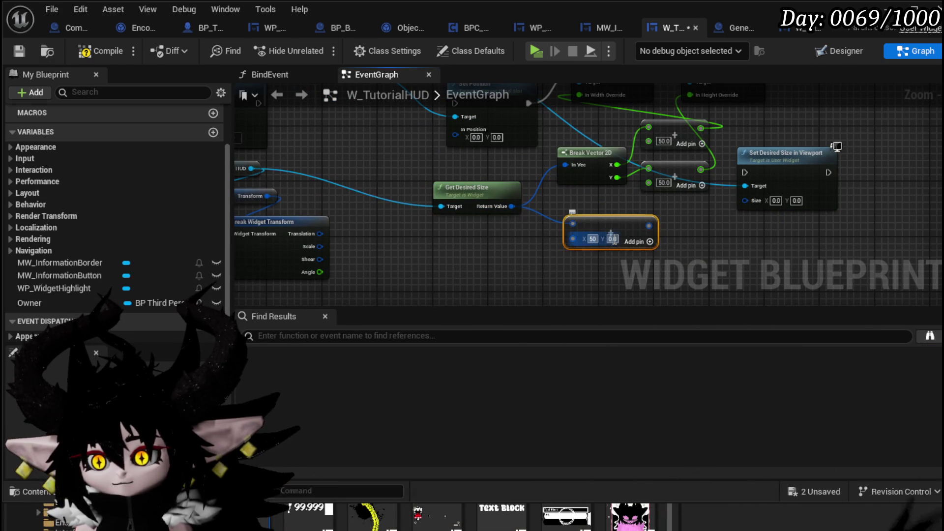
pyautogui.moveTo(658, 225); pyautogui.dragTo(763, 212)
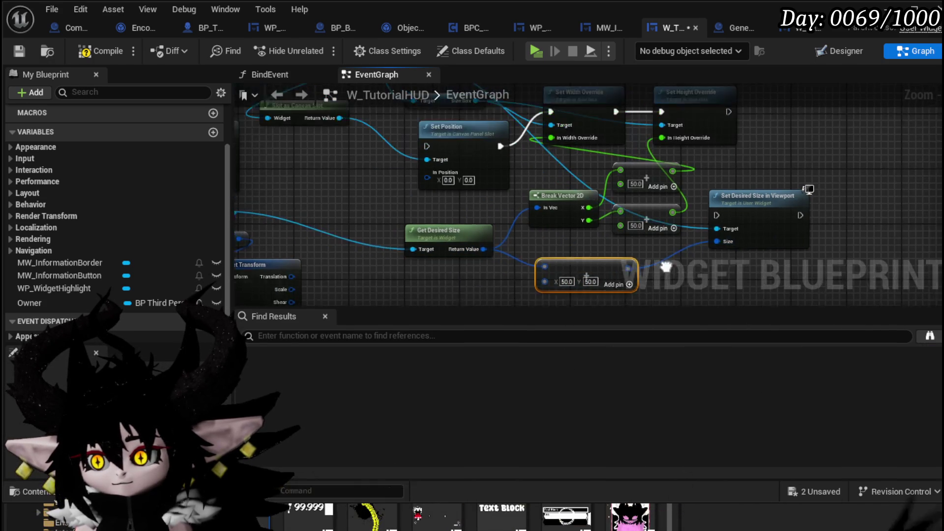
# Chain Set Position into Set Desired Size in Viewport, delete the override and Break Vector nodes, and save.
pyautogui.moveTo(494, 165); pyautogui.dragTo(709, 230)
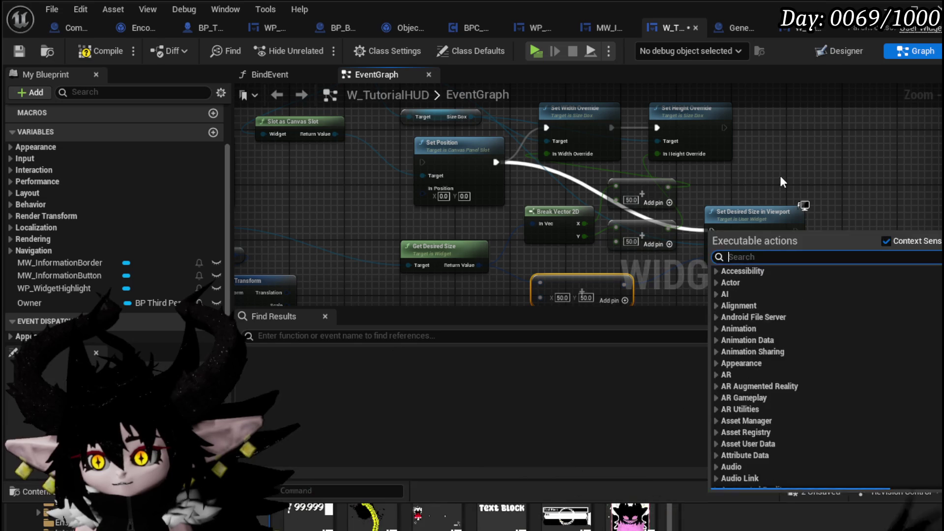
pyautogui.moveTo(685, 233); pyautogui.dragTo(718, 231)
pyautogui.press('Delete')
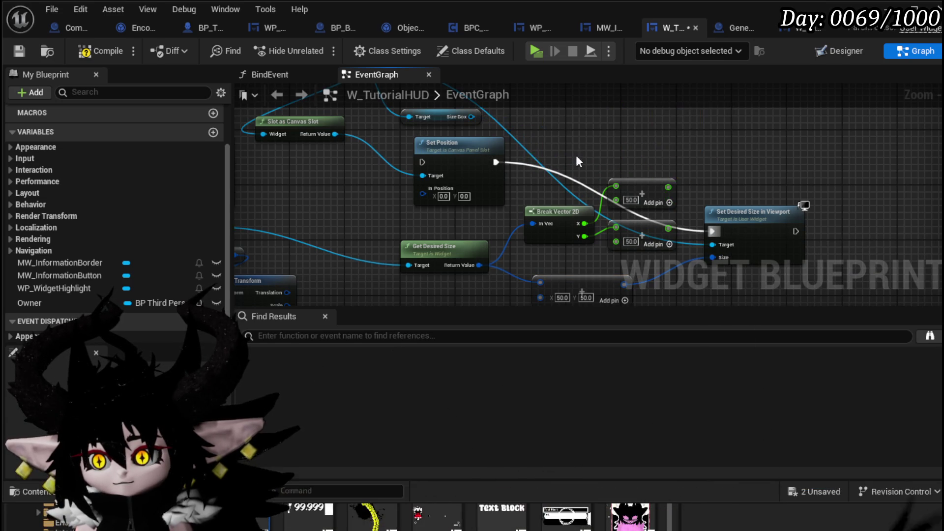
pyautogui.press('Delete')
pyautogui.moveTo(746, 230)
pyautogui.mouseDown()
pyautogui.moveTo(707, 196)
pyautogui.moveTo(584, 161)
pyautogui.mouseUp()
pyautogui.moveTo(568, 301)
pyautogui.mouseDown()
pyautogui.moveTo(580, 261)
pyautogui.moveTo(540, 228)
pyautogui.mouseUp()
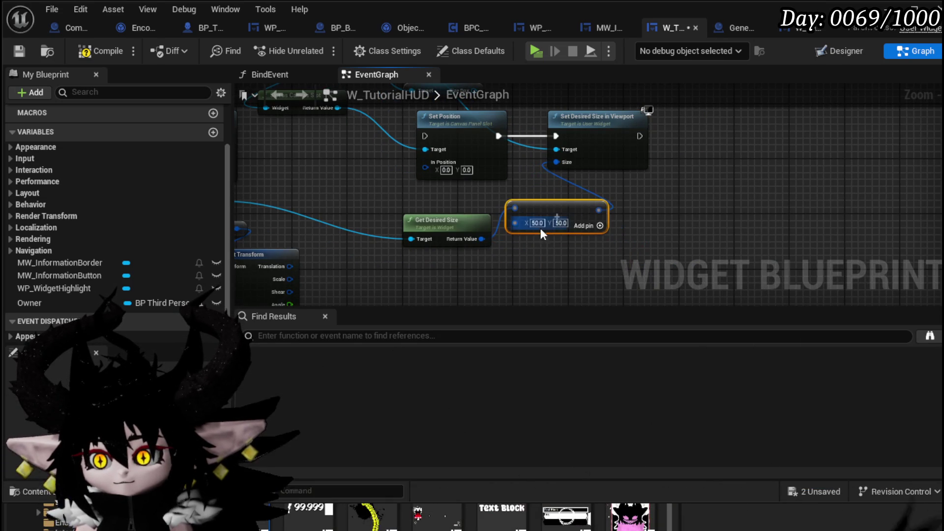
pyautogui.click(647, 202)
pyautogui.moveTo(330, 180); pyautogui.dragTo(583, 225)
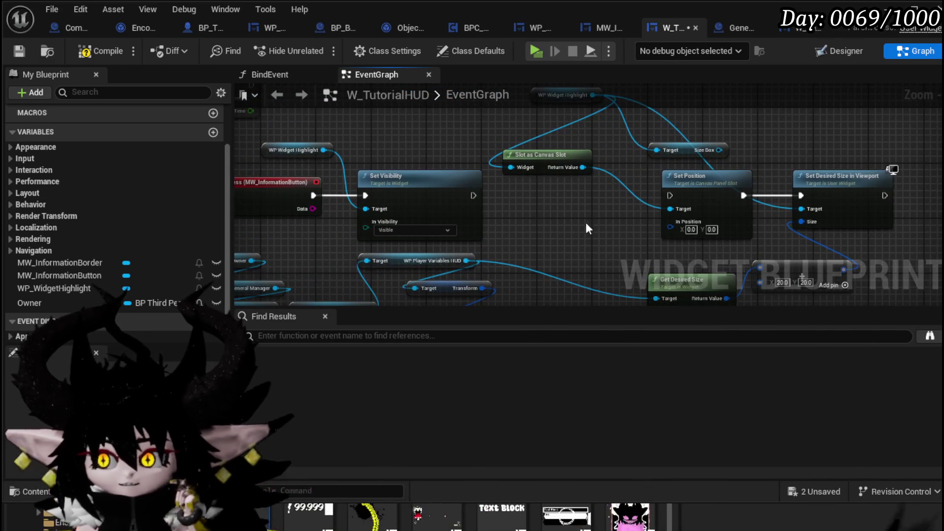
pyautogui.click(21, 49)
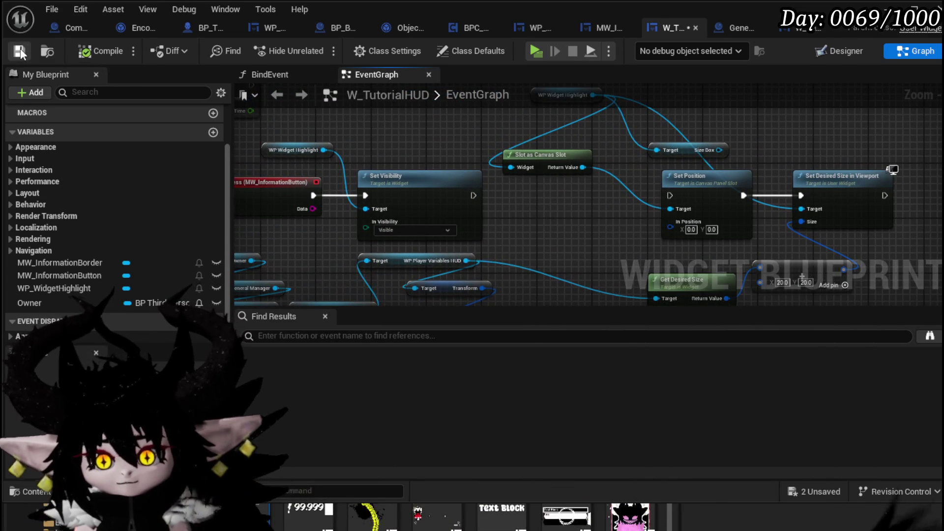
# Run Set Position after Set Visibility, feed Break Widget Transform's Translation into In Position, and save.
pyautogui.click(901, 29)
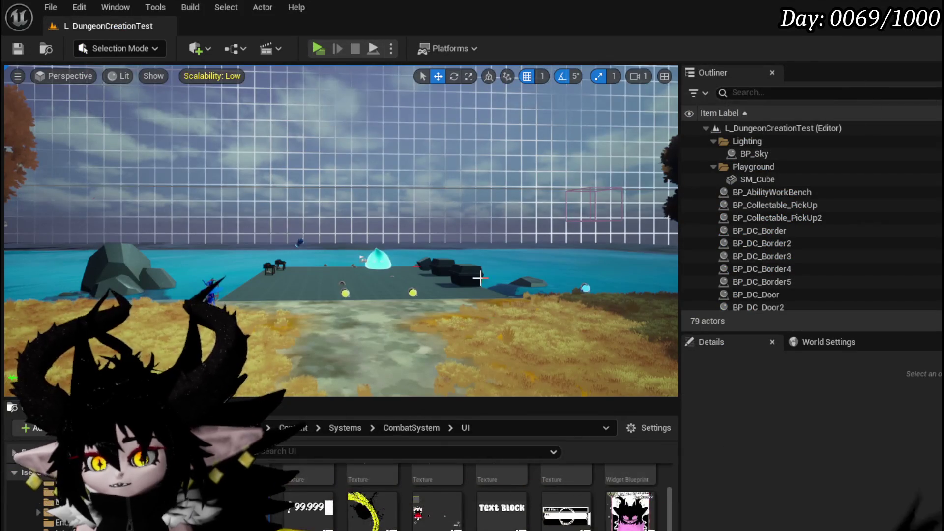
pyautogui.hotkey('alt', 'Tab')
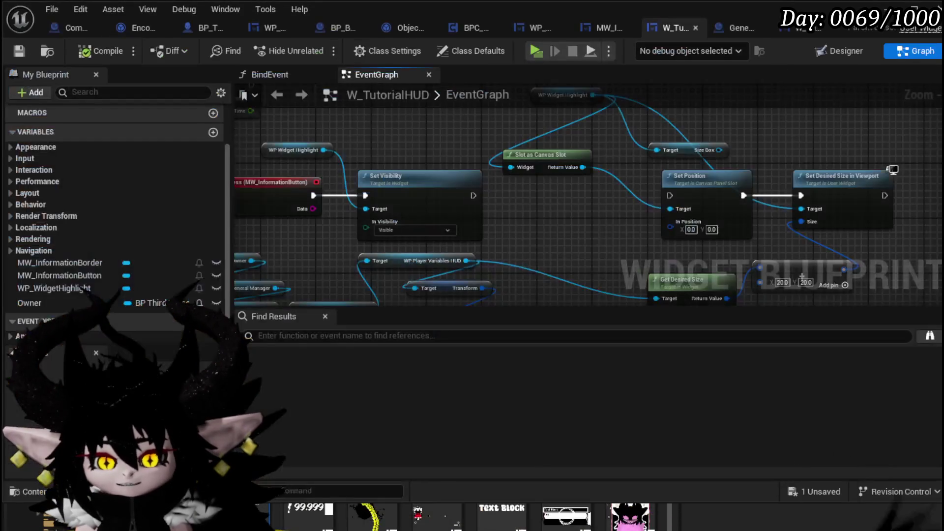
pyautogui.moveTo(470, 194)
pyautogui.mouseDown()
pyautogui.moveTo(692, 190)
pyautogui.moveTo(669, 195)
pyautogui.mouseUp()
pyautogui.moveTo(619, 240); pyautogui.dragTo(568, 171)
pyautogui.moveTo(484, 257); pyautogui.dragTo(642, 159)
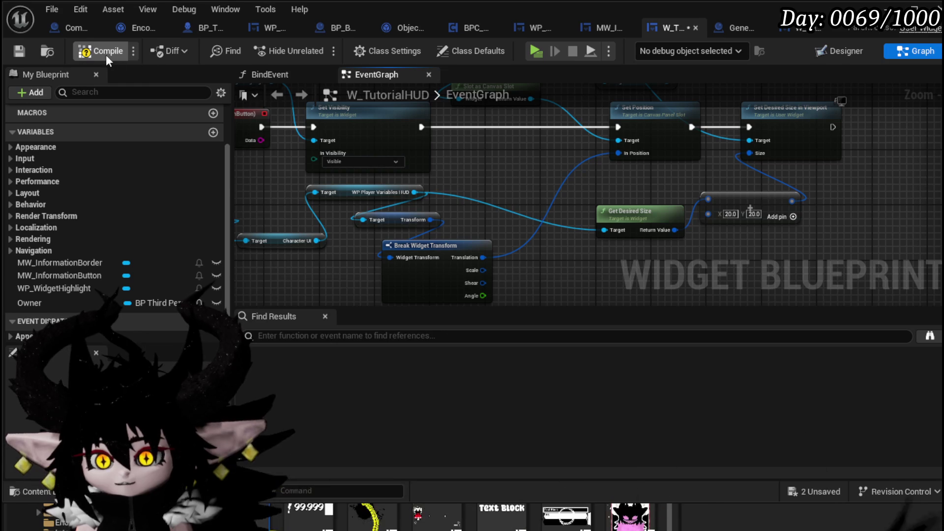
pyautogui.click(18, 49)
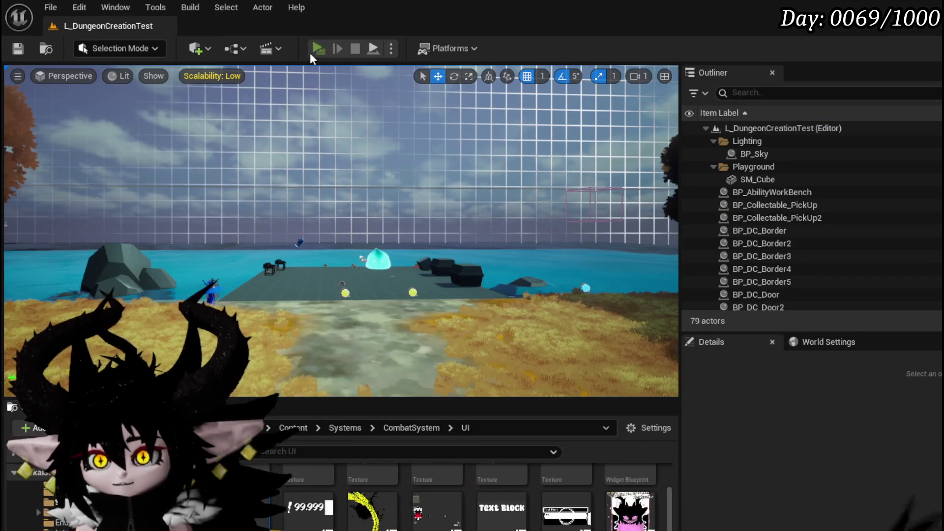
# Play-test the highlight in the level, stop, save the level, and return to W_TutorialHUD.
pyautogui.click(314, 49)
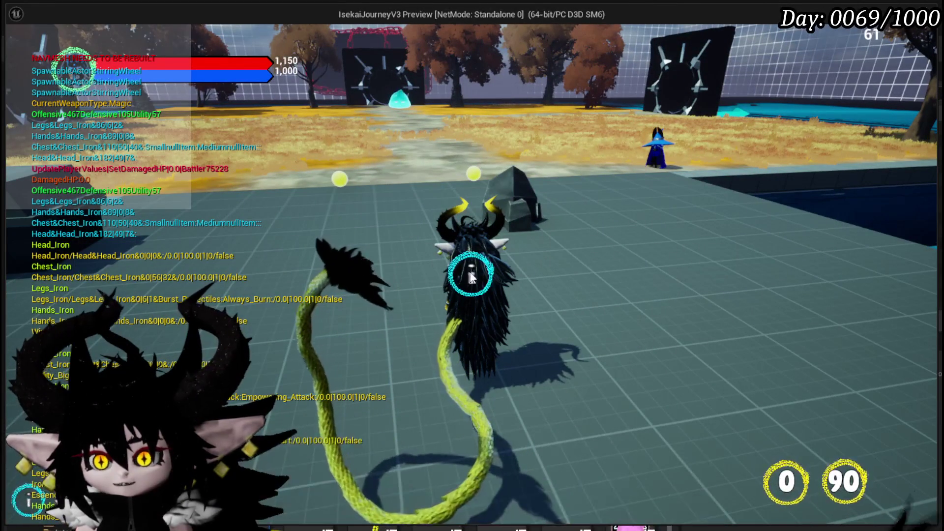
pyautogui.press('Escape')
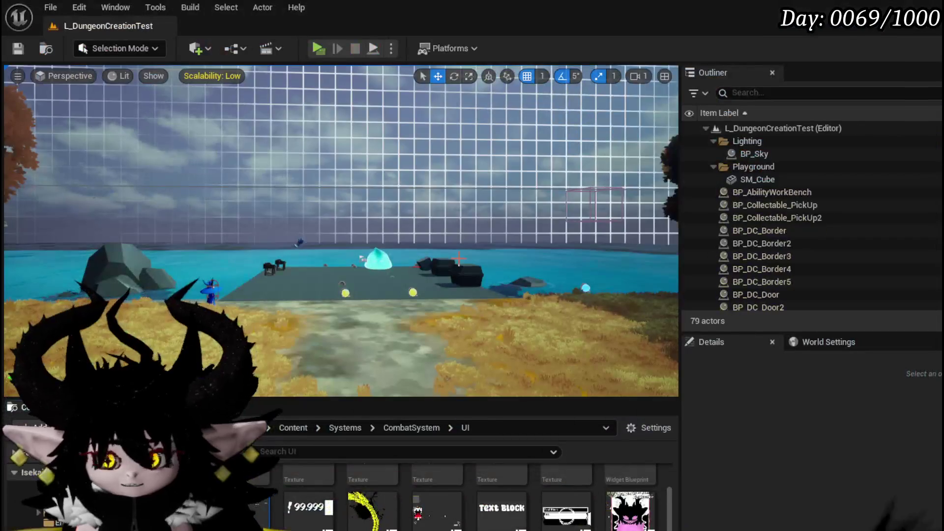
pyautogui.hotkey('ctrl', 's')
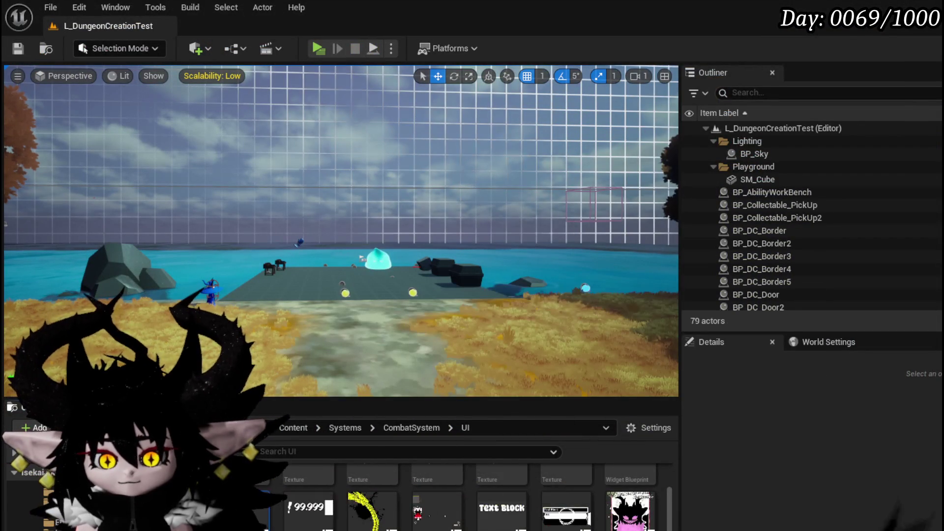
pyautogui.hotkey('alt', 'Tab')
pyautogui.moveTo(508, 197); pyautogui.dragTo(398, 193)
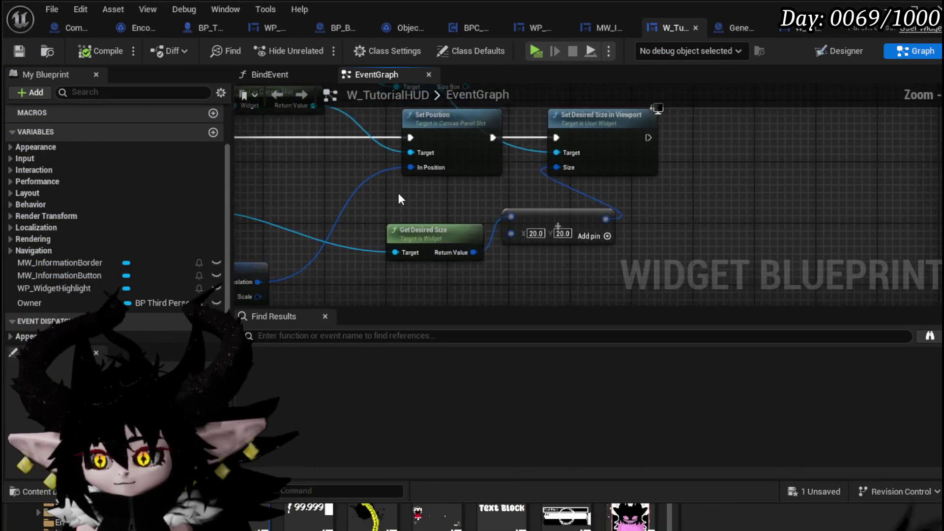
# Add a Get Desired Size node from the WP Player Variables HUD reference.
pyautogui.scroll(3, 398, 196)
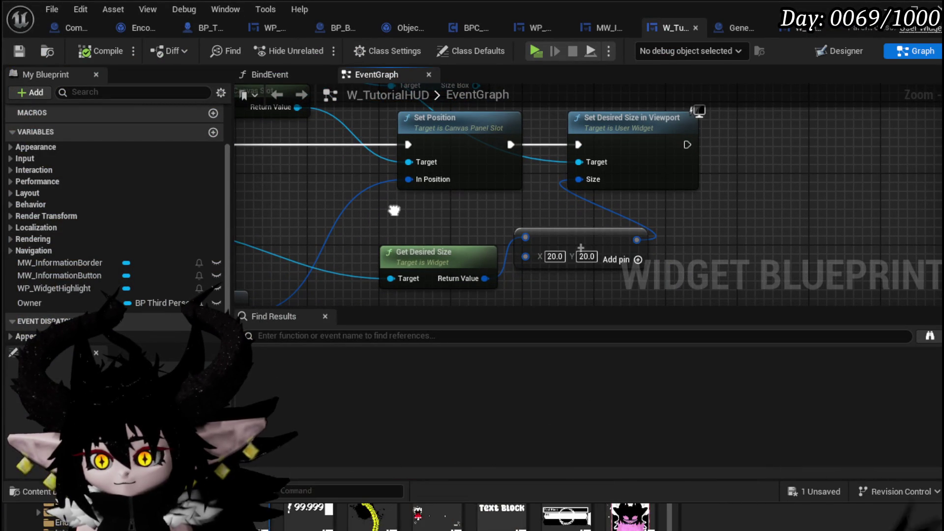
pyautogui.moveTo(394, 210)
pyautogui.mouseDown()
pyautogui.moveTo(742, 210)
pyautogui.moveTo(567, 174)
pyautogui.moveTo(679, 180)
pyautogui.mouseUp()
pyautogui.moveTo(575, 195)
pyautogui.mouseDown()
pyautogui.moveTo(482, 239)
pyautogui.moveTo(585, 194)
pyautogui.mouseUp()
pyautogui.moveTo(445, 198); pyautogui.dragTo(530, 196)
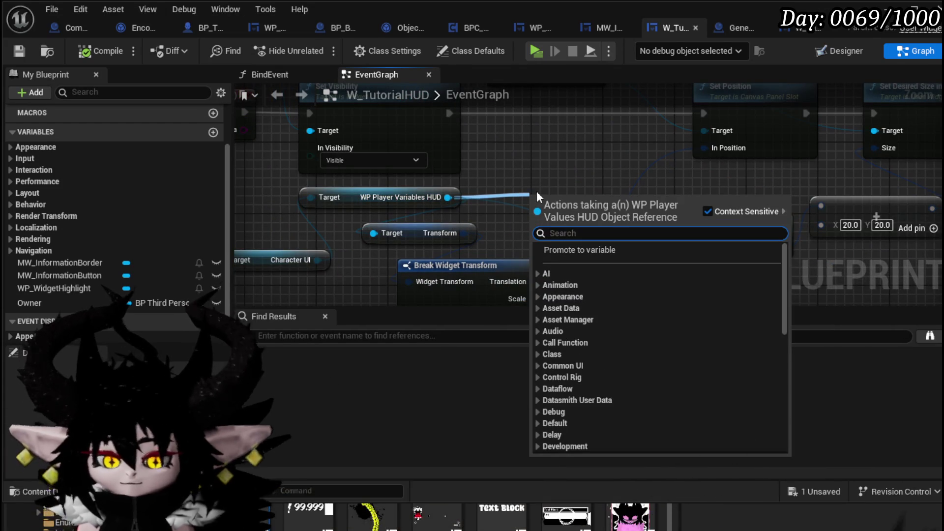
pyautogui.write('Size')
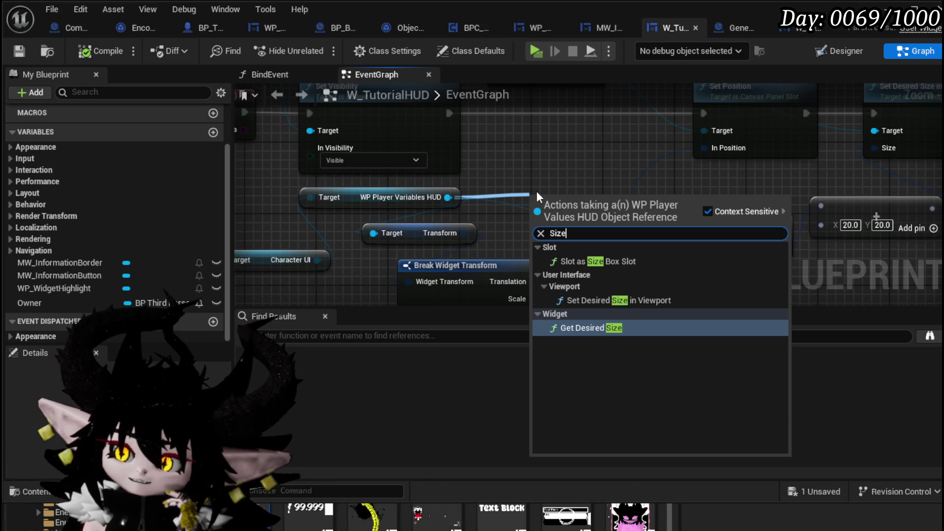
pyautogui.press('Return')
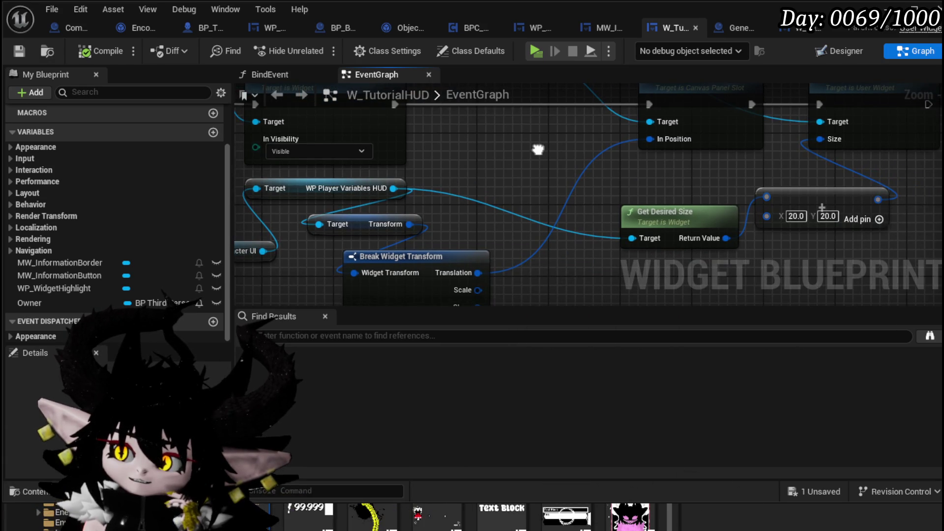
# Add a Print String after Set Desired Size in Viewport and wire the desired size into In String.
pyautogui.moveTo(538, 149); pyautogui.dragTo(517, 158)
pyautogui.moveTo(579, 183); pyautogui.dragTo(337, 217)
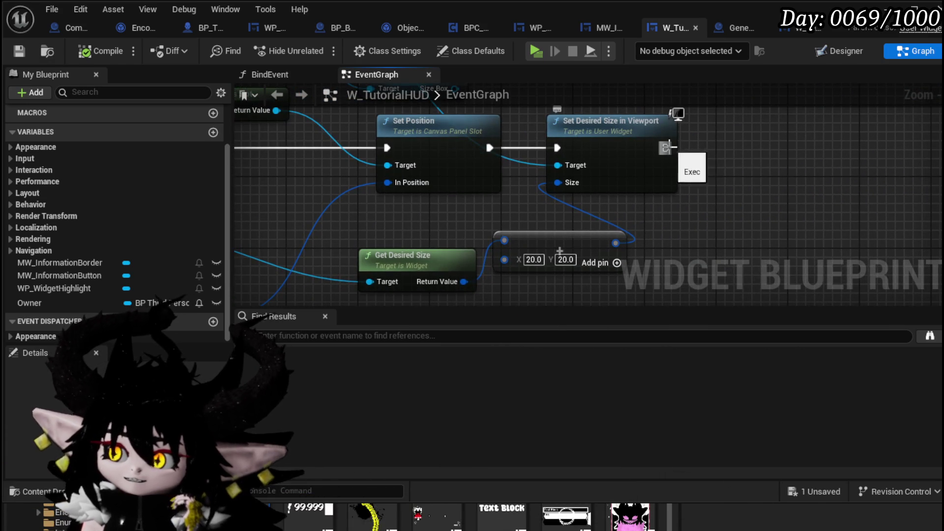
pyautogui.moveTo(666, 147); pyautogui.dragTo(749, 150)
pyautogui.write('Print Si')
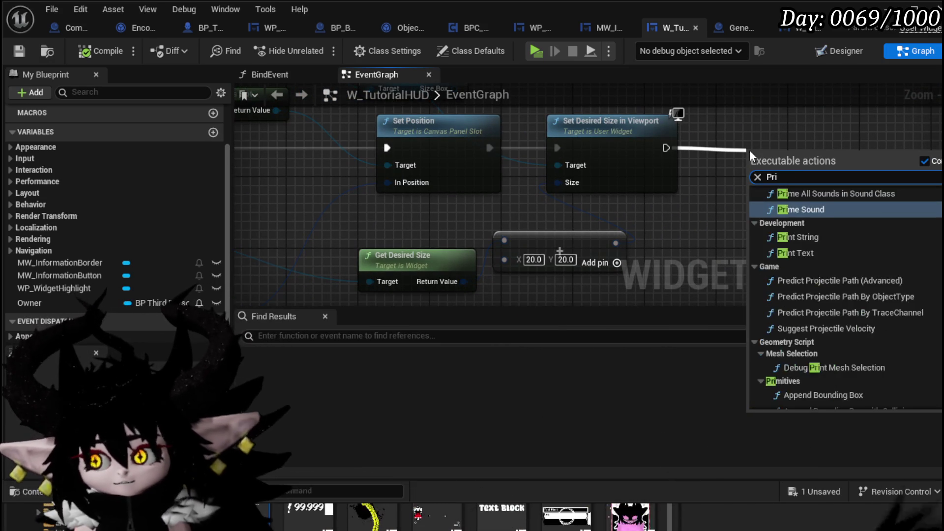
pyautogui.press('BackSpace')
pyautogui.write('tring')
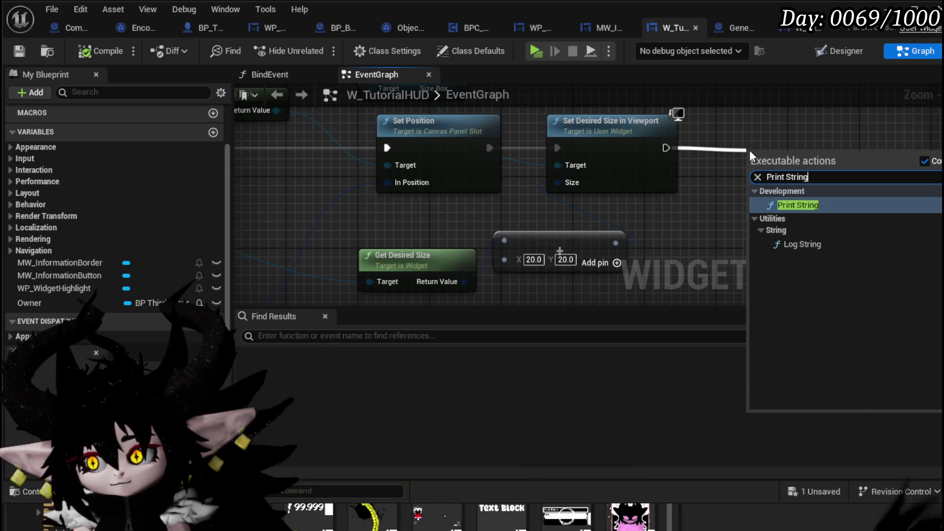
pyautogui.press('Return')
pyautogui.moveTo(464, 281)
pyautogui.mouseDown()
pyautogui.moveTo(774, 194)
pyautogui.moveTo(755, 191)
pyautogui.mouseUp()
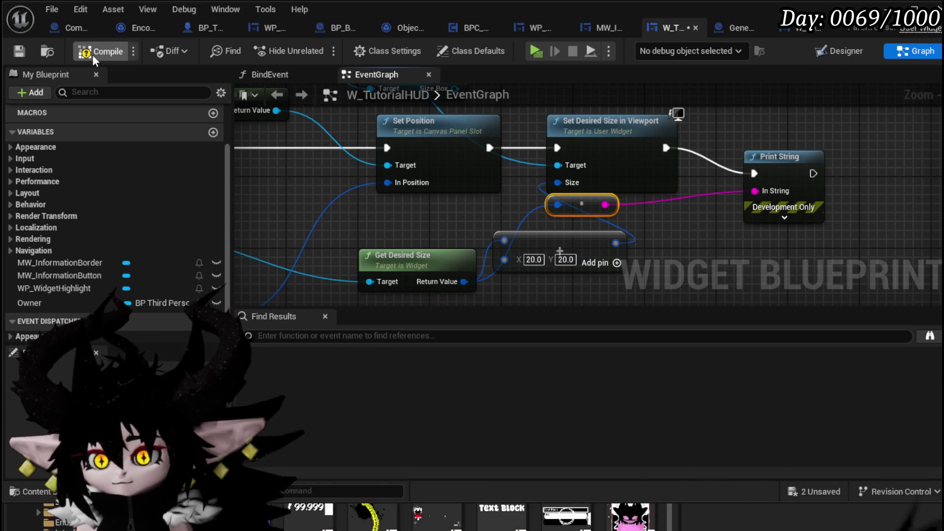
pyautogui.click(535, 51)
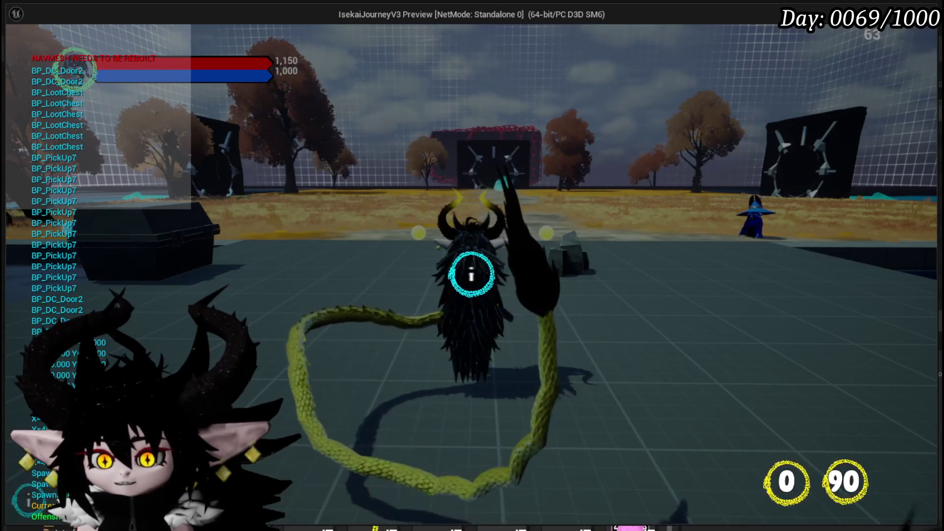
pyautogui.moveTo(178, 152)
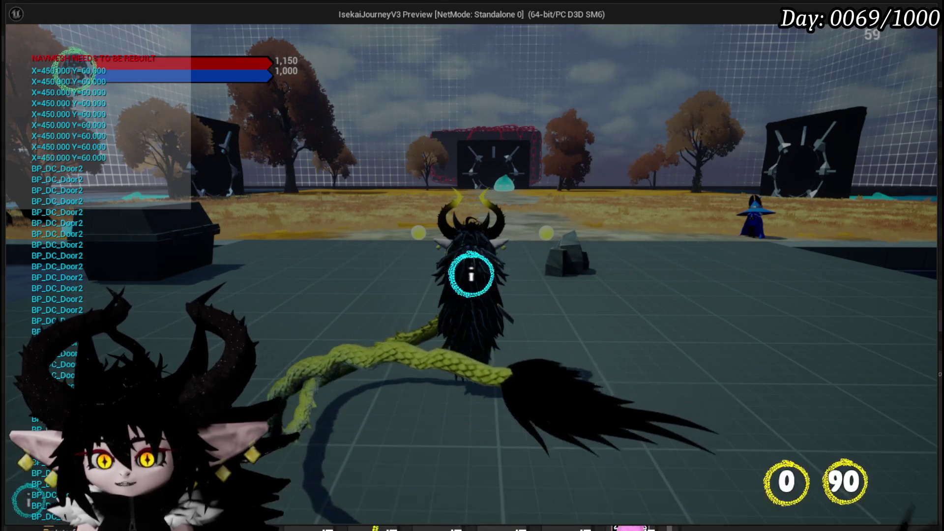
pyautogui.press('Escape')
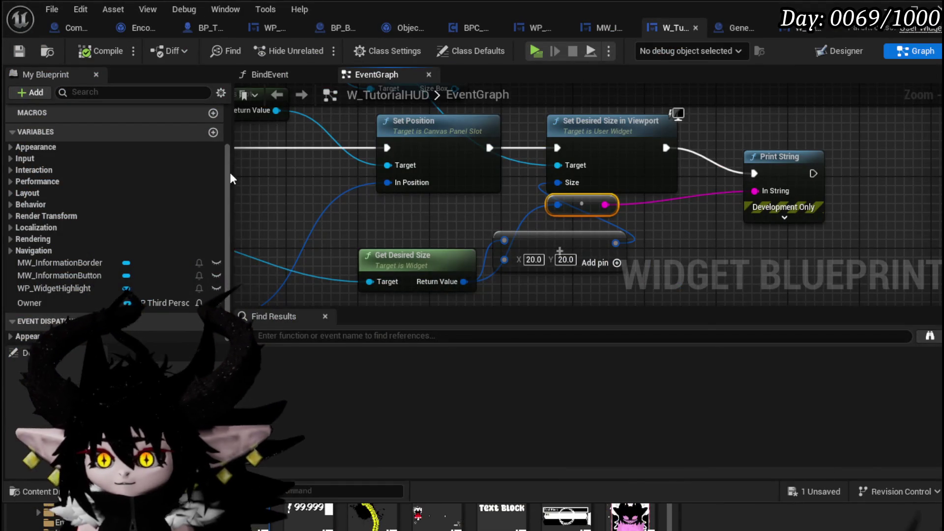
# In Designer, unhide WP_WidgetHighlight and set its slot size to 450 by 50.
pyautogui.click(837, 51)
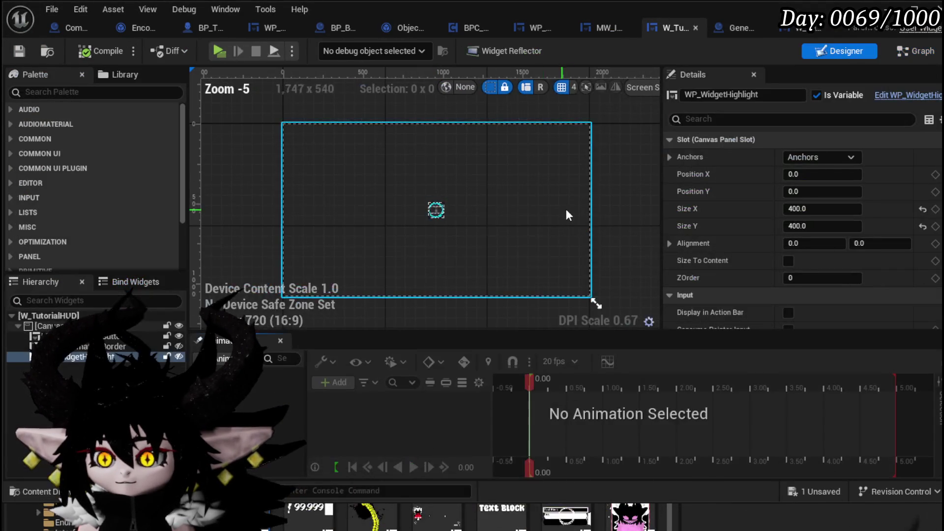
pyautogui.click(179, 356)
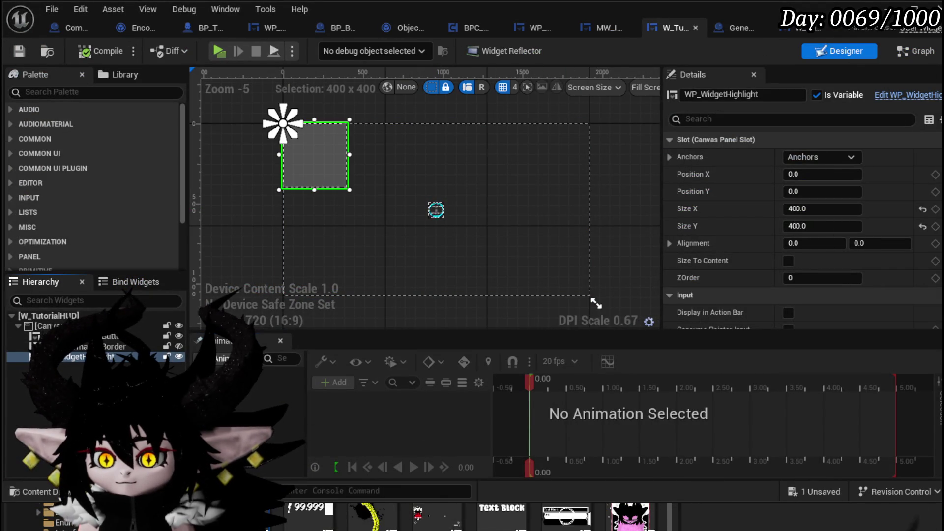
pyautogui.click(830, 209)
pyautogui.write('450')
pyautogui.press('Return')
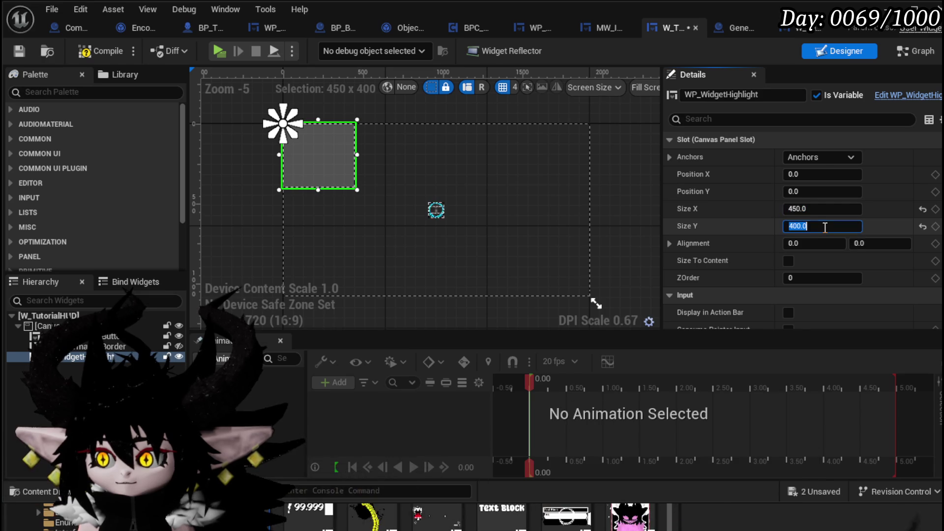
pyautogui.write('40')
pyautogui.press('BackSpace')
pyautogui.press('BackSpace')
pyautogui.write('50')
pyautogui.press('Return')
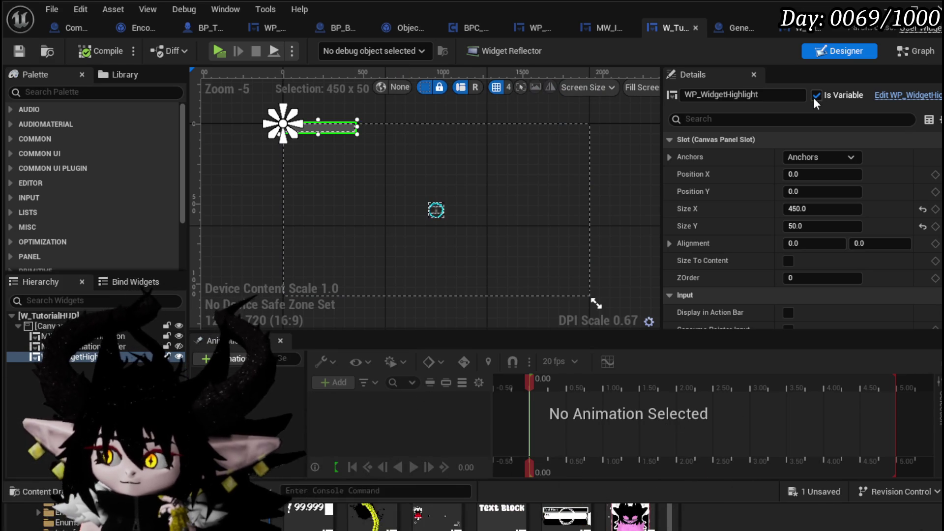
# Enable Size To Content on the highlight and set its slot size to 0 by 0.
pyautogui.click(789, 262)
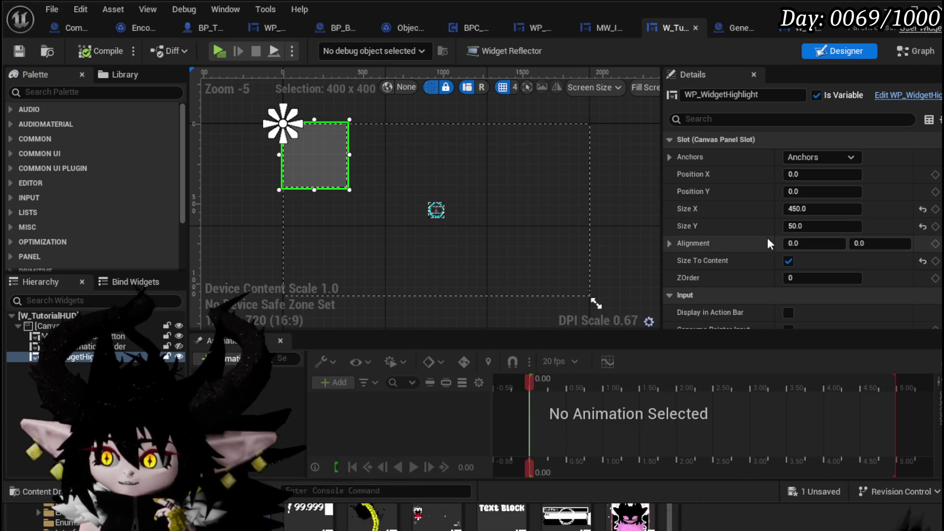
pyautogui.write('0')
pyautogui.press('Tab')
pyautogui.write('0')
pyautogui.press('Return')
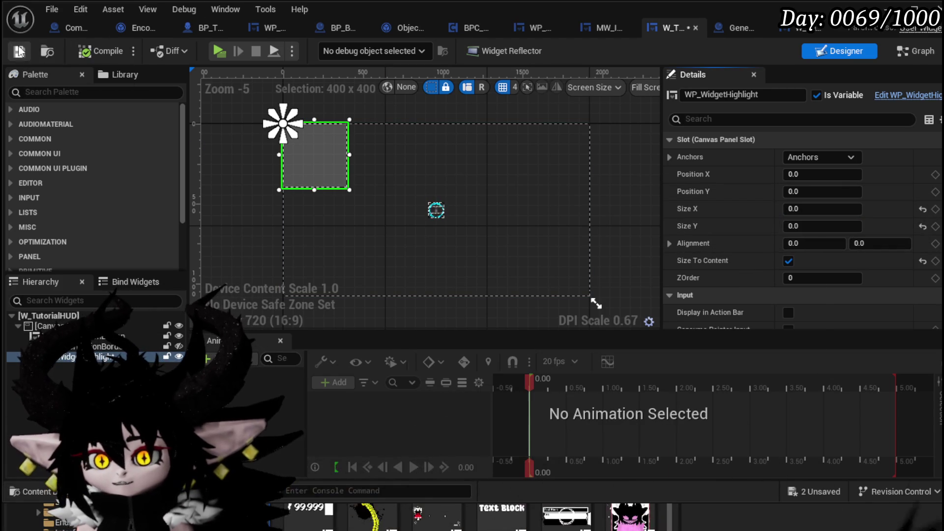
pyautogui.click(915, 51)
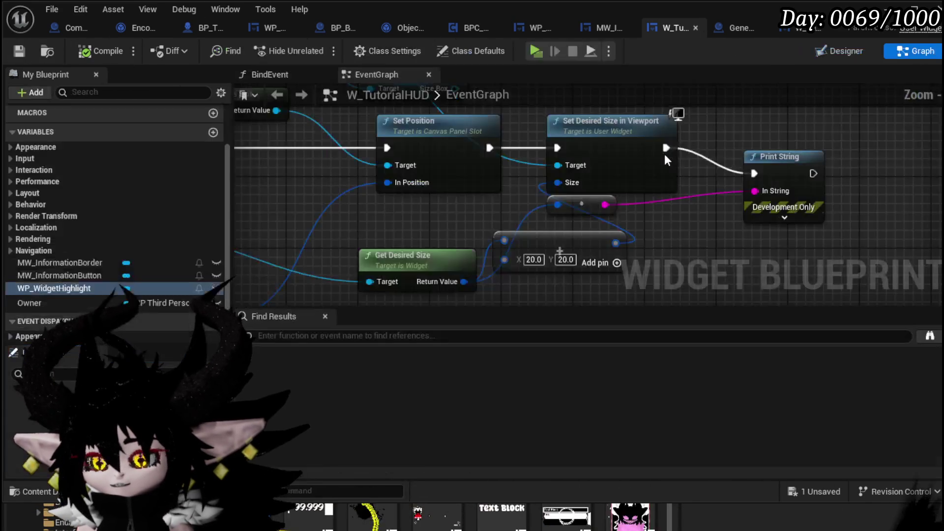
# Add Set Width Override and Set Height Override nodes from the Size Box reference.
pyautogui.scroll(2, 488, 167)
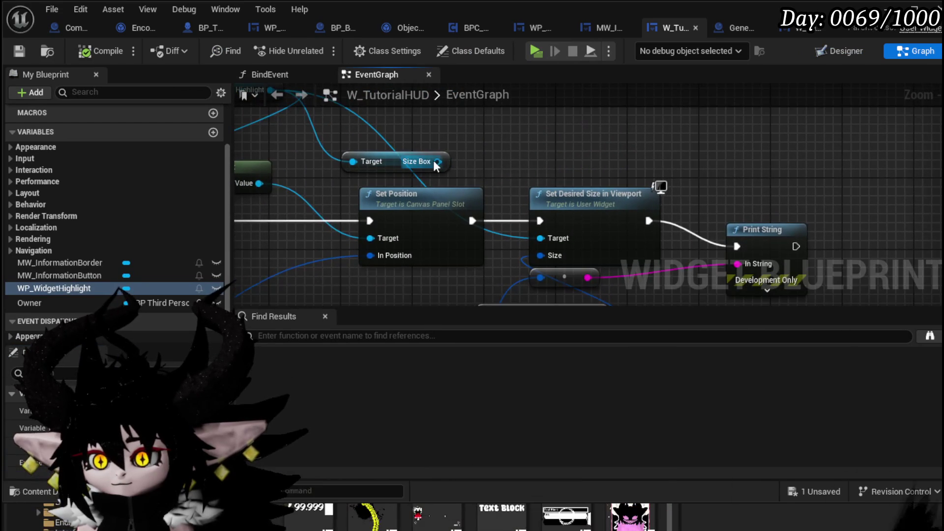
pyautogui.moveTo(436, 161); pyautogui.dragTo(641, 149)
pyautogui.write('Set')
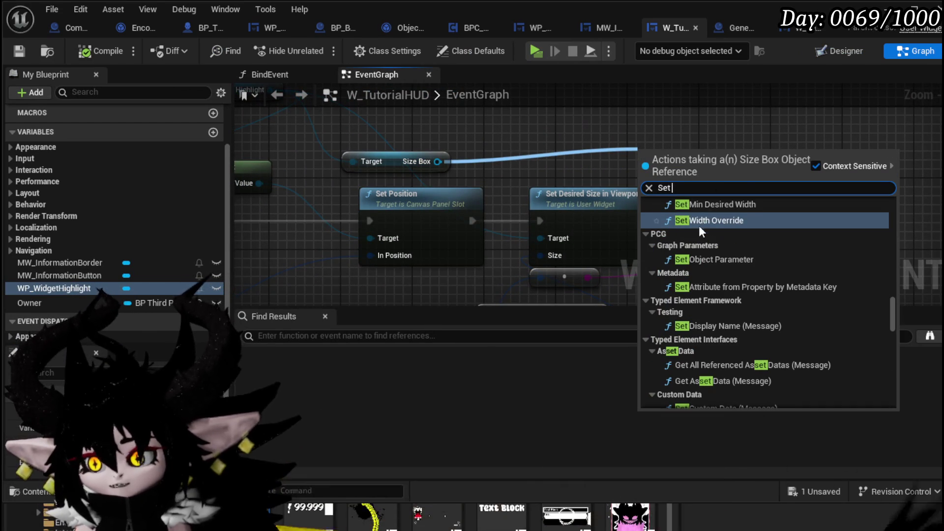
pyautogui.click(698, 221)
pyautogui.moveTo(436, 161); pyautogui.dragTo(526, 122)
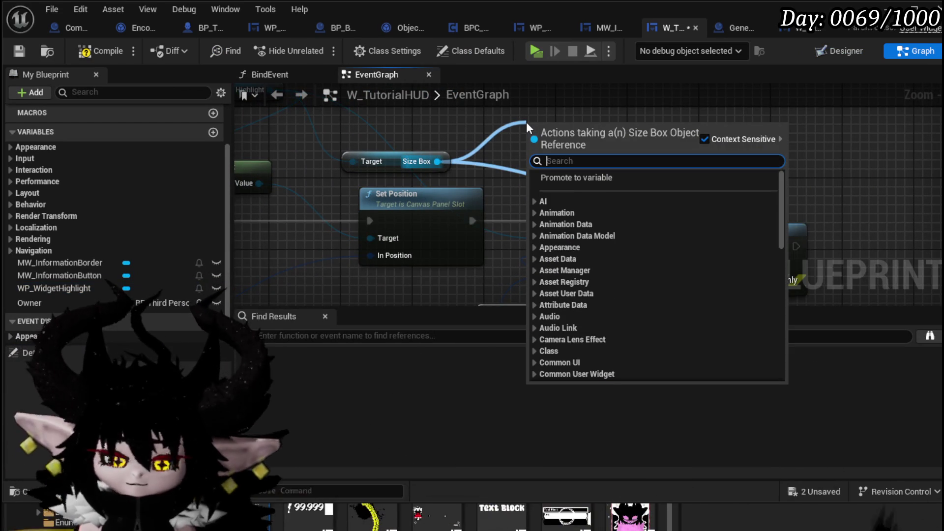
pyautogui.write('Set H')
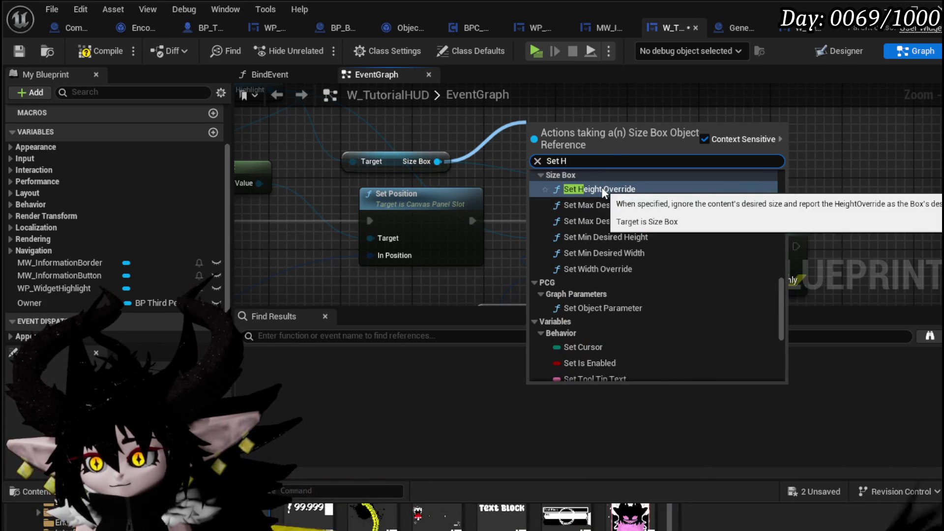
pyautogui.click(602, 189)
pyautogui.moveTo(574, 126)
pyautogui.mouseDown()
pyautogui.moveTo(919, 121)
pyautogui.moveTo(876, 146)
pyautogui.mouseUp()
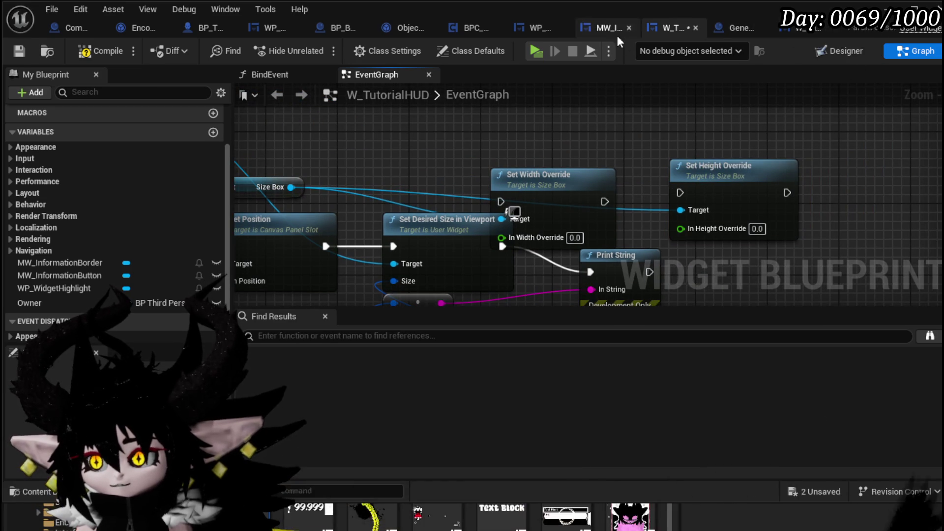
# Check the WP_WidgetHighlight size box layout, then return to the W_TutorialHUD override nodes.
pyautogui.click(523, 29)
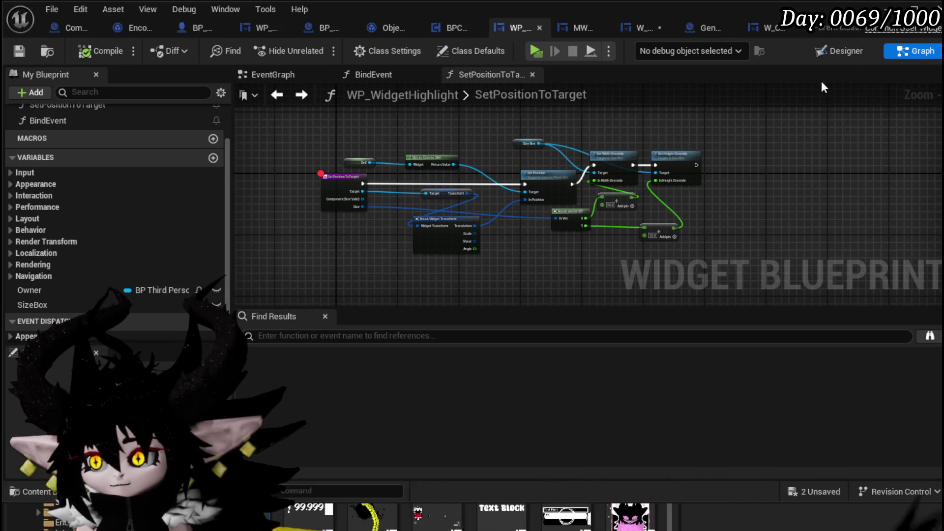
pyautogui.click(840, 50)
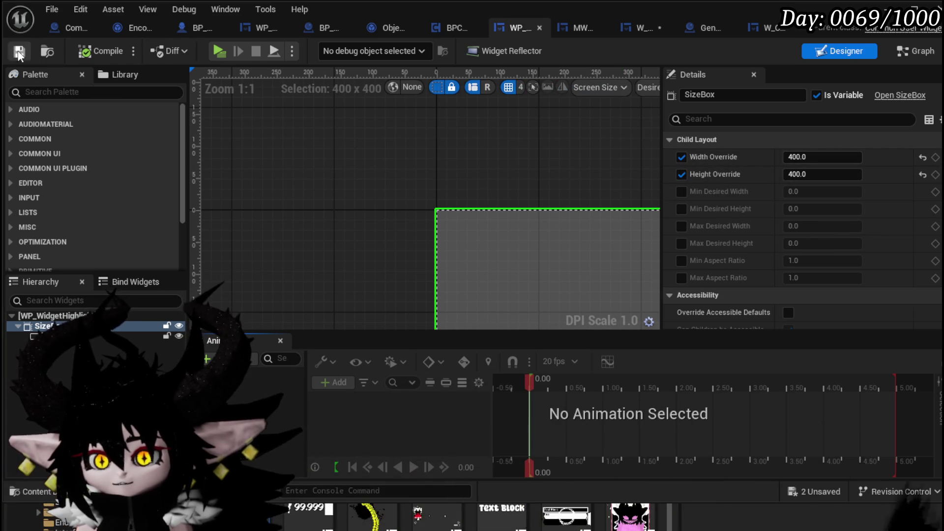
pyautogui.click(639, 28)
pyautogui.moveTo(517, 303)
pyautogui.mouseDown()
pyautogui.moveTo(425, 254)
pyautogui.moveTo(512, 182)
pyautogui.moveTo(493, 205)
pyautogui.moveTo(418, 244)
pyautogui.mouseUp()
pyautogui.click(520, 116)
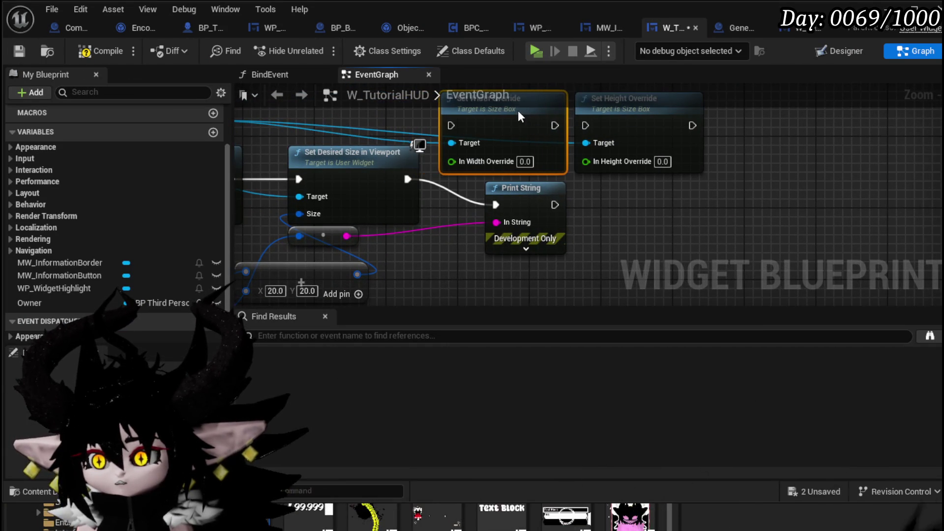
pyautogui.moveTo(502, 233); pyautogui.dragTo(522, 169)
pyautogui.moveTo(480, 206); pyautogui.dragTo(389, 245)
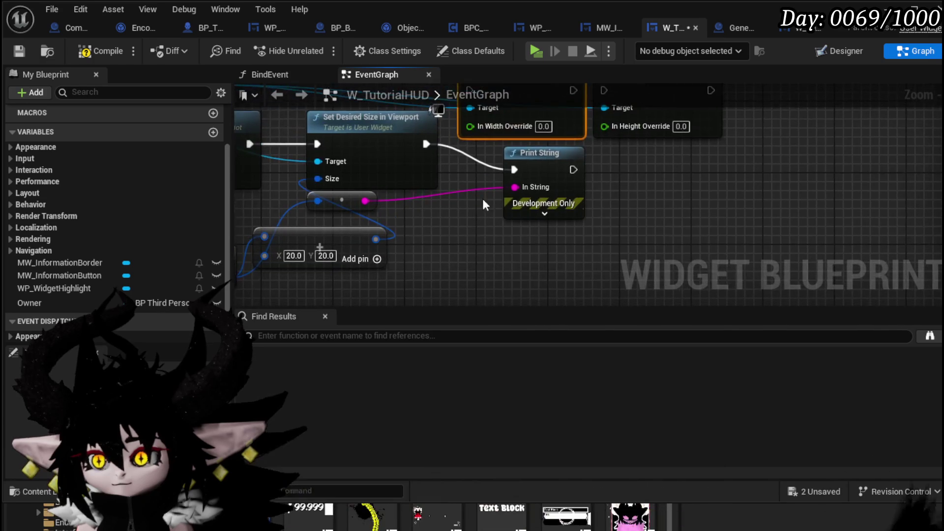
# Split the summed size with Break Vector 2D, wiring X to width override and Y to height override.
pyautogui.moveTo(471, 126); pyautogui.dragTo(487, 272)
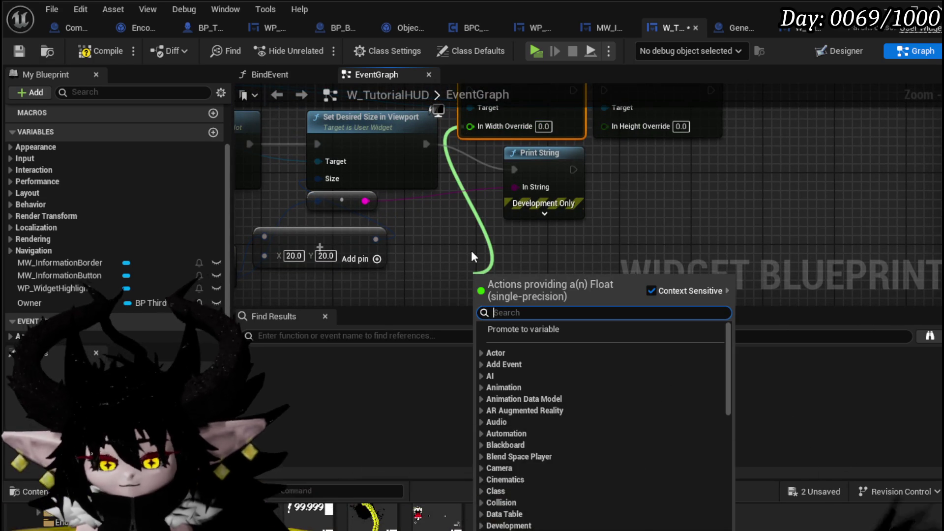
pyautogui.write('make vec')
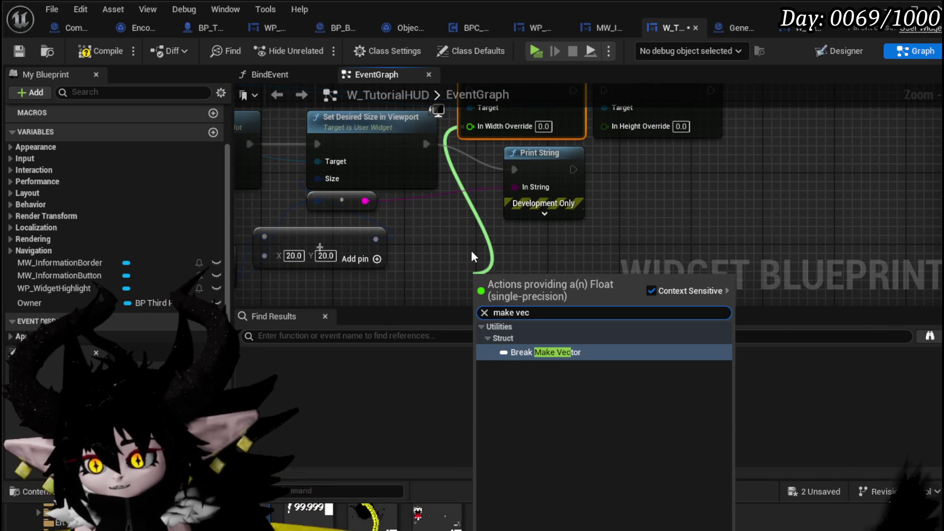
pyautogui.rightClick(460, 236)
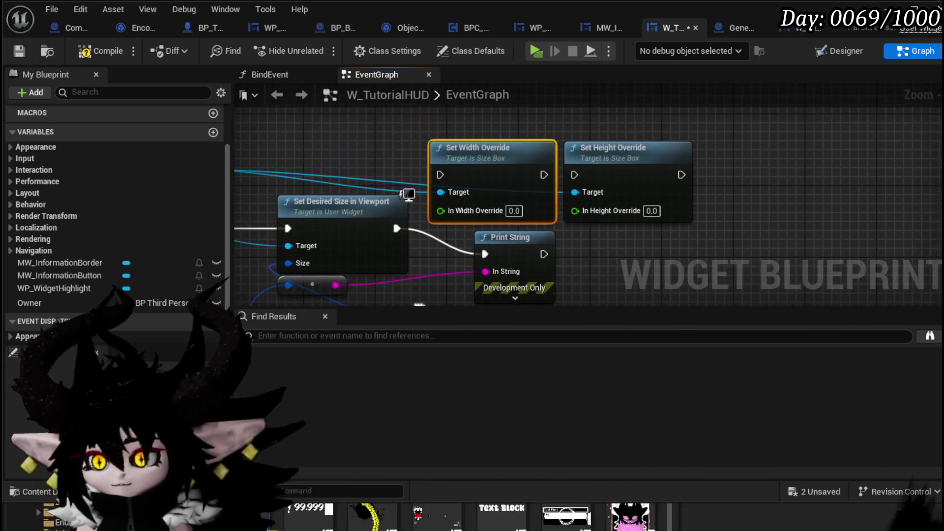
pyautogui.moveTo(413, 258); pyautogui.dragTo(448, 257)
pyautogui.write('brea')
pyautogui.click(524, 306)
pyautogui.scroll(-1, 508, 226)
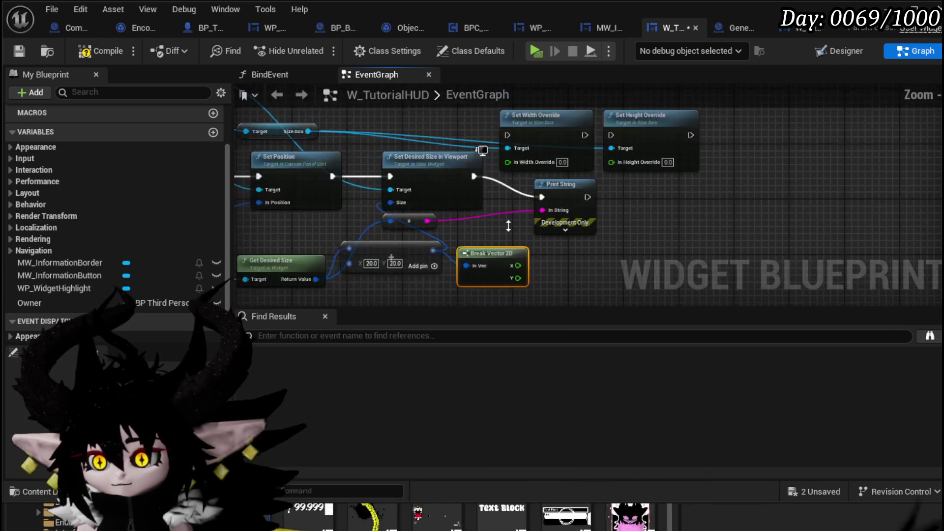
pyautogui.moveTo(518, 265); pyautogui.dragTo(507, 160)
pyautogui.moveTo(517, 279); pyautogui.dragTo(618, 165)
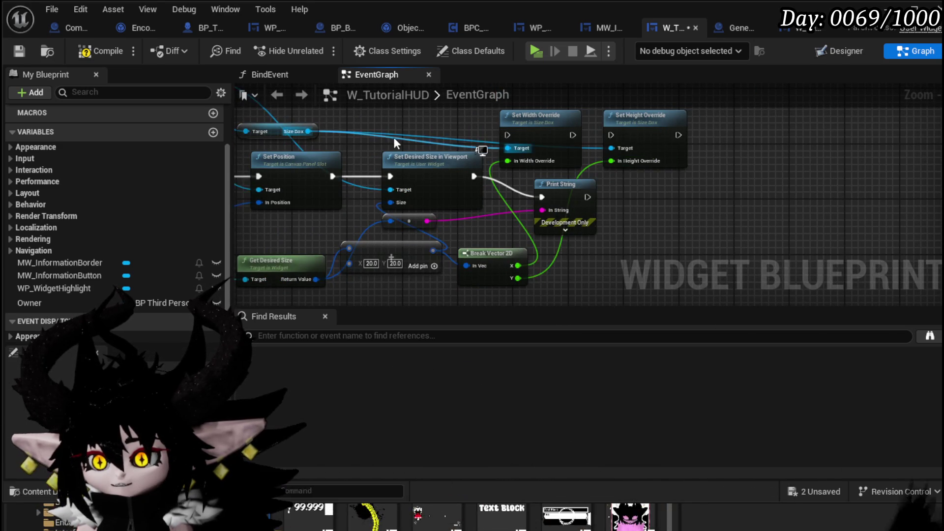
# Run Set Width Override then Set Height Override in the execution chain, compile and save.
pyautogui.moveTo(393, 137); pyautogui.dragTo(440, 171)
pyautogui.moveTo(376, 209); pyautogui.dragTo(551, 167)
pyautogui.moveTo(617, 167); pyautogui.dragTo(657, 166)
pyautogui.click(88, 53)
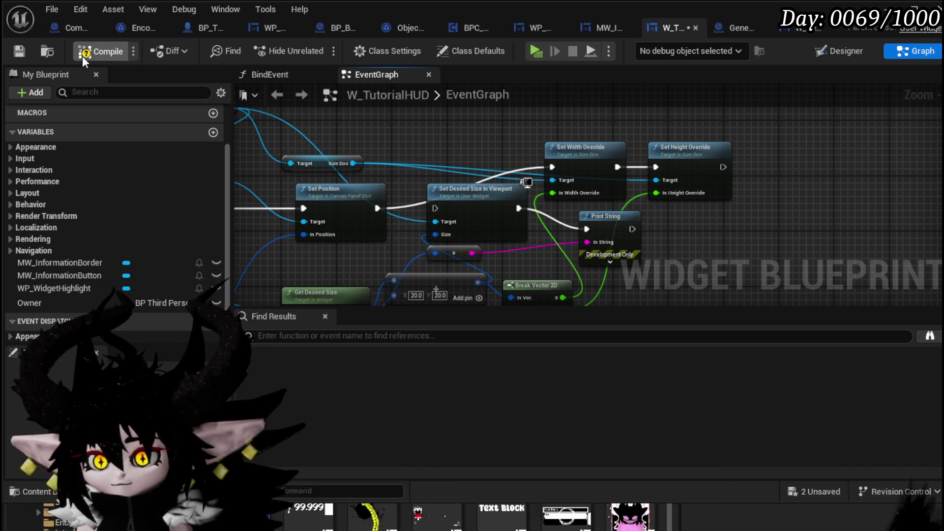
pyautogui.click(25, 49)
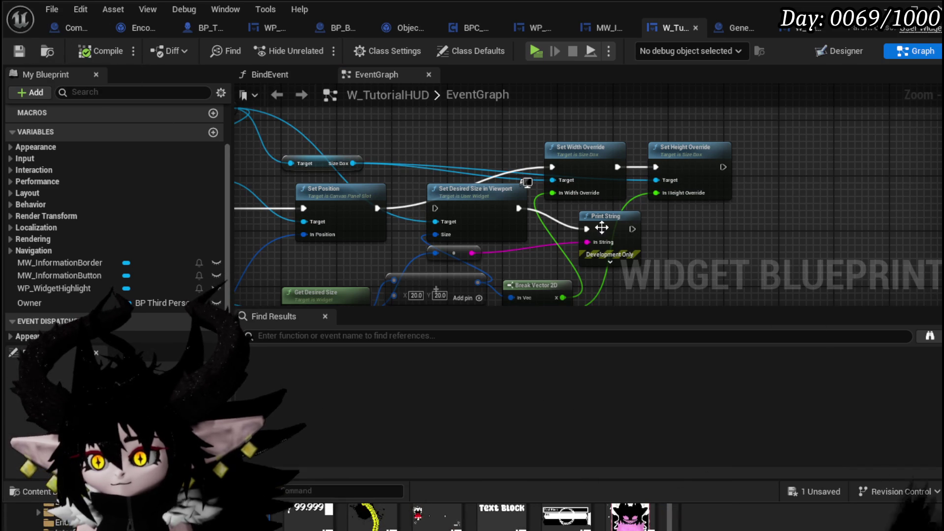
pyautogui.moveTo(607, 230); pyautogui.dragTo(772, 202)
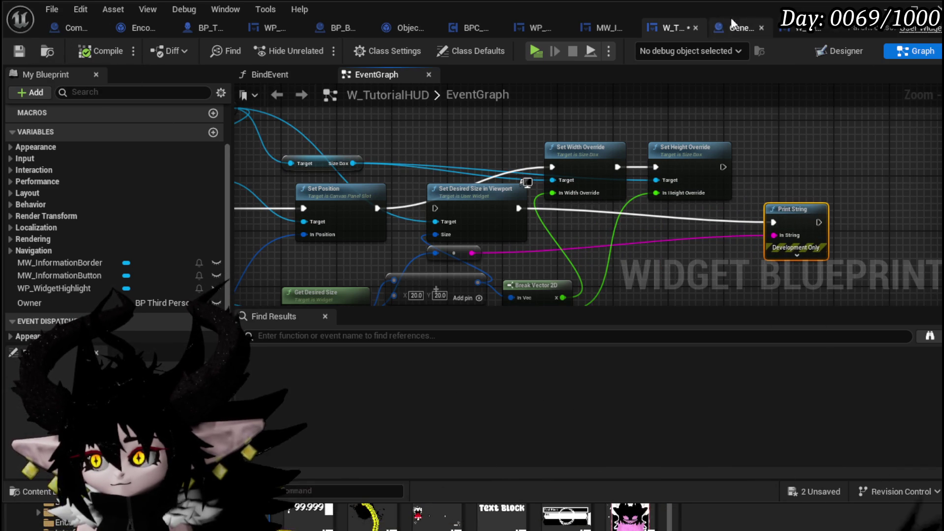
pyautogui.hotkey('ctrl', 's')
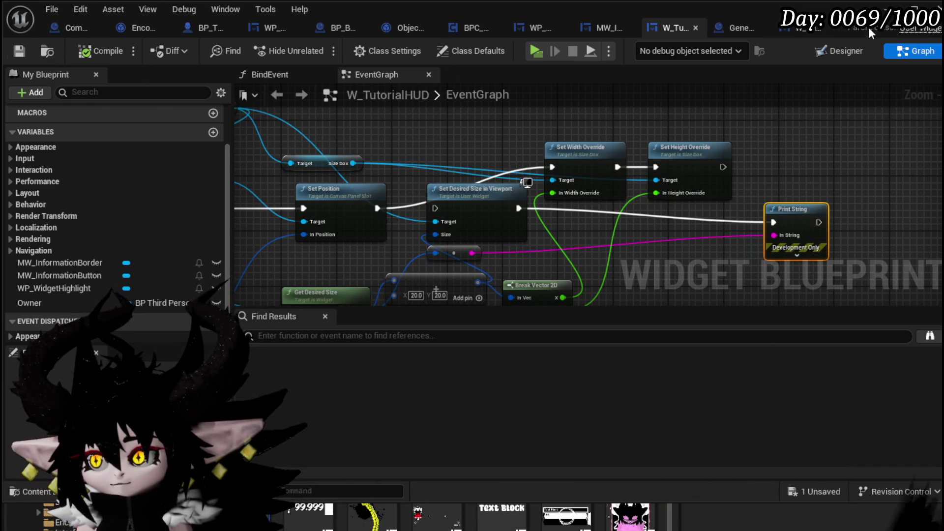
pyautogui.click(896, 6)
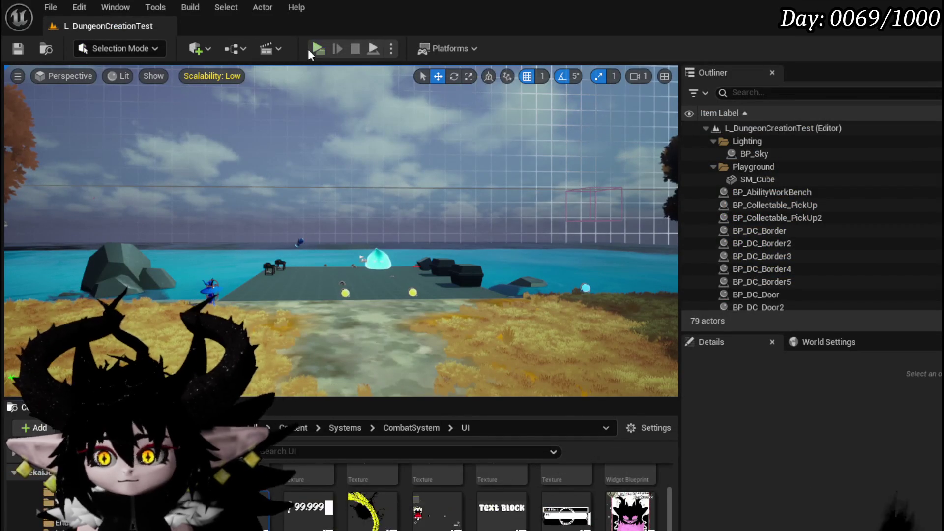
# Play-test the tutorial HUD in the editor, stop, and return to the W_TutorialHUD graph.
pyautogui.hotkey('alt', 'p')
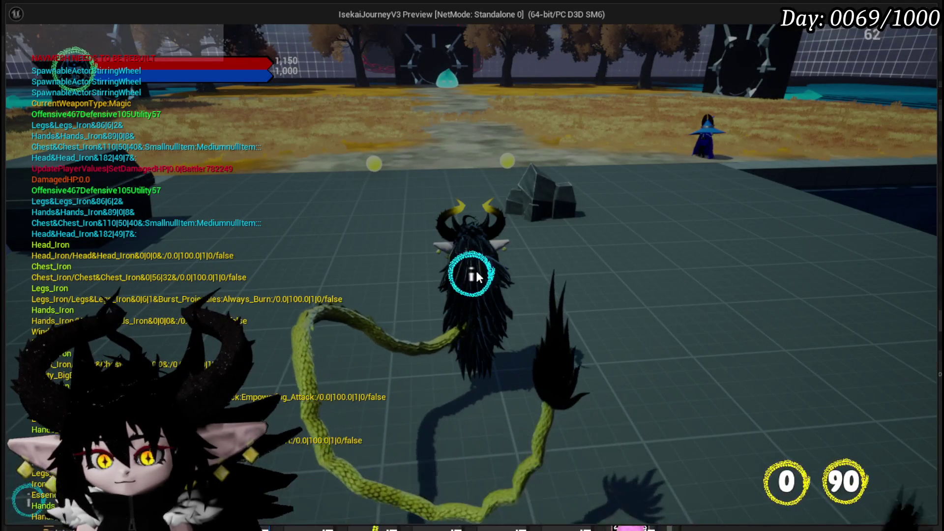
pyautogui.press('Escape')
pyautogui.hotkey('ctrl', 's')
pyautogui.hotkey('alt', 'Tab')
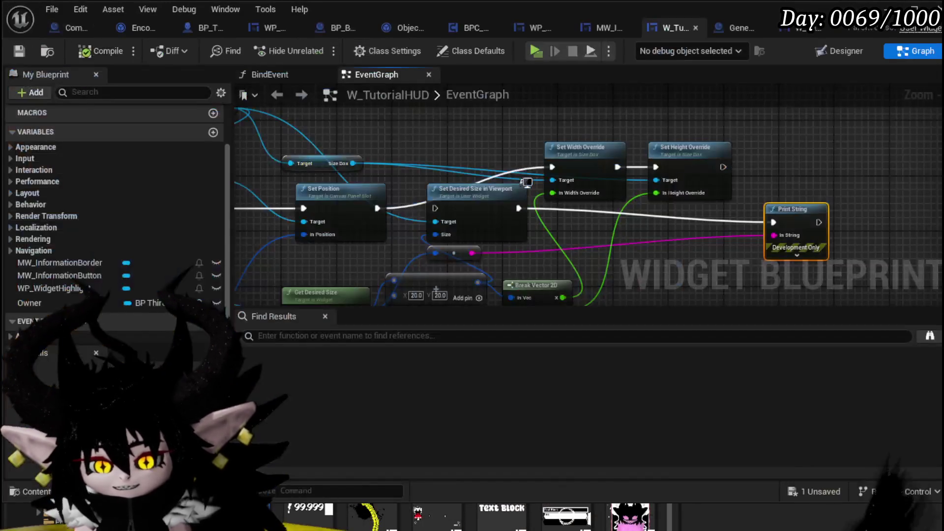
# Set the Make Vector 2D padding to X 800 and Y 800.
pyautogui.moveTo(383, 302)
pyautogui.mouseDown()
pyautogui.moveTo(357, 276)
pyautogui.moveTo(426, 273)
pyautogui.mouseUp()
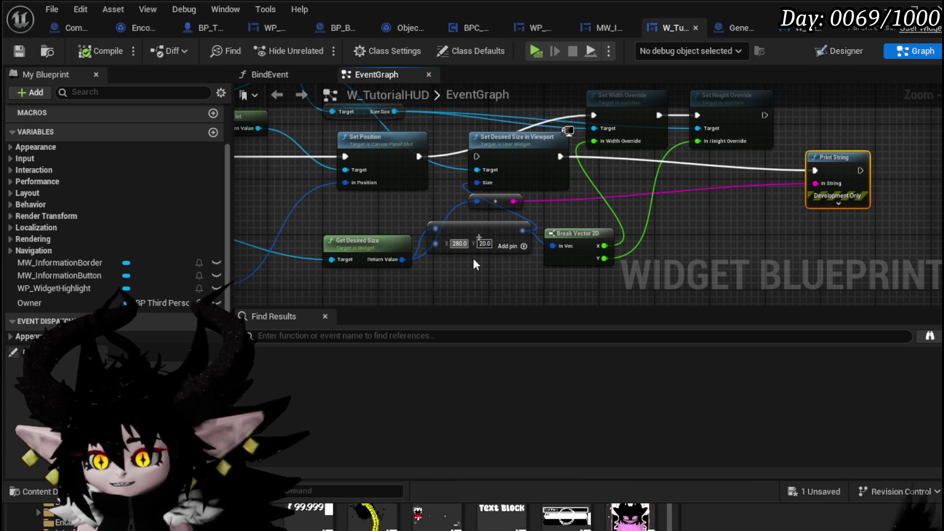
pyautogui.click(458, 243)
pyautogui.write('800')
pyautogui.click(481, 244)
pyautogui.write('800')
pyautogui.click(505, 267)
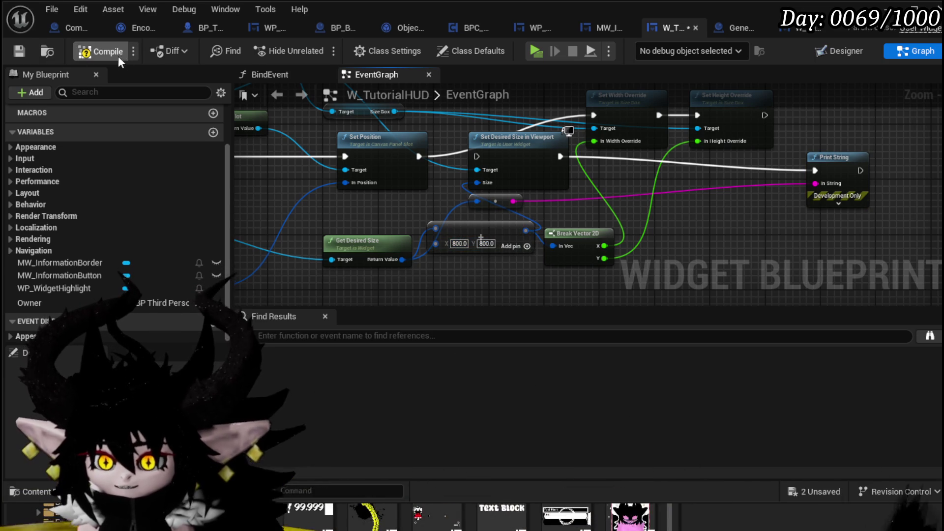
# Play again to check the highlight size with the 800 padding, then stop.
pyautogui.hotkey('alt', 'Tab')
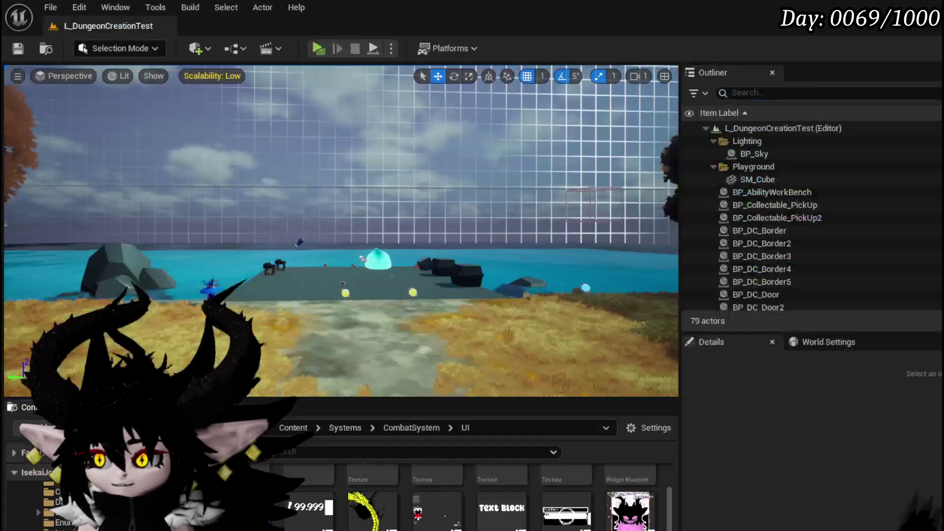
pyautogui.hotkey('alt', 'p')
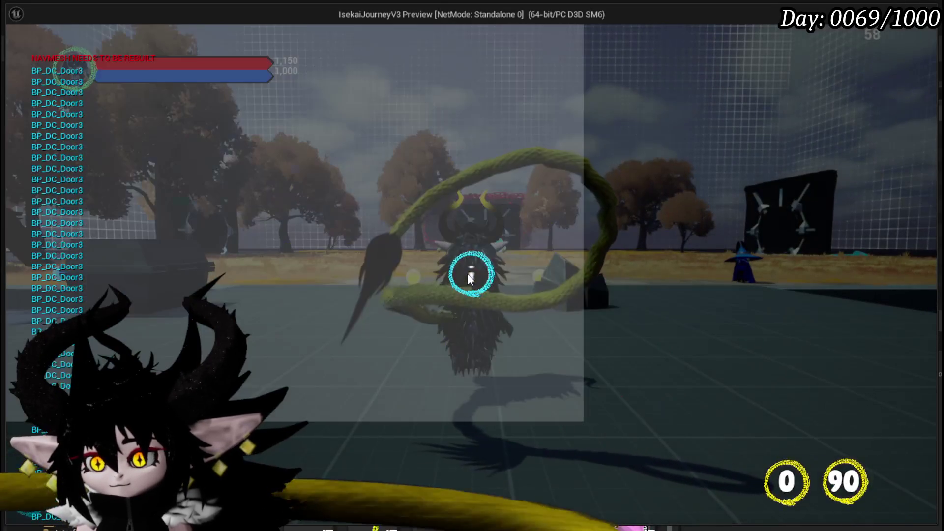
pyautogui.click(467, 279)
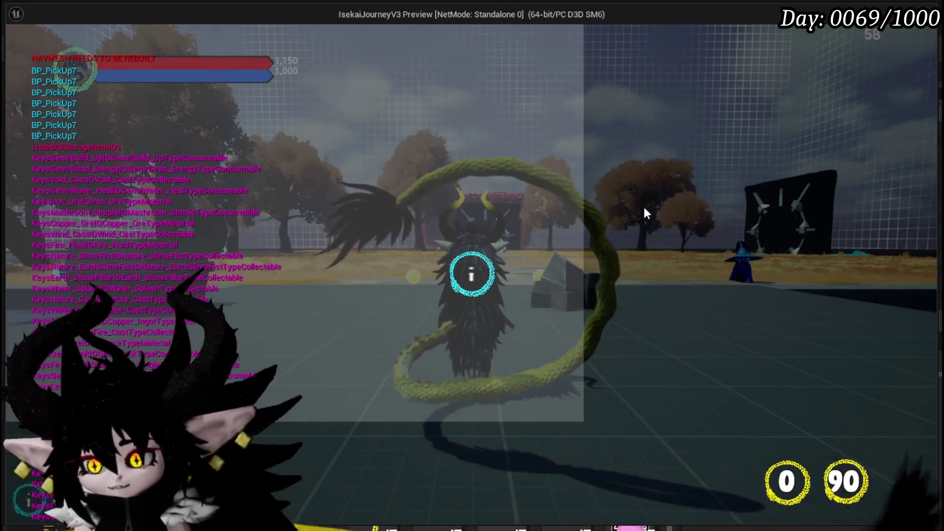
pyautogui.press('Escape')
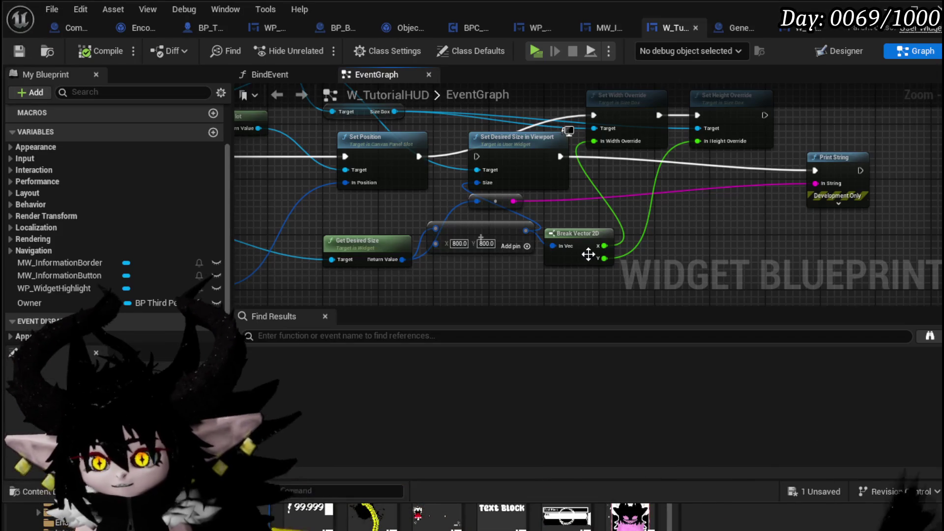
# Reset the Make Vector 2D padding to 20 by 20 and save the blueprint.
pyautogui.scroll(2, 457, 246)
pyautogui.write('0')
pyautogui.click(481, 242)
pyautogui.write('2')
pyautogui.press('Return')
pyautogui.write('20')
pyautogui.press('Return')
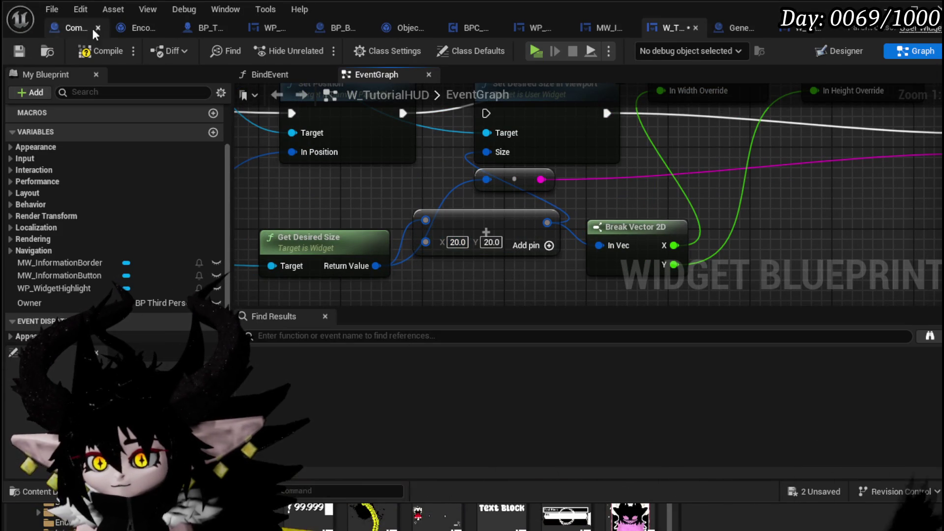
pyautogui.click(19, 51)
# Delete the Set Desired Size in Viewport node, tidy the Size Box and Set Position nodes, and save.
pyautogui.scroll(-2, 401, 250)
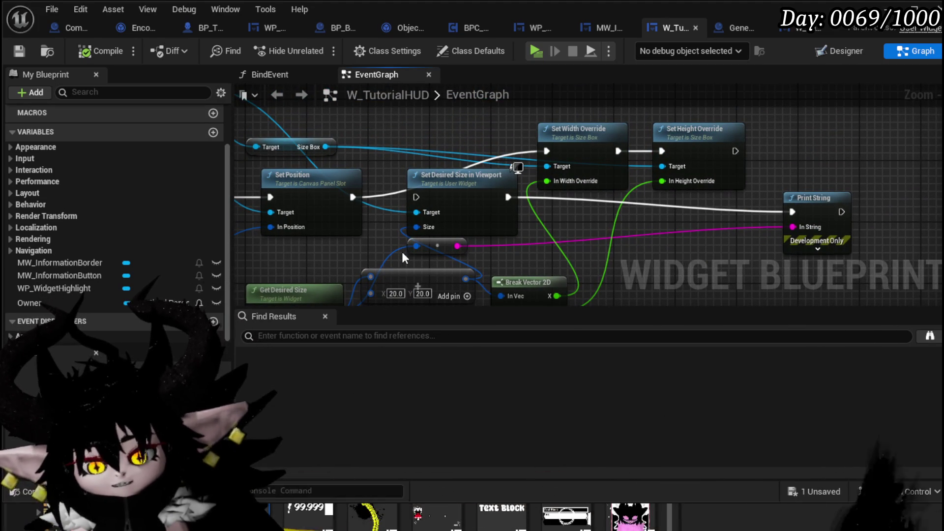
pyautogui.moveTo(451, 174); pyautogui.dragTo(614, 183)
pyautogui.press('Delete')
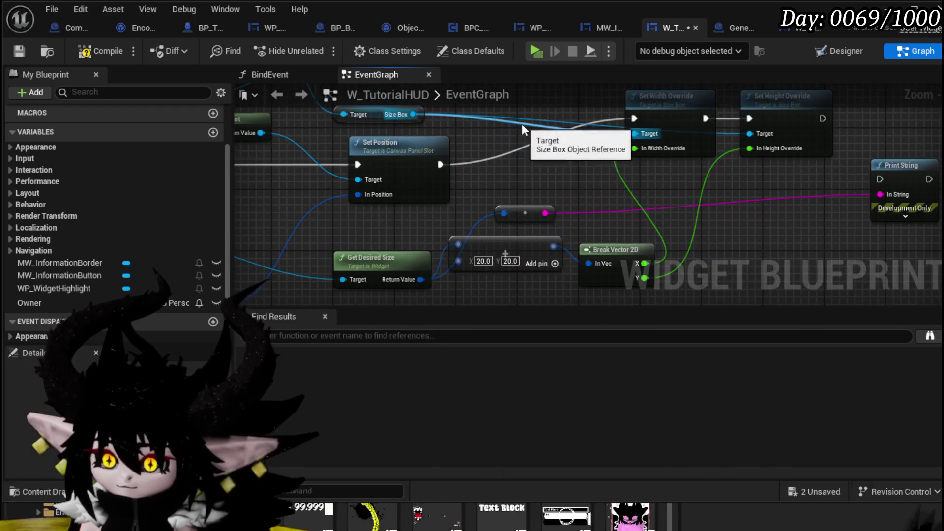
pyautogui.moveTo(465, 151)
pyautogui.mouseDown()
pyautogui.moveTo(718, 102)
pyautogui.moveTo(733, 113)
pyautogui.mouseUp()
pyautogui.moveTo(498, 179)
pyautogui.mouseDown()
pyautogui.moveTo(557, 129)
pyautogui.moveTo(558, 137)
pyautogui.mouseUp()
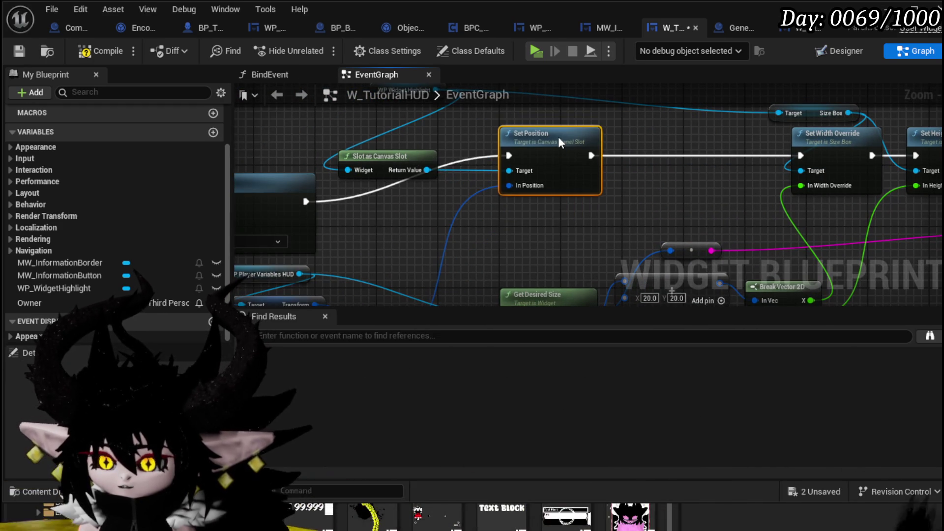
pyautogui.moveTo(710, 181)
pyautogui.mouseDown()
pyautogui.moveTo(585, 177)
pyautogui.moveTo(467, 112)
pyautogui.moveTo(766, 147)
pyautogui.mouseUp()
pyautogui.moveTo(526, 212)
pyautogui.mouseDown()
pyautogui.moveTo(621, 131)
pyautogui.moveTo(704, 146)
pyautogui.mouseUp()
pyautogui.moveTo(738, 245); pyautogui.dragTo(589, 206)
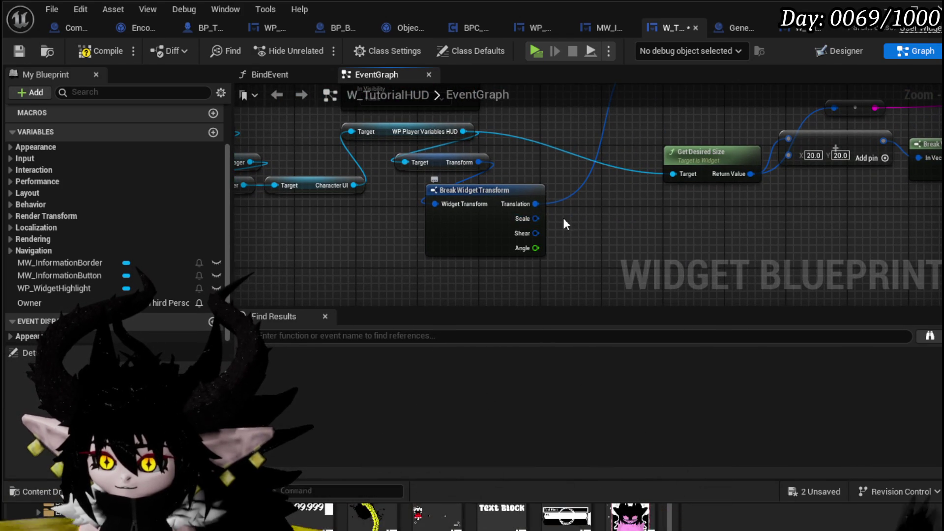
pyautogui.moveTo(496, 171); pyautogui.dragTo(516, 242)
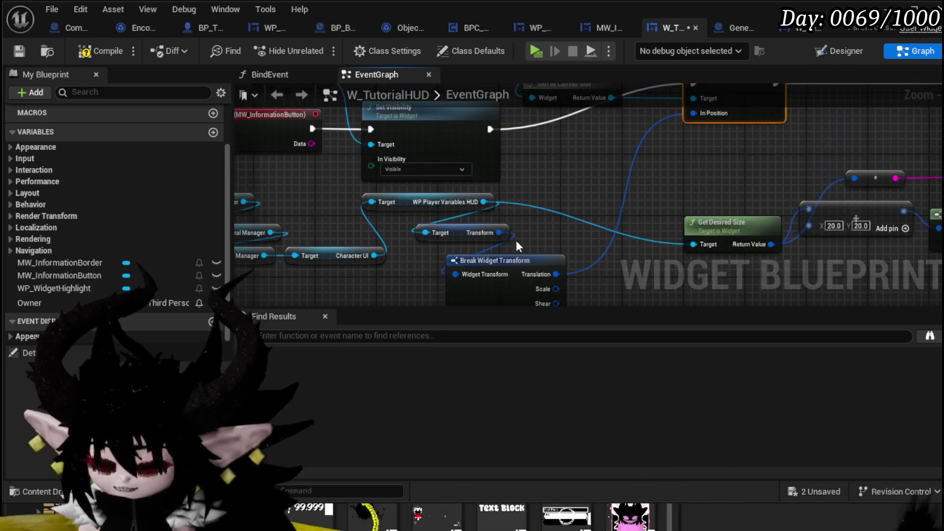
pyautogui.click(21, 47)
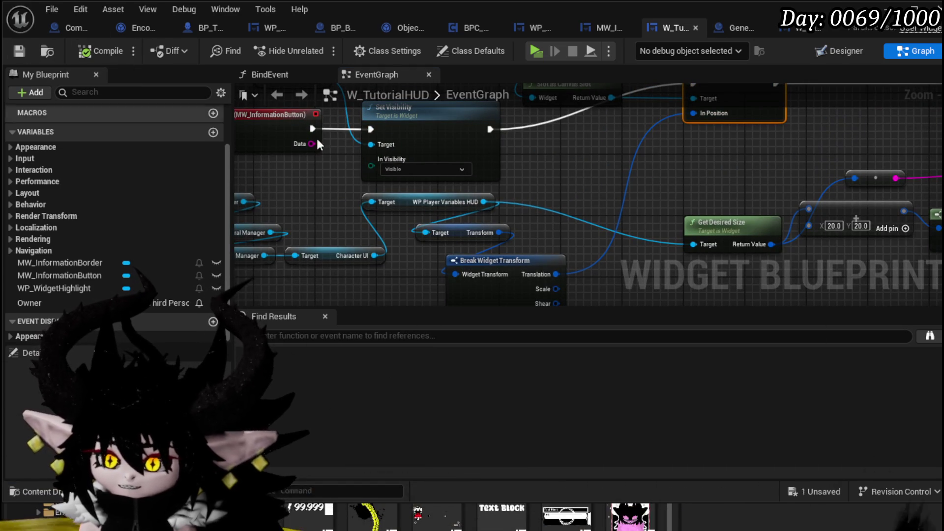
# Search WP Player Variables HUD actions for location and position, then open W_CharacterUI's layout.
pyautogui.moveTo(484, 202); pyautogui.dragTo(535, 188)
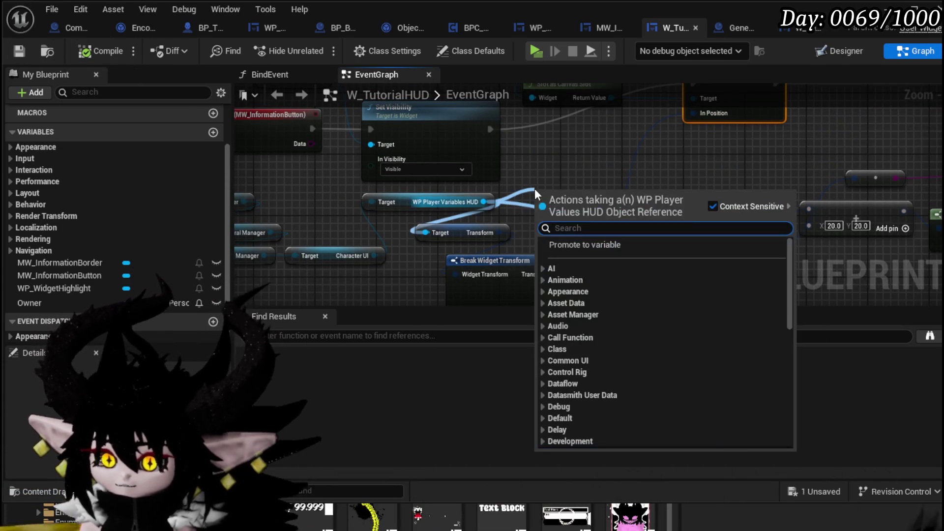
pyautogui.write('locatio')
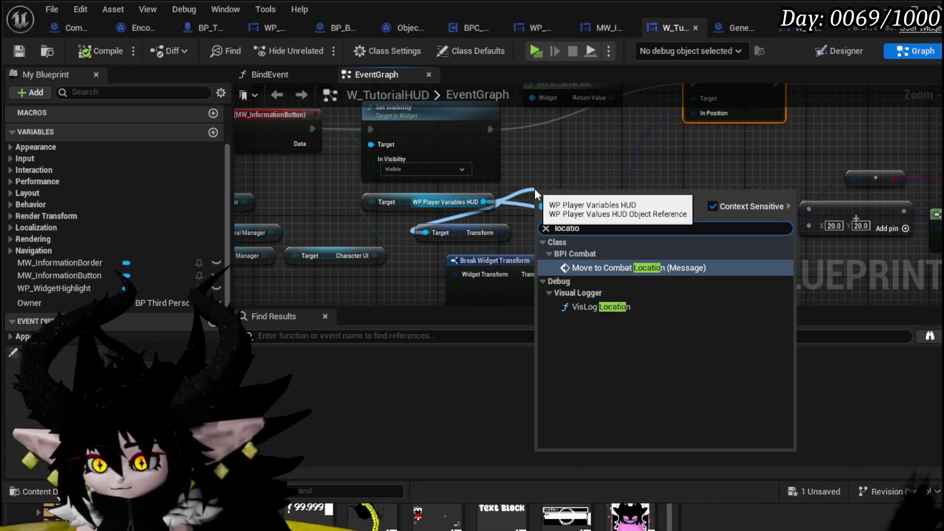
pyautogui.press('BackSpace')
pyautogui.press('BackSpace')
pyautogui.press('BackSpace')
pyautogui.write('posit')
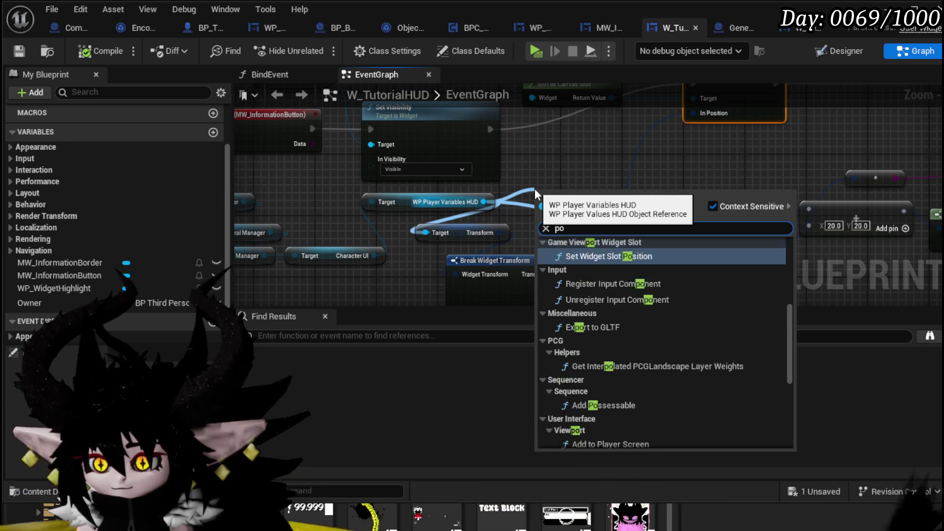
pyautogui.press('BackSpace')
pyautogui.press('BackSpace')
pyautogui.press('BackSpace')
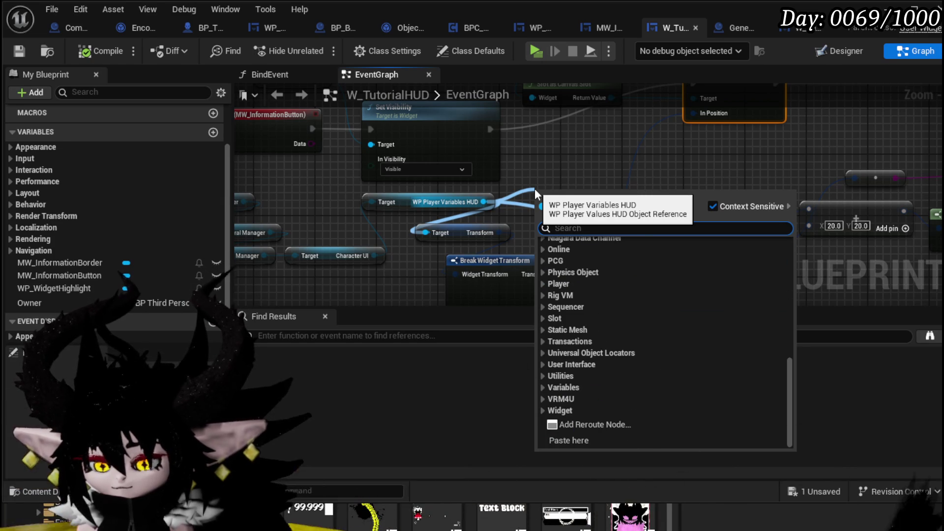
pyautogui.moveTo(557, 189)
pyautogui.mouseDown()
pyautogui.moveTo(467, 183)
pyautogui.moveTo(483, 151)
pyautogui.moveTo(431, 171)
pyautogui.moveTo(371, 155)
pyautogui.mouseUp()
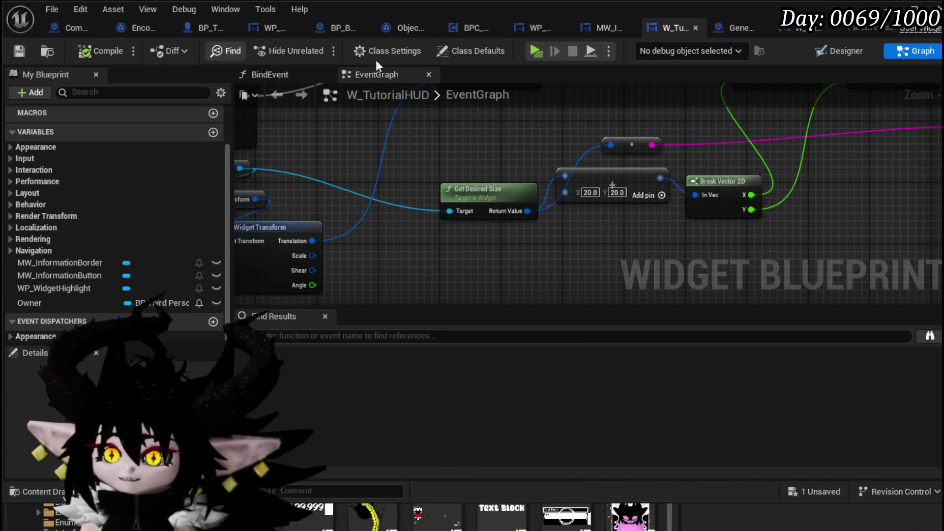
pyautogui.click(783, 29)
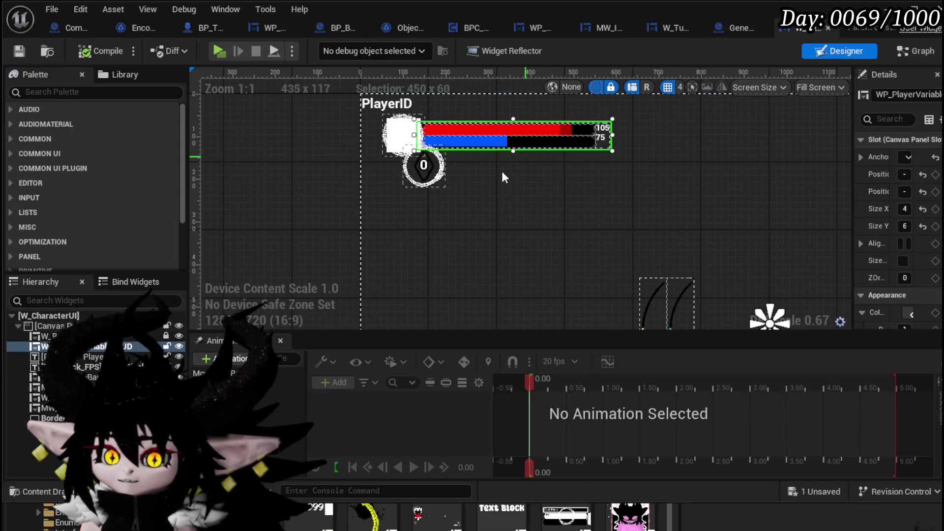
# Set the Set Position node's In Position X to -824.960938 in the W_TutorialHUD graph.
pyautogui.moveTo(851, 162); pyautogui.dragTo(669, 172)
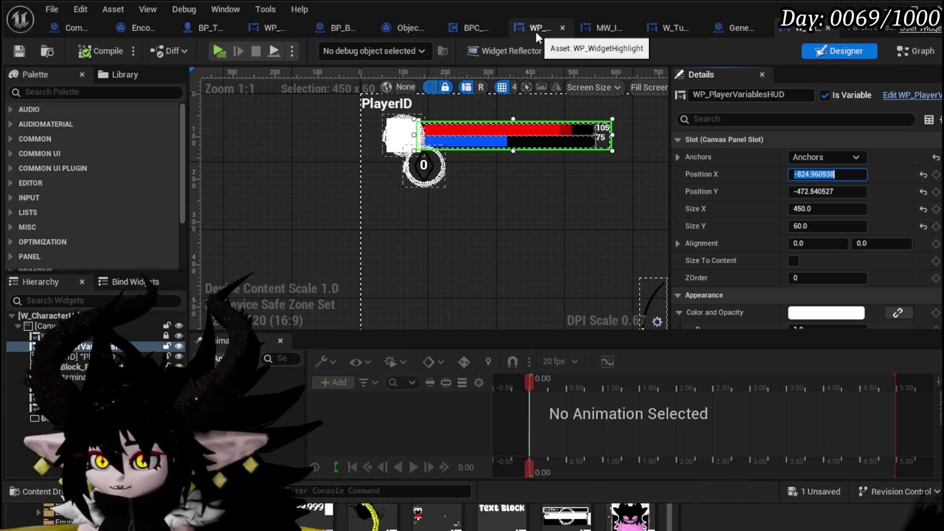
pyautogui.click(662, 34)
pyautogui.moveTo(549, 209)
pyautogui.mouseDown()
pyautogui.moveTo(538, 325)
pyautogui.moveTo(610, 299)
pyautogui.mouseUp()
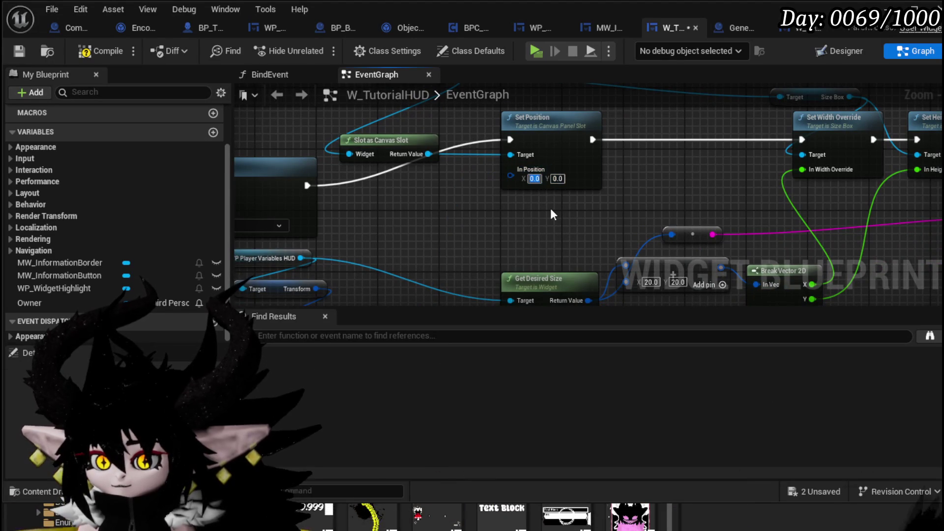
pyautogui.moveTo(535, 179); pyautogui.dragTo(550, 208)
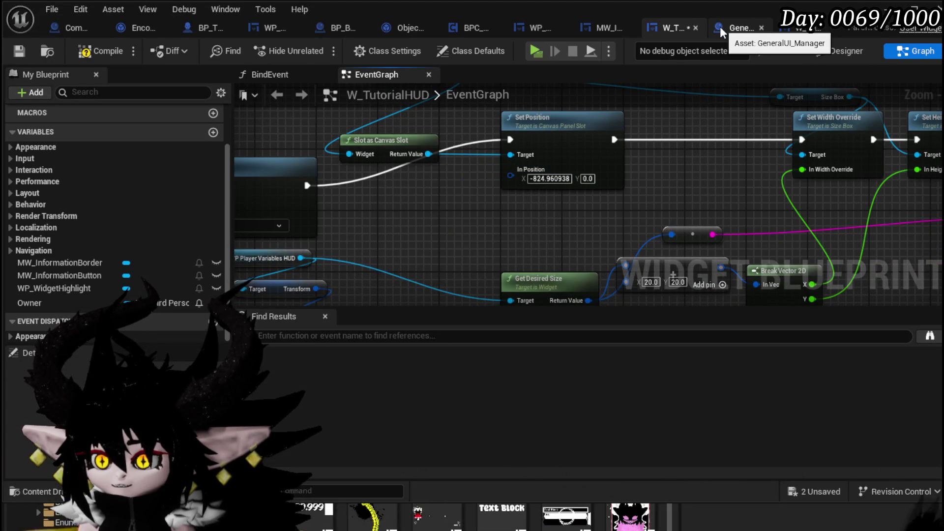
# Copy the HUD's Position Y from W_CharacterUI, paste -472.540527 as Position Y, then compile and save.
pyautogui.click(789, 29)
pyautogui.click(818, 191)
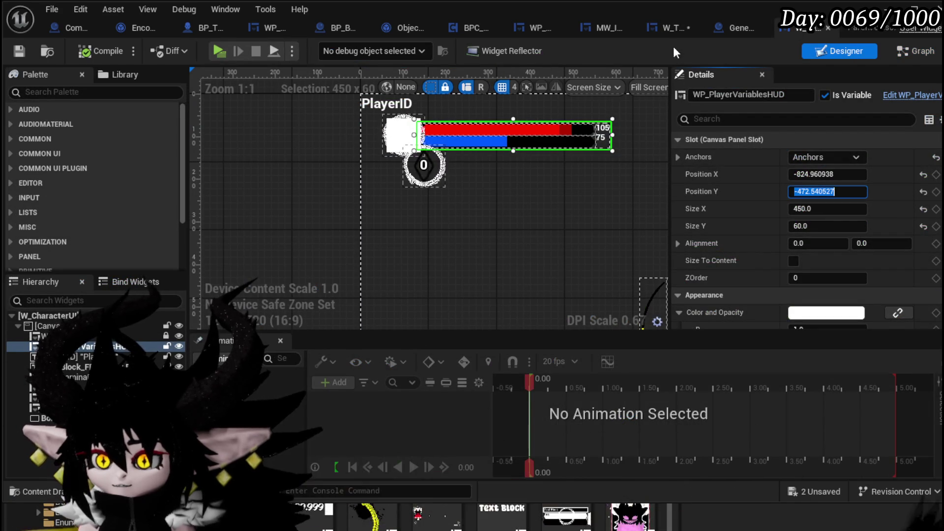
pyautogui.click(671, 31)
pyautogui.click(587, 178)
pyautogui.write('-472.540527')
pyautogui.press('Return')
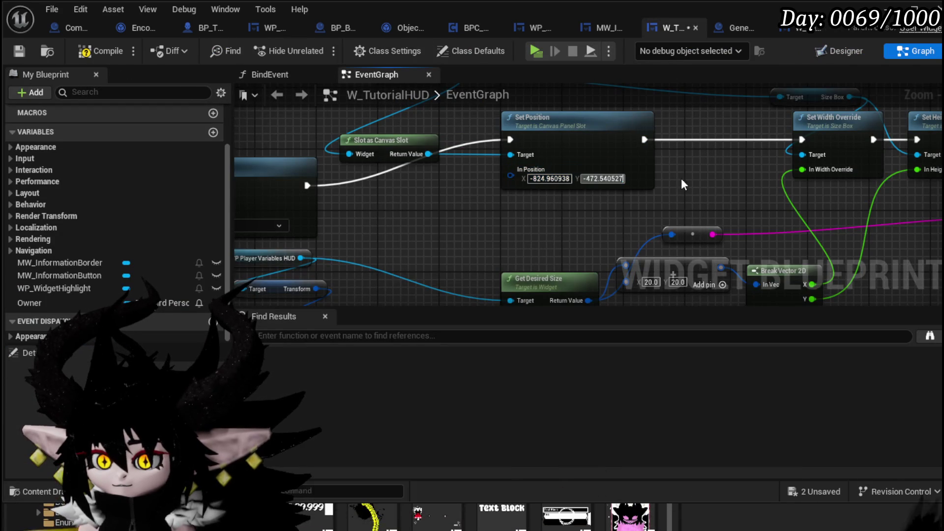
pyautogui.click(19, 50)
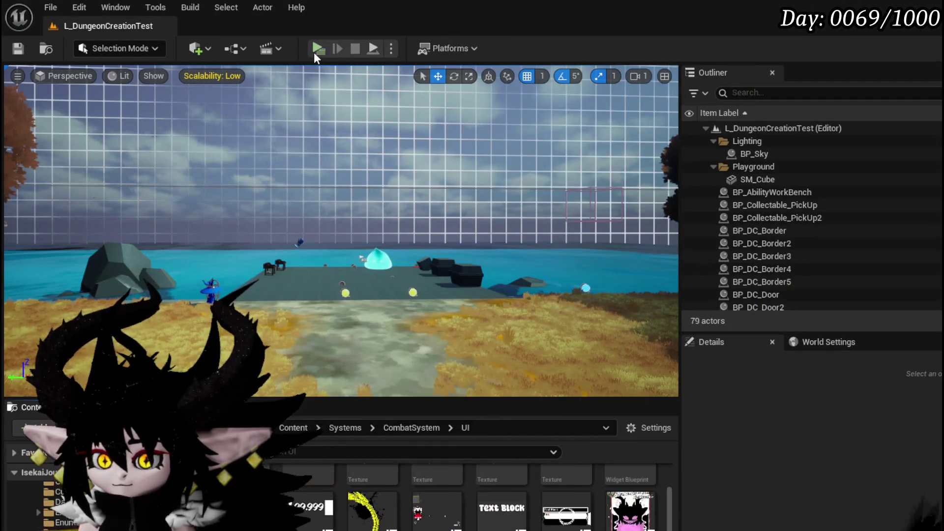
# Run a quick playtest of the repositioned highlight, save the level, and return to W_TutorialHUD.
pyautogui.click(317, 47)
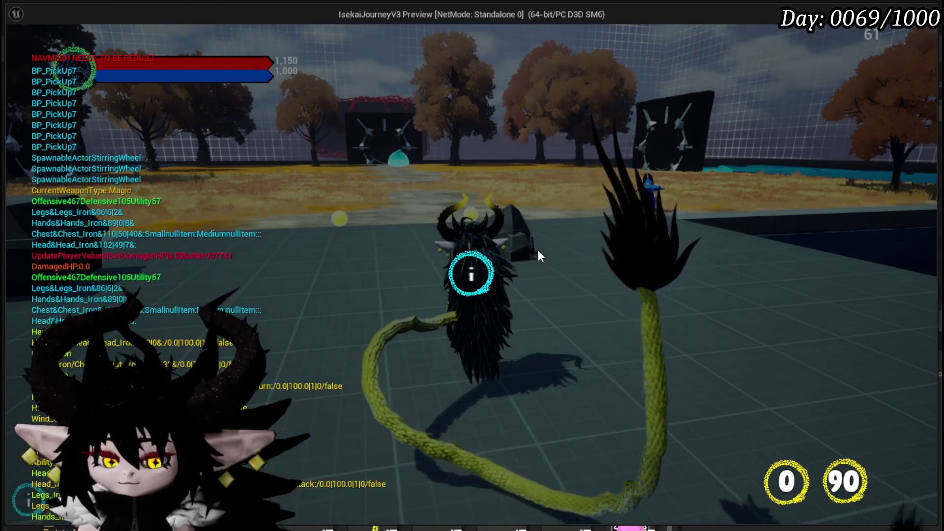
pyautogui.press('Escape')
pyautogui.hotkey('ctrl', 's')
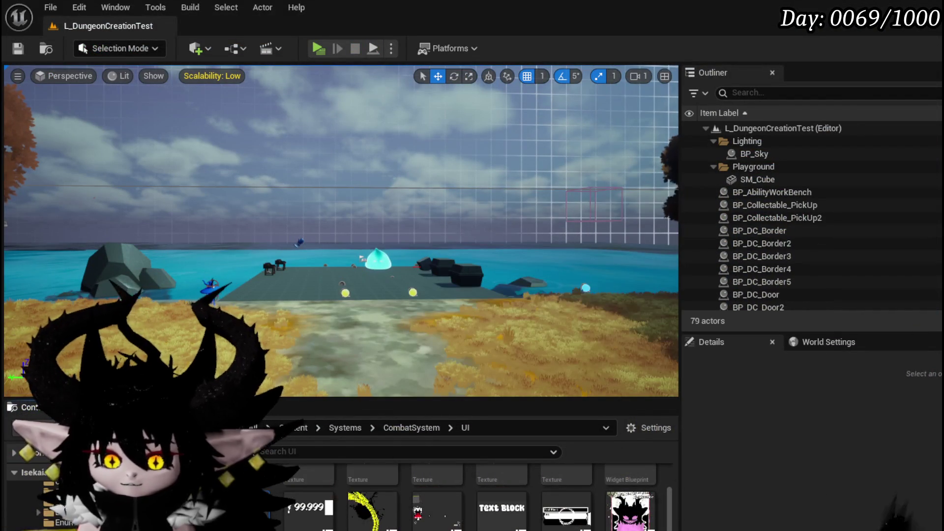
pyautogui.hotkey('alt', 'Tab')
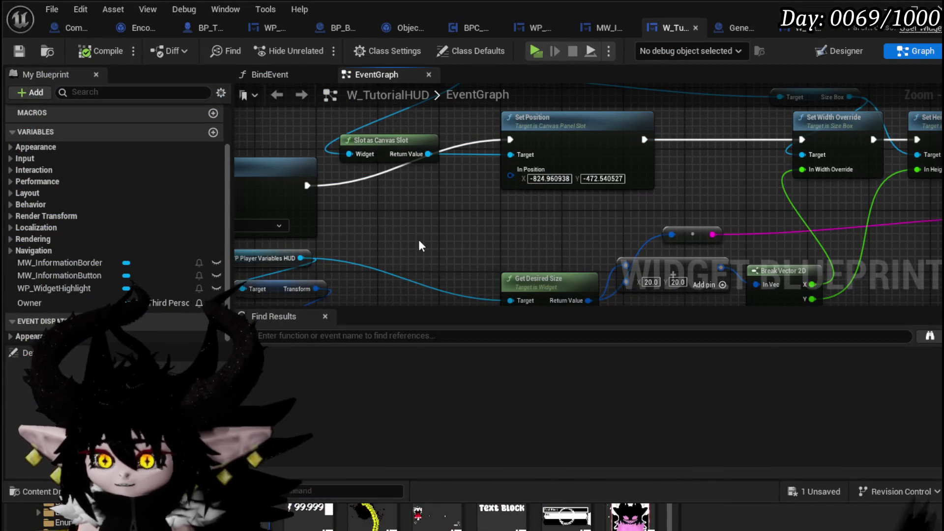
# Review W_CharacterUI and the GeneralUI_Manager CreateUIs graph, then show W_TutorialHUD's Designer layout.
pyautogui.click(532, 178)
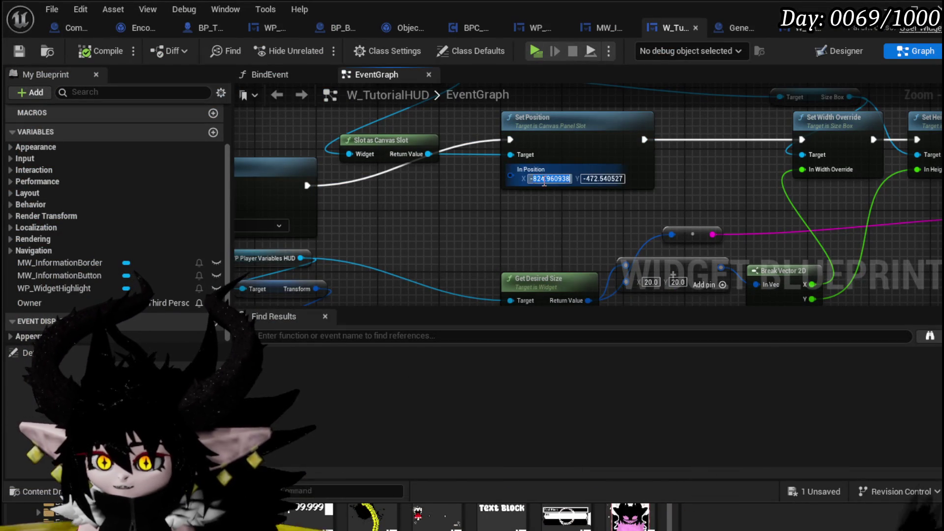
pyautogui.click(591, 218)
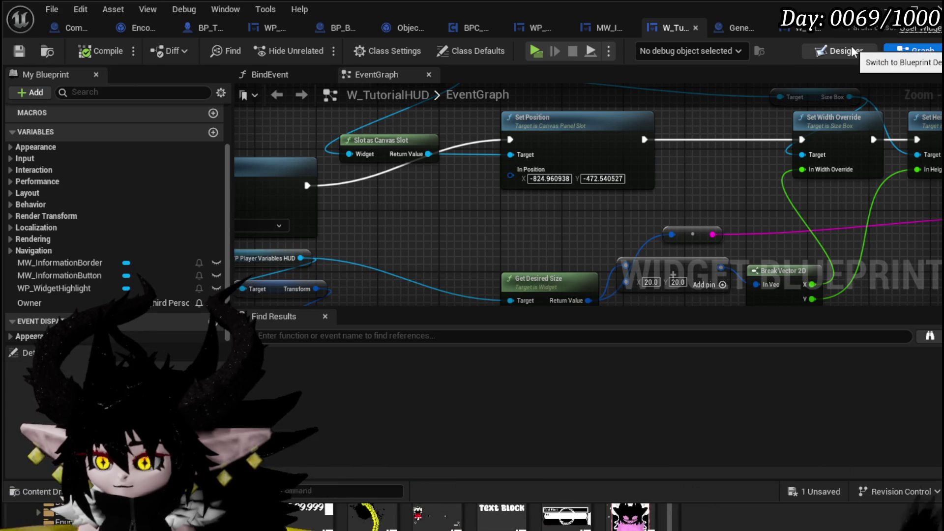
pyautogui.click(804, 30)
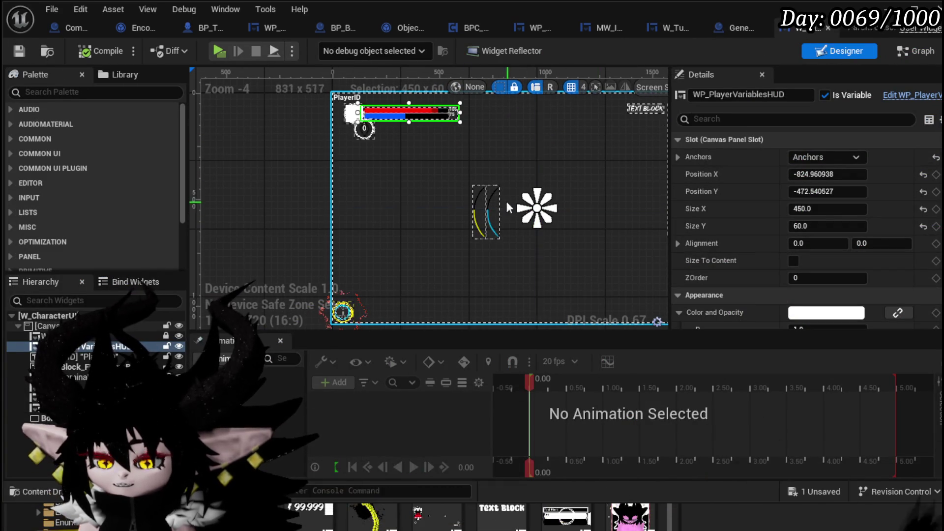
pyautogui.click(908, 48)
pyautogui.click(740, 29)
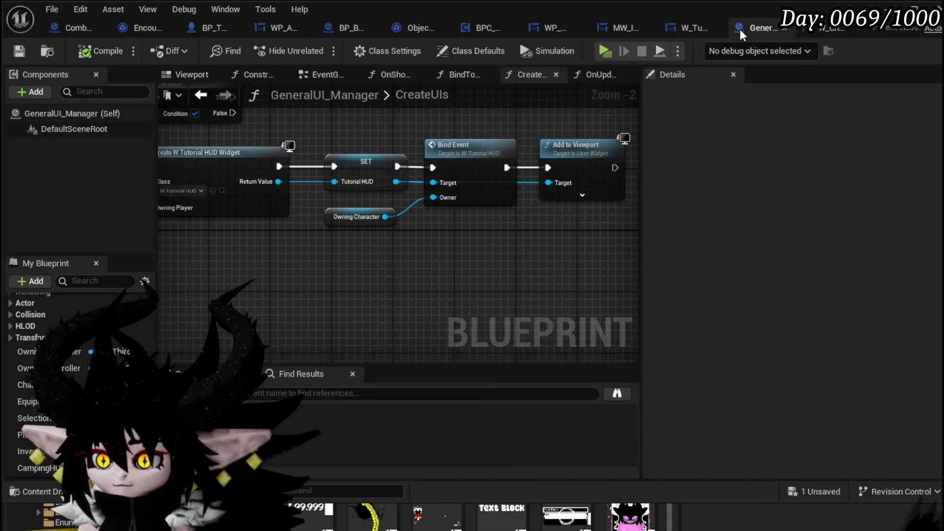
pyautogui.click(696, 34)
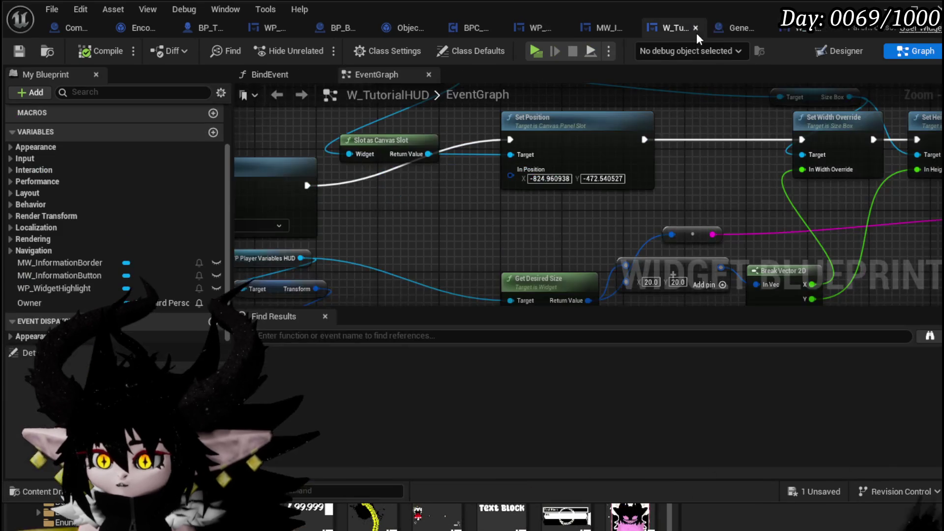
pyautogui.click(888, 49)
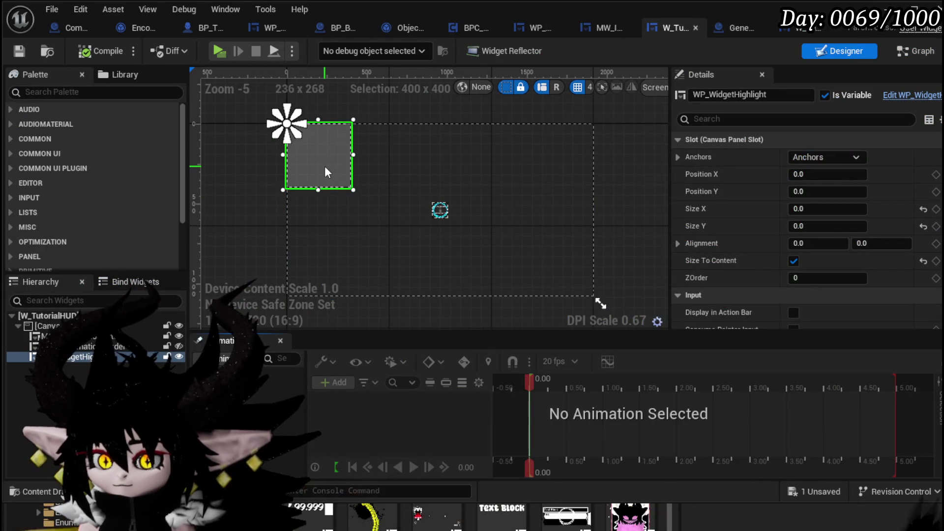
# Apply the centre anchor preset to WP_WidgetHighlight, then run a playtest and save the level.
pyautogui.click(833, 156)
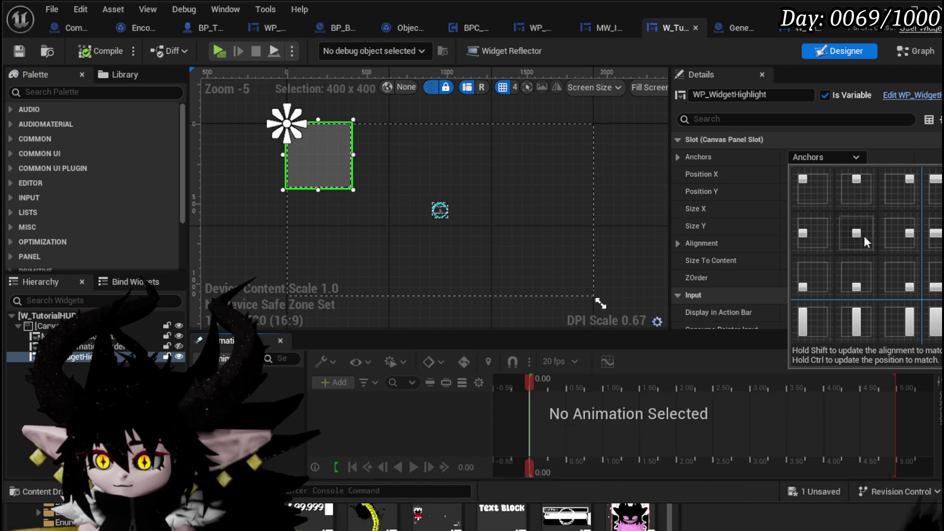
pyautogui.keyDown('ctrl'); pyautogui.keyDown('shift'); pyautogui.click(863, 235); pyautogui.keyUp('shift'); pyautogui.keyUp('ctrl')
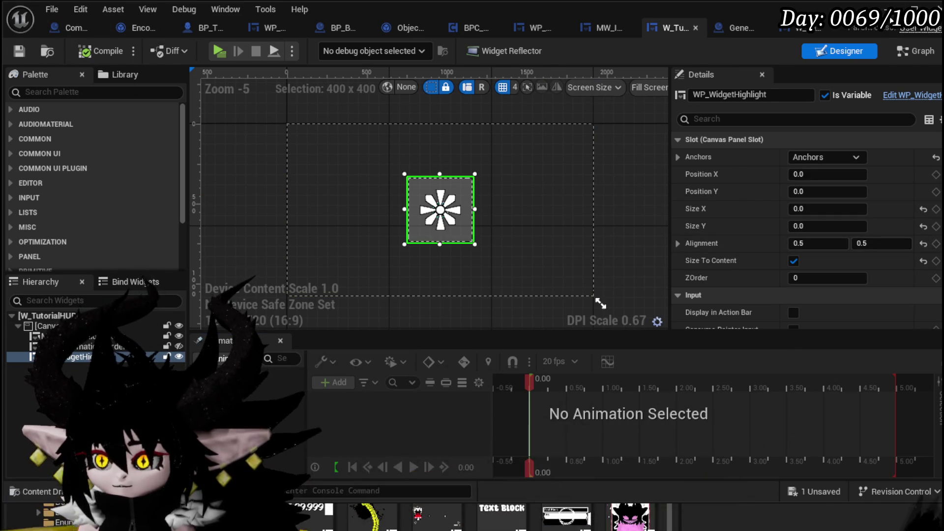
pyautogui.hotkey('alt', 'Tab')
pyautogui.click(317, 49)
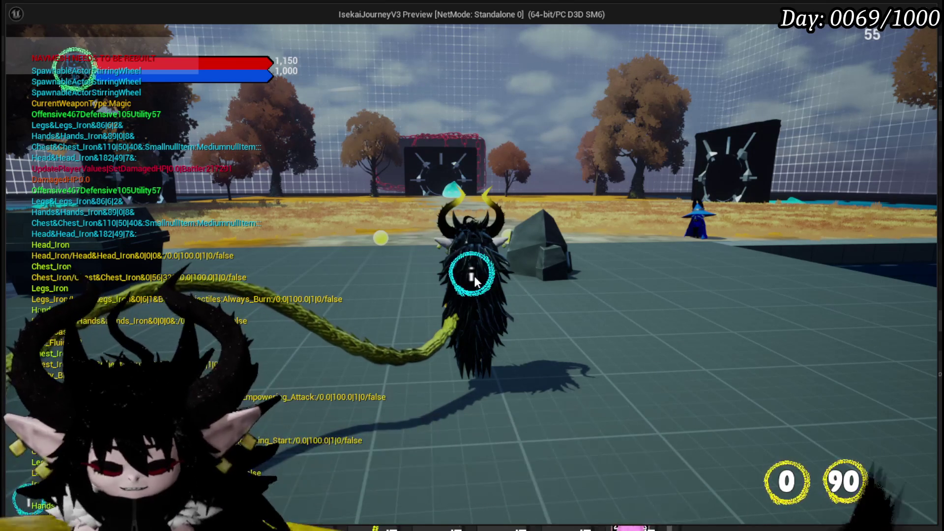
pyautogui.press('Escape')
pyautogui.click(15, 45)
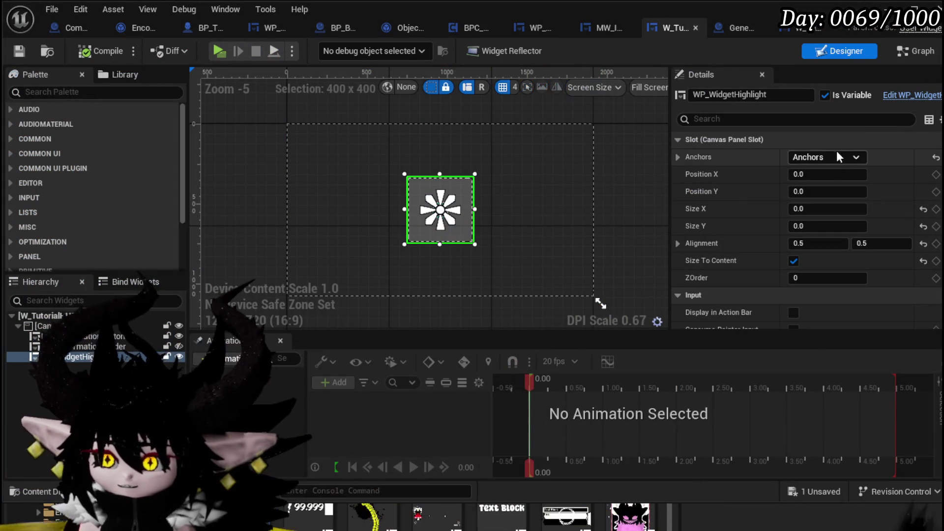
# Set WP_WidgetHighlight's Alignment to 0 by 0 and start a playtest from the level editor.
pyautogui.click(826, 243)
pyautogui.write('0')
pyautogui.press('Return')
pyautogui.click(881, 243)
pyautogui.write('0')
pyautogui.press('Return')
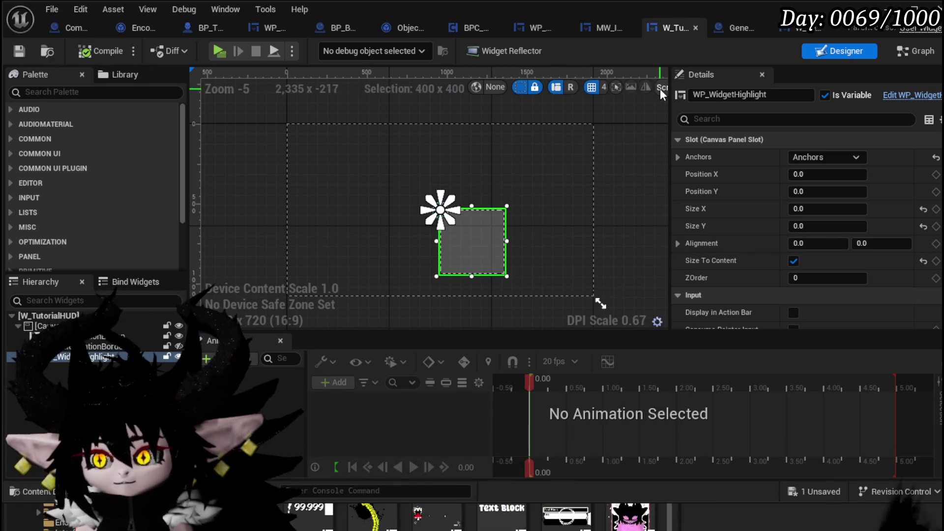
pyautogui.hotkey('alt', 'Tab')
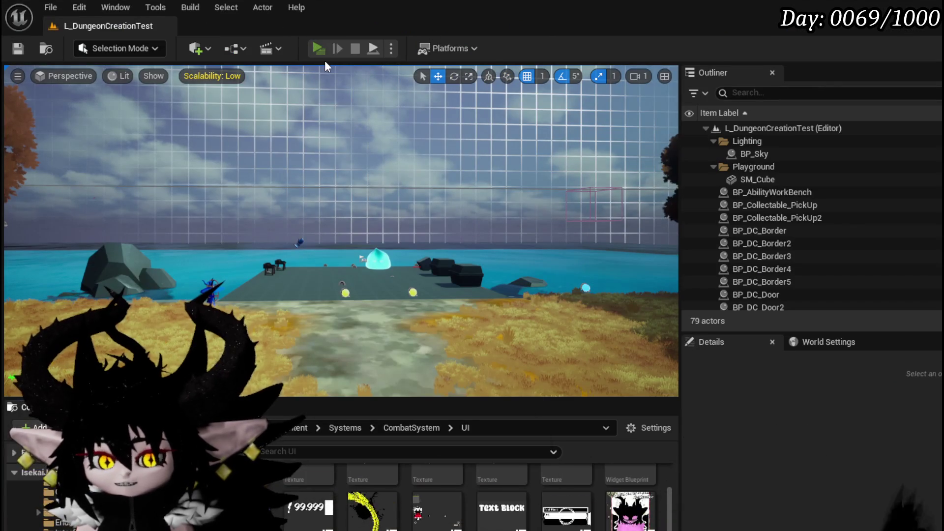
pyautogui.click(320, 50)
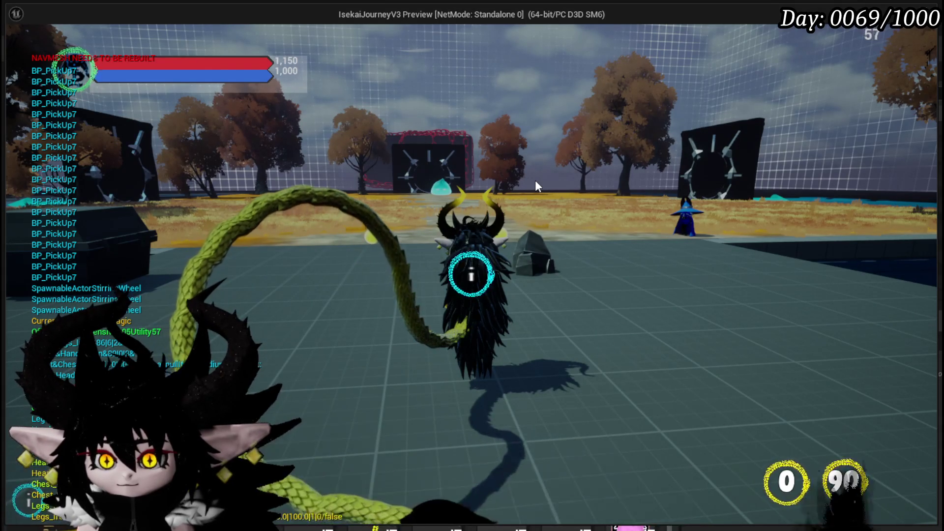
# End the running playtest, save the map, and return to the W_TutorialHUD widget blueprint.
pyautogui.hotkey('alt', 'Tab')
pyautogui.press('Escape')
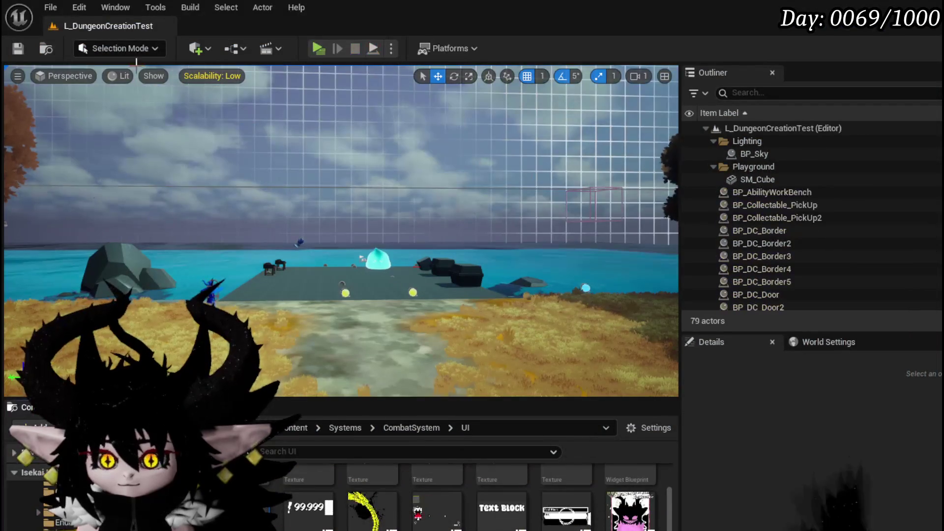
pyautogui.click(17, 49)
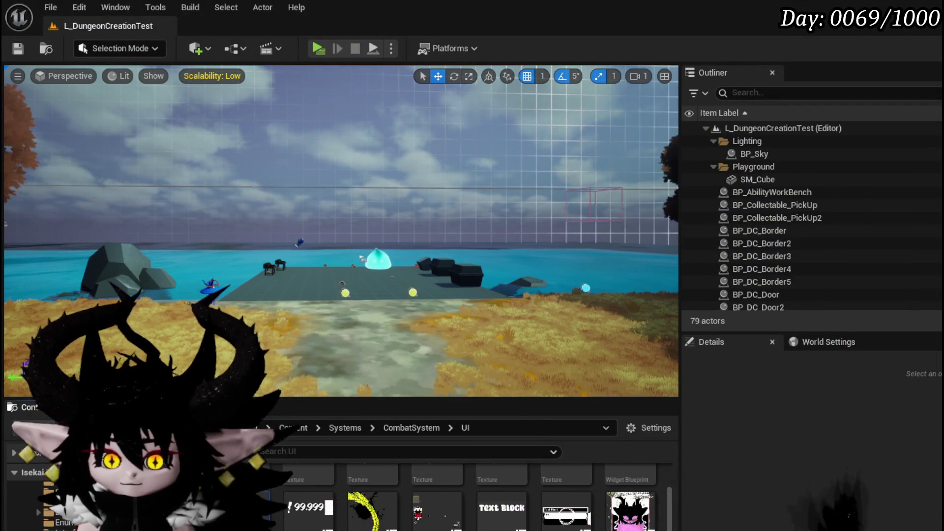
pyautogui.hotkey('alt', 'Tab')
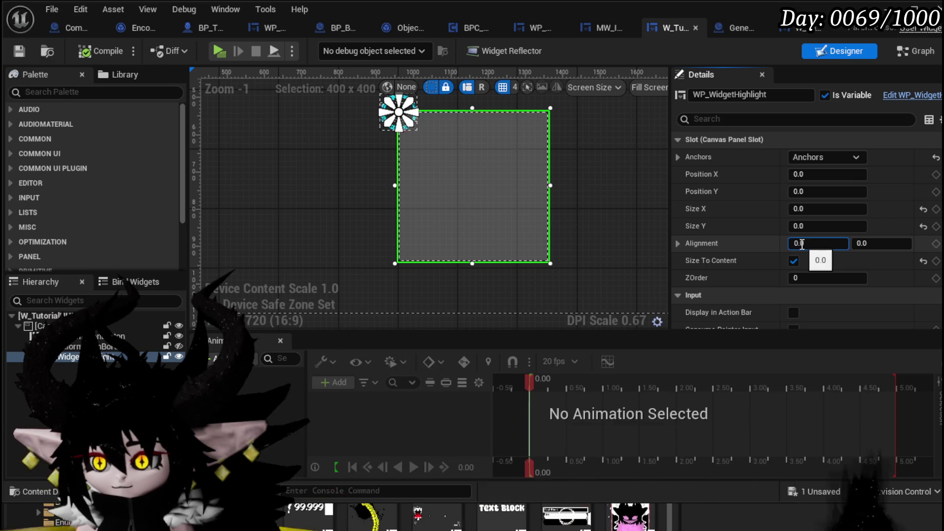
# Set the highlight's Alignment to 0.1 by 0.1 and compile and save W_TutorialHUD.
pyautogui.write('1')
pyautogui.press('Return')
pyautogui.click(864, 243)
pyautogui.write('0.1')
pyautogui.press('Return')
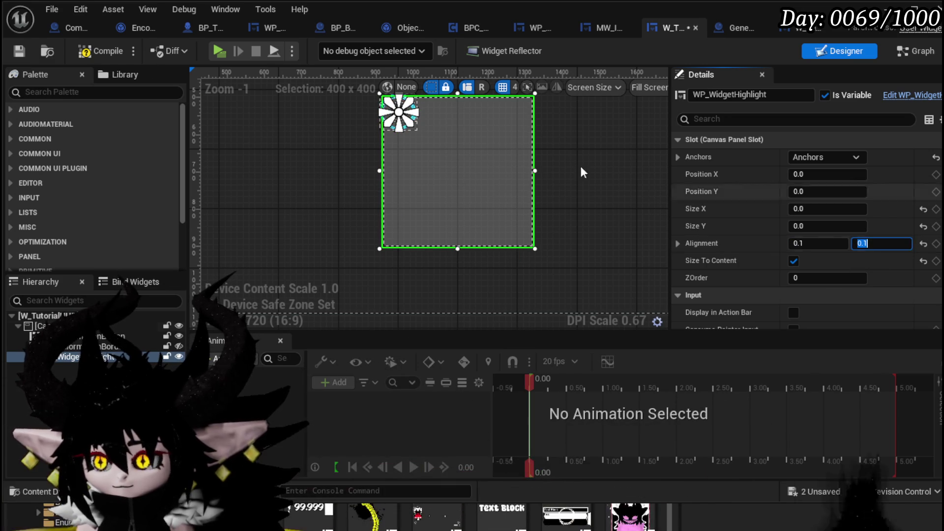
pyautogui.click(19, 51)
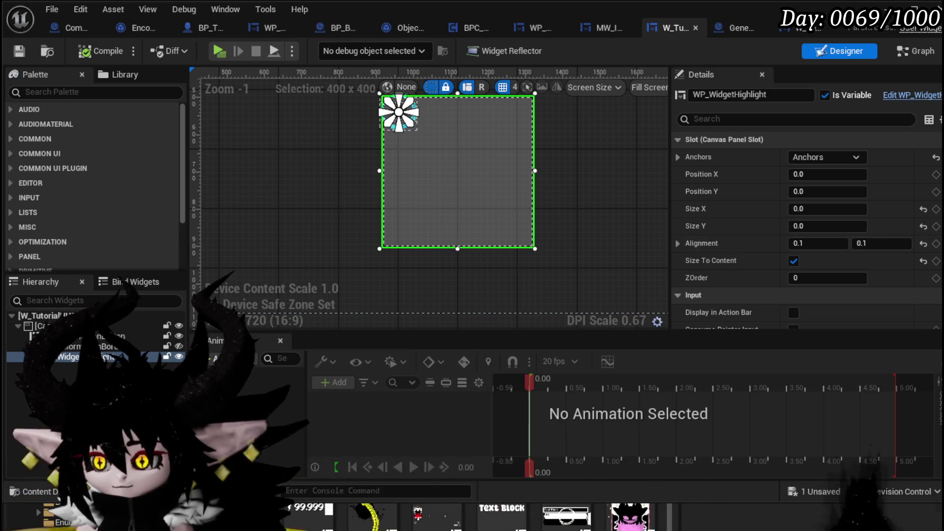
# Change Alignment Y to 0.5, compile and save, then launch a playtest from the level editor.
pyautogui.write('0.5')
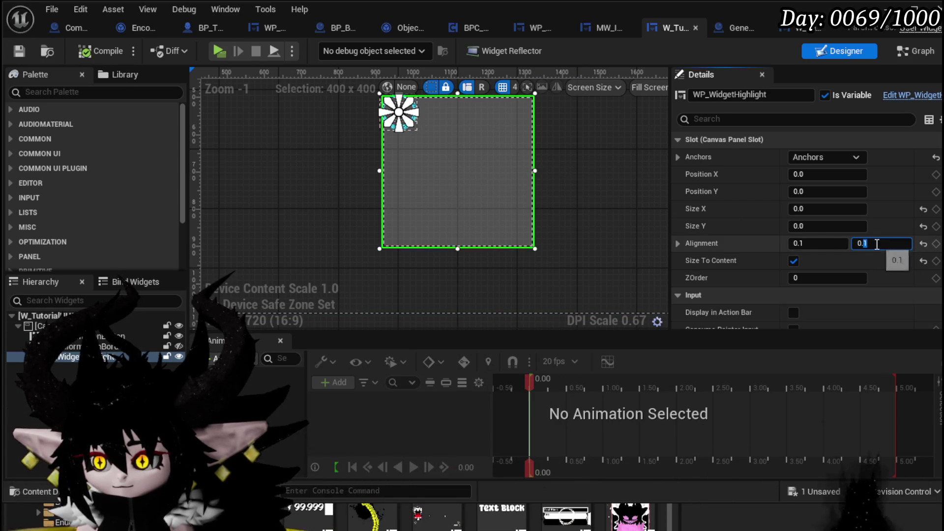
pyautogui.press('Return')
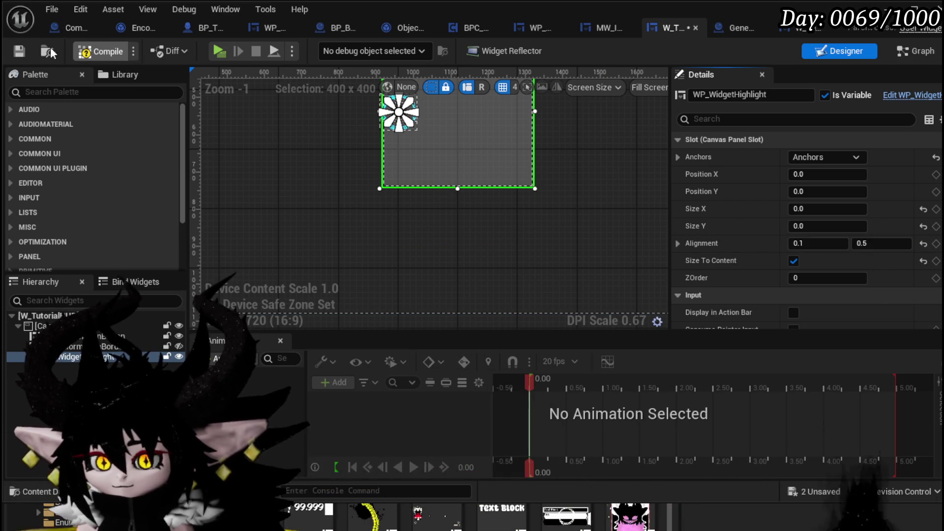
pyautogui.click(94, 50)
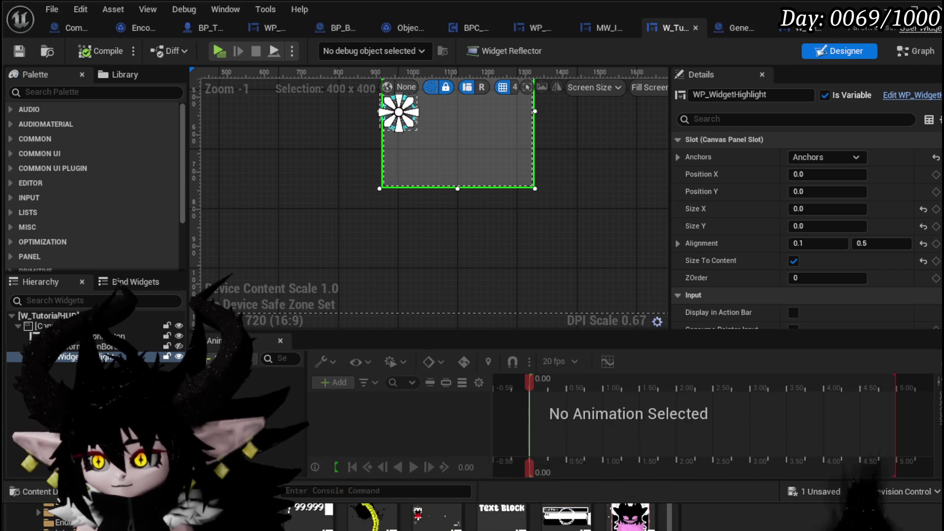
pyautogui.click(830, 33)
pyautogui.hotkey('alt', 'p')
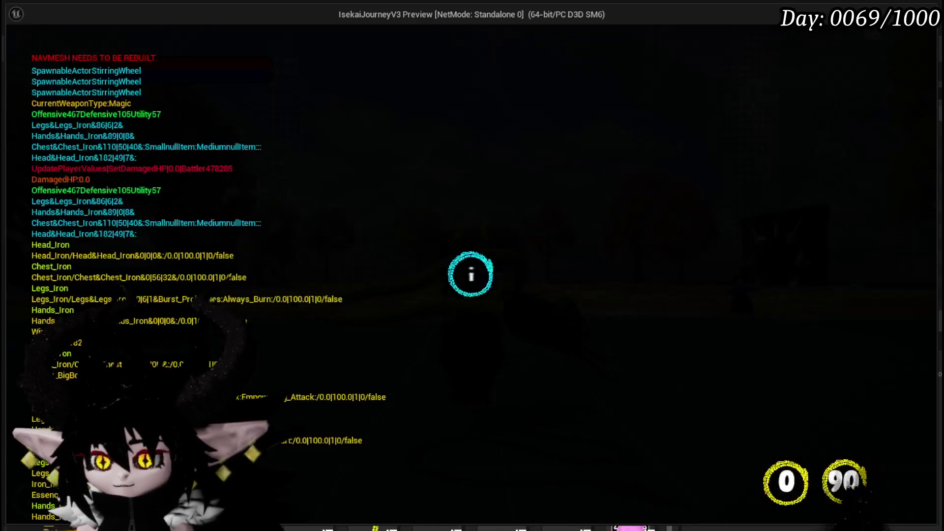